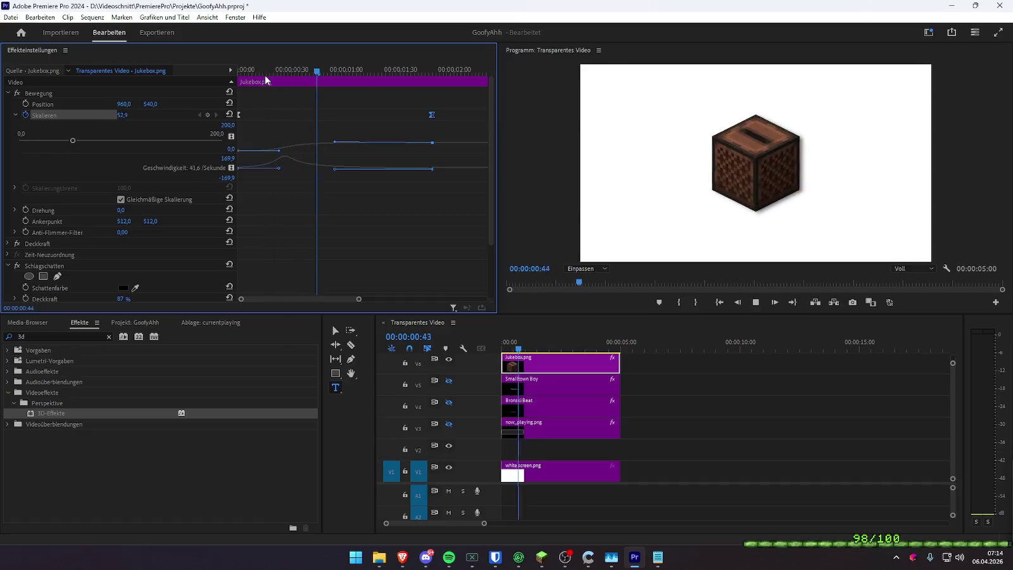
- Move the final Skalieren keyframe earlier and soften the Bezier easing into the 60 value
key("space")
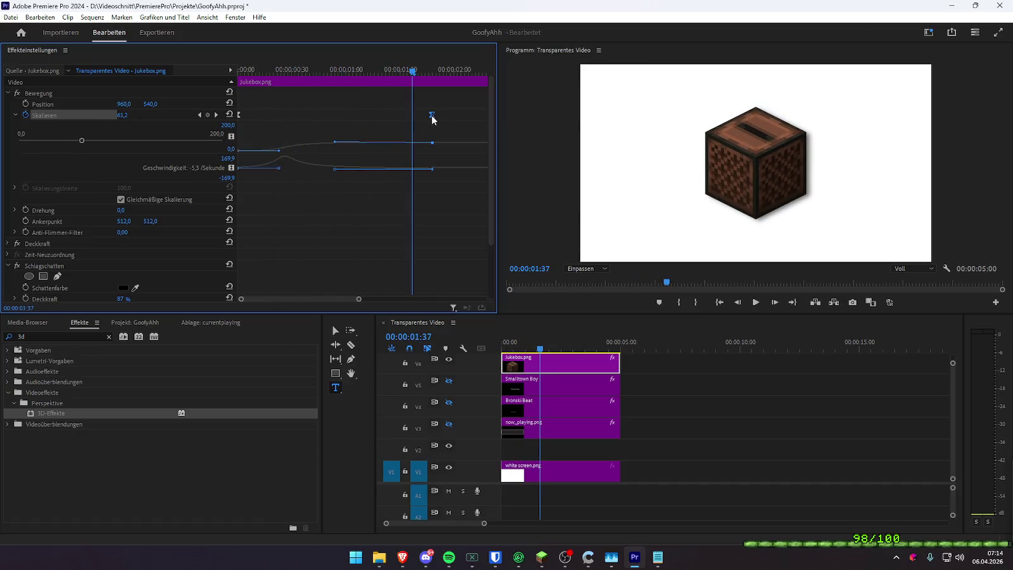
left_click_drag(431, 115, 345, 115)
mouse_move(293, 171)
left_mouse_down()
mouse_move(345, 171)
mouse_move(338, 147)
mouse_move(312, 145)
left_mouse_up()
key("Home")
key("space")
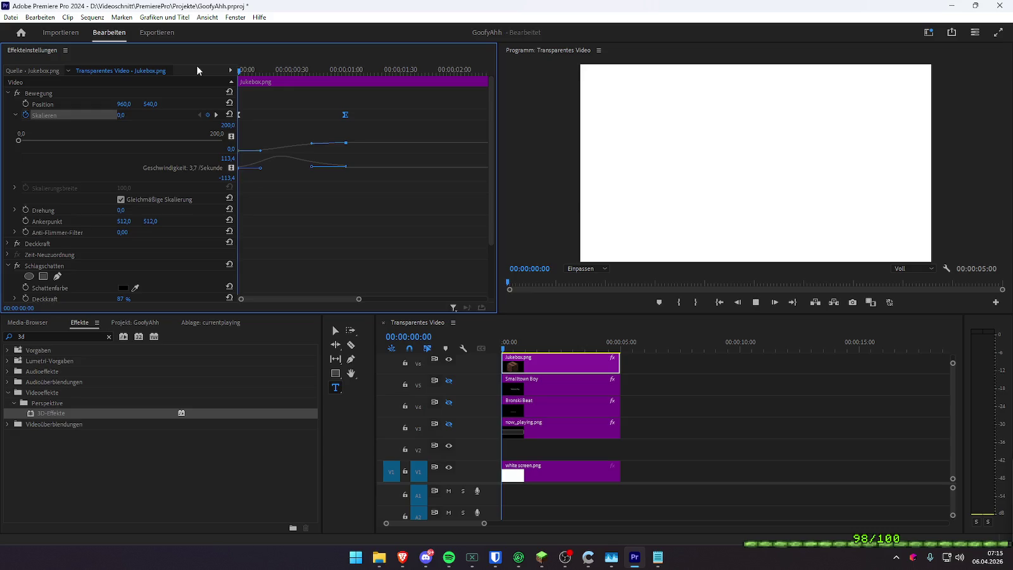
key("space")
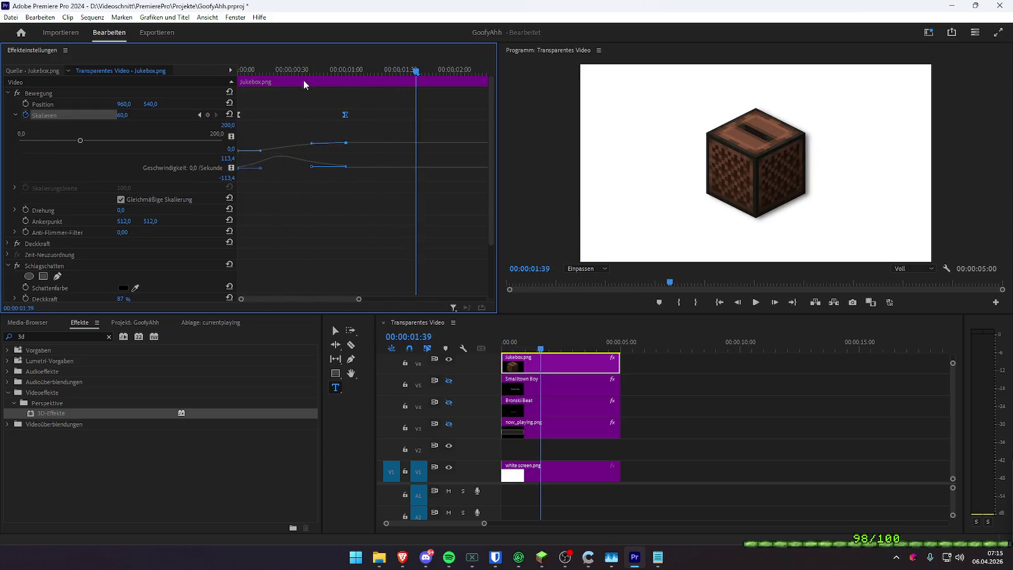
left_click_drag(312, 145, 301, 145)
key("Home")
key("space")
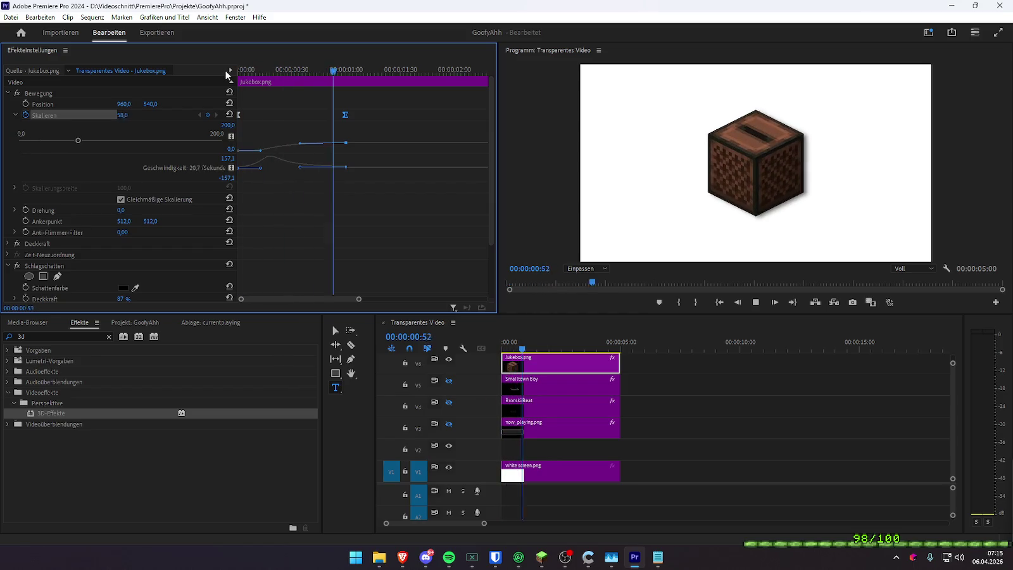
key("space")
- Shift the final scale keyframe later and reshape the ease curve, replaying the pop-in
left_click_drag(347, 115, 365, 116)
left_click_drag(328, 146, 301, 145)
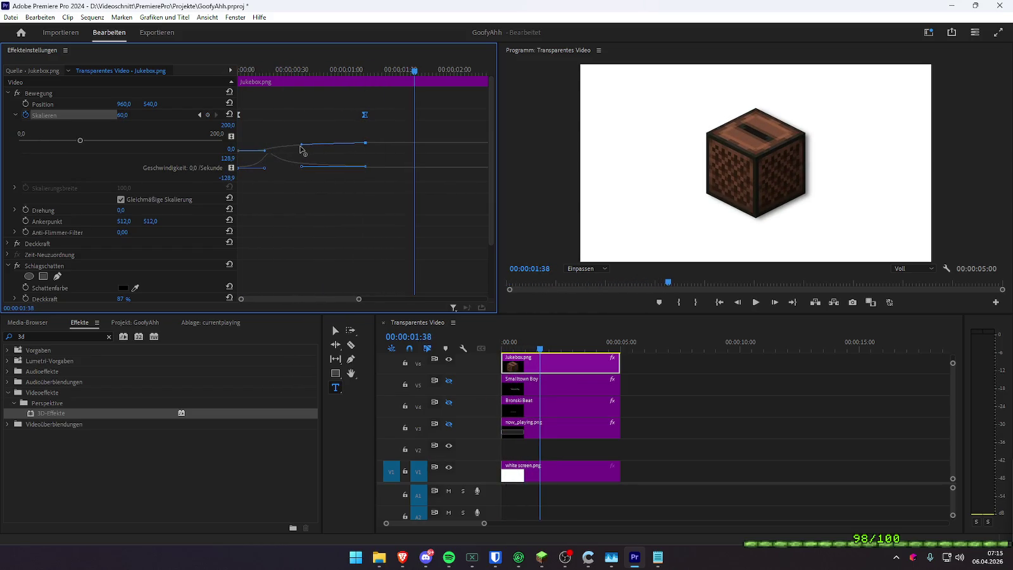
key("Home")
key("space")
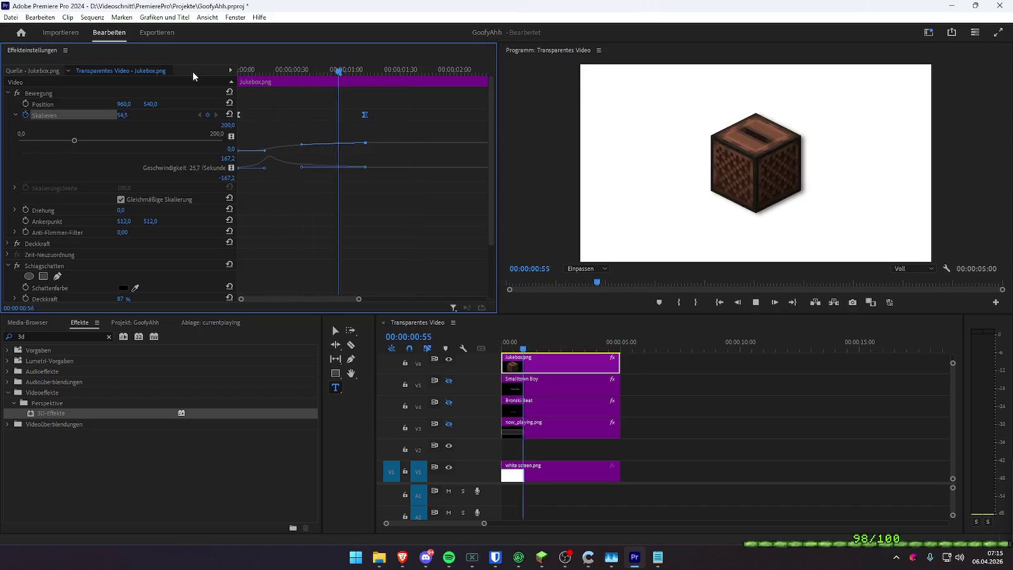
key("space")
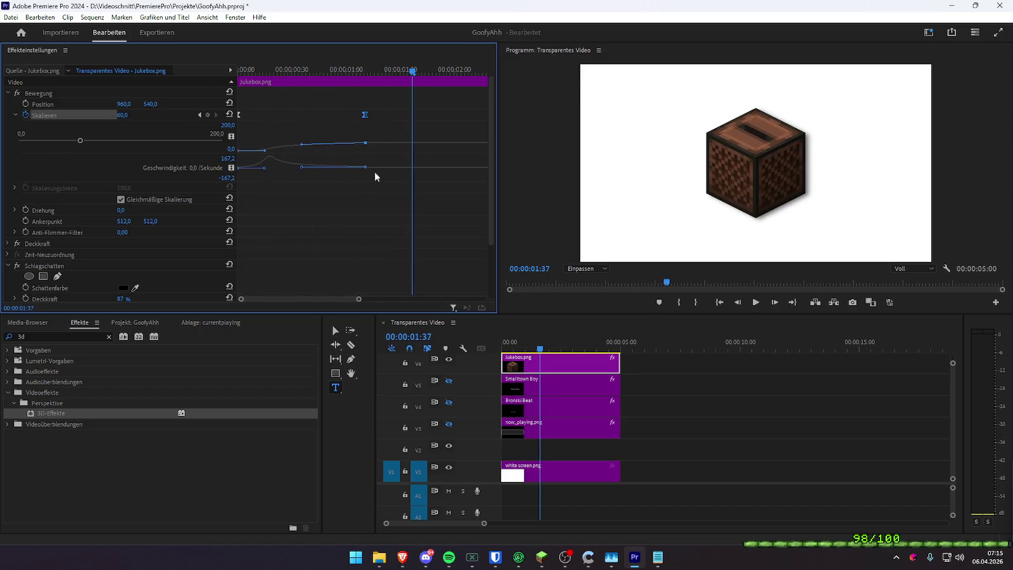
left_click_drag(365, 168, 303, 170)
left_click(240, 70)
key("space")
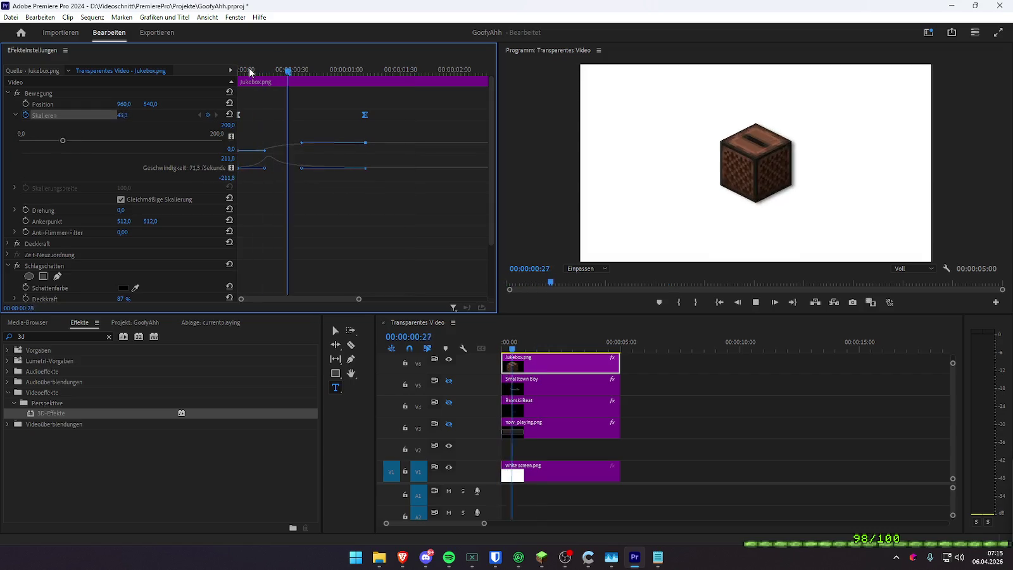
key("space")
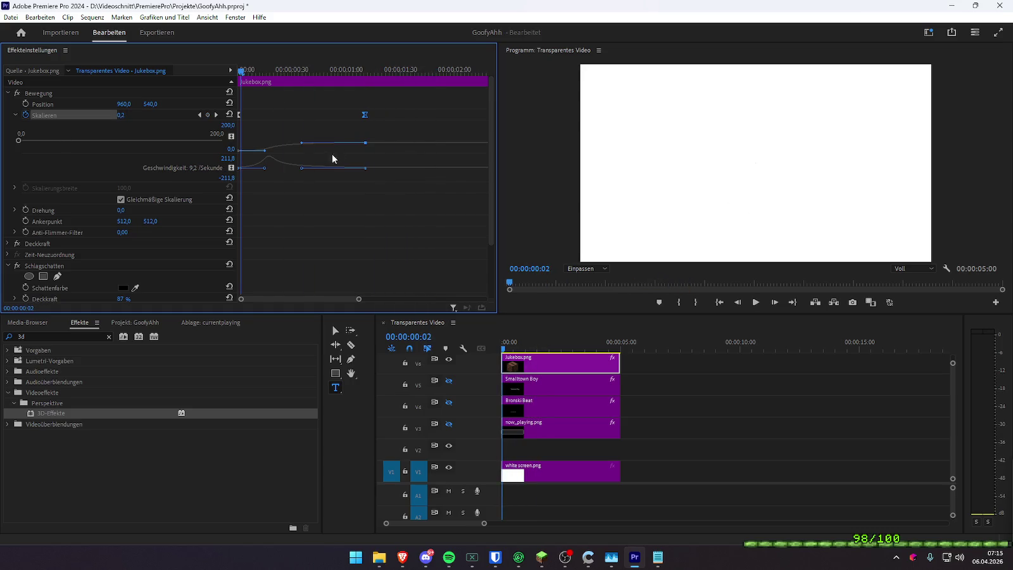
- Make the 0-to-60 scale-up start slightly faster and replay the pop-in to confirm
left_click_drag(304, 171, 308, 172)
key("space")
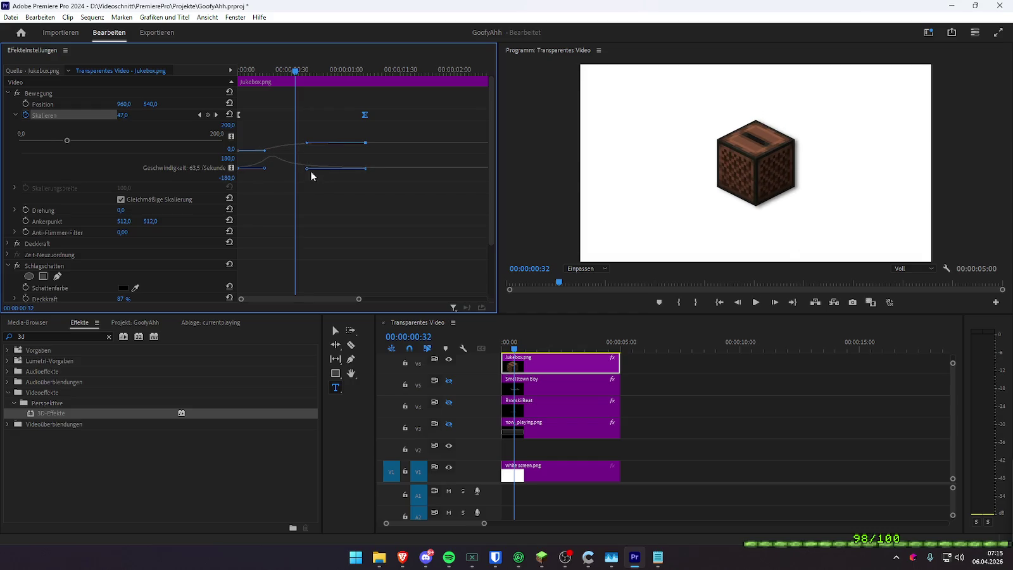
key("space")
key("Home")
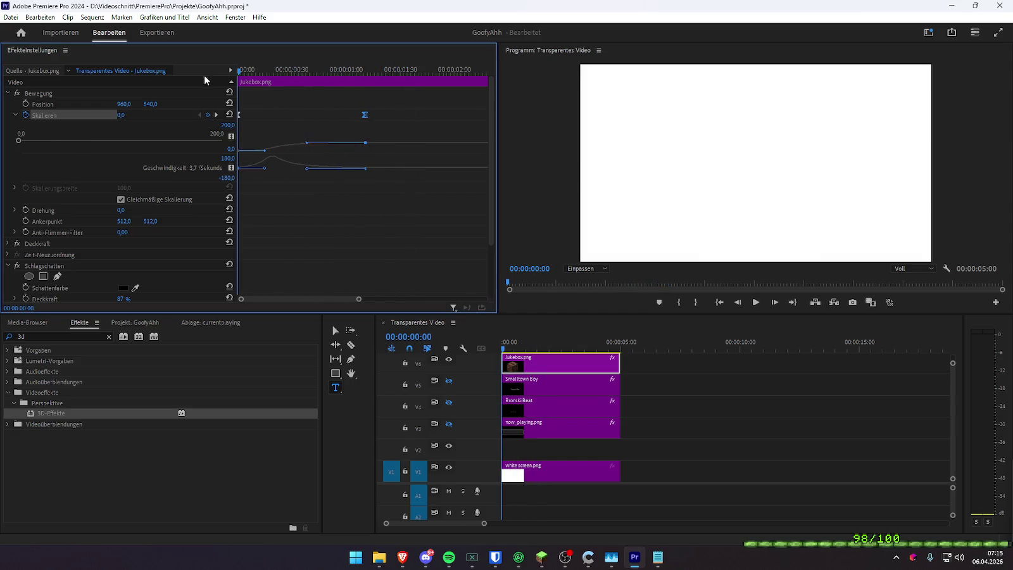
key("space")
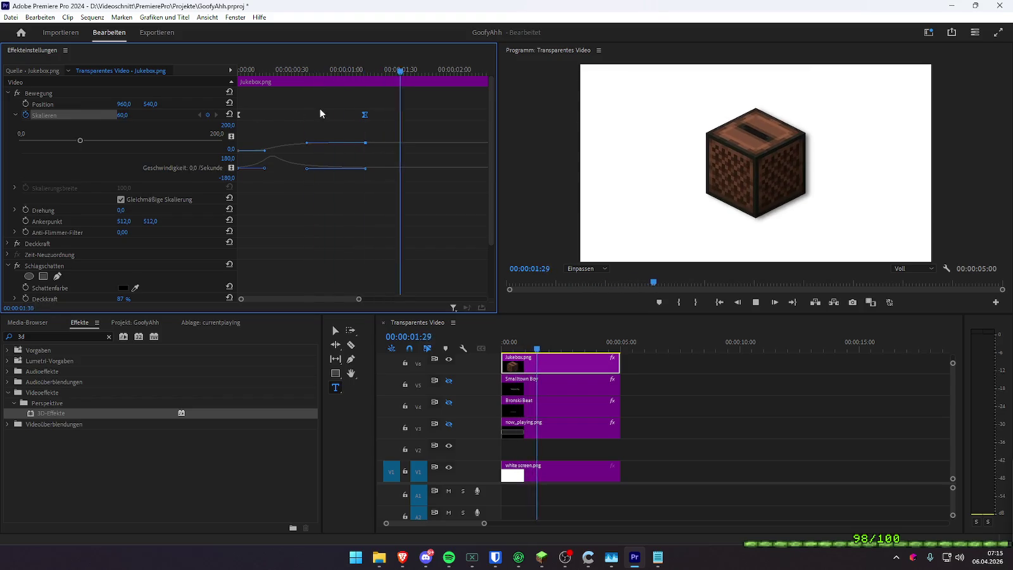
key("space")
key("Home")
key("space")
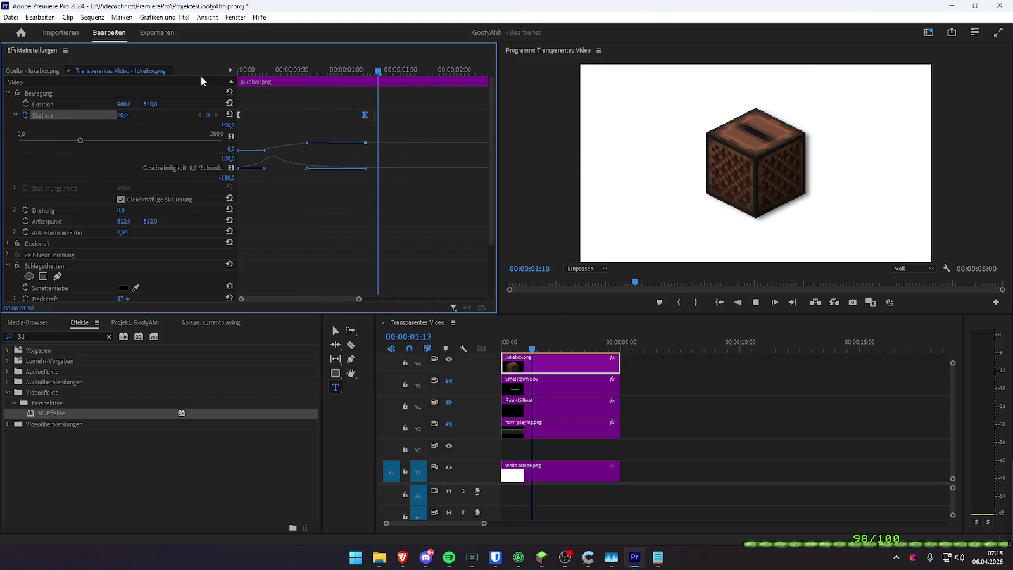
key("Home")
key("space")
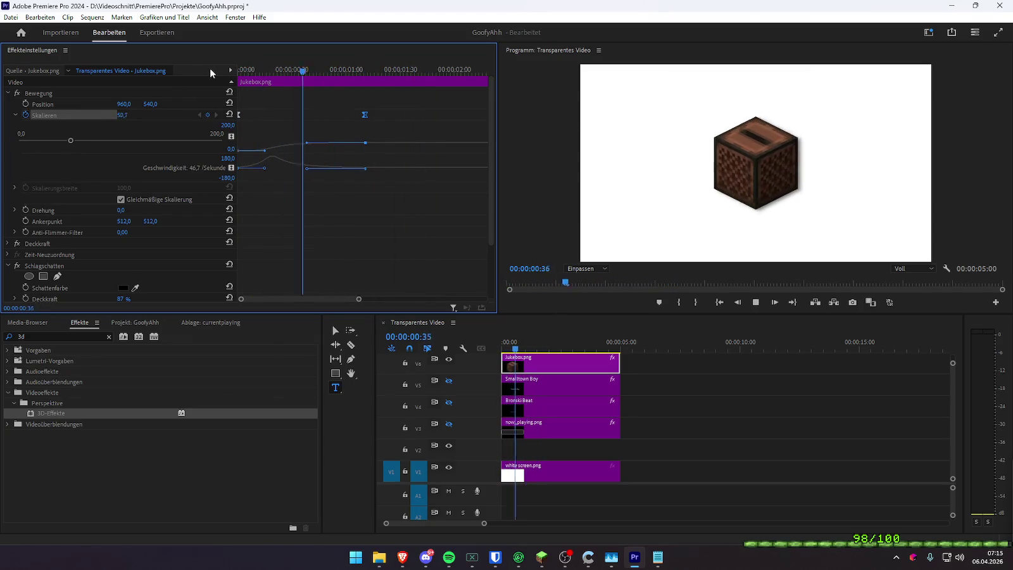
key("space")
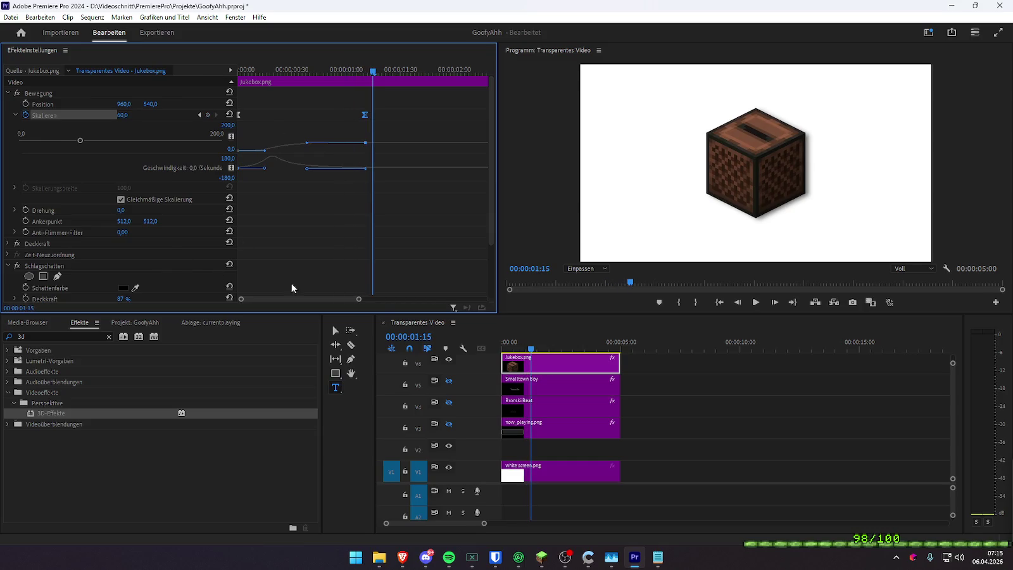
left_click(82, 336)
- Apply the Verzerrung > Transformieren effect, found by searching 'tran', to the Jukebox clip
type("tran")
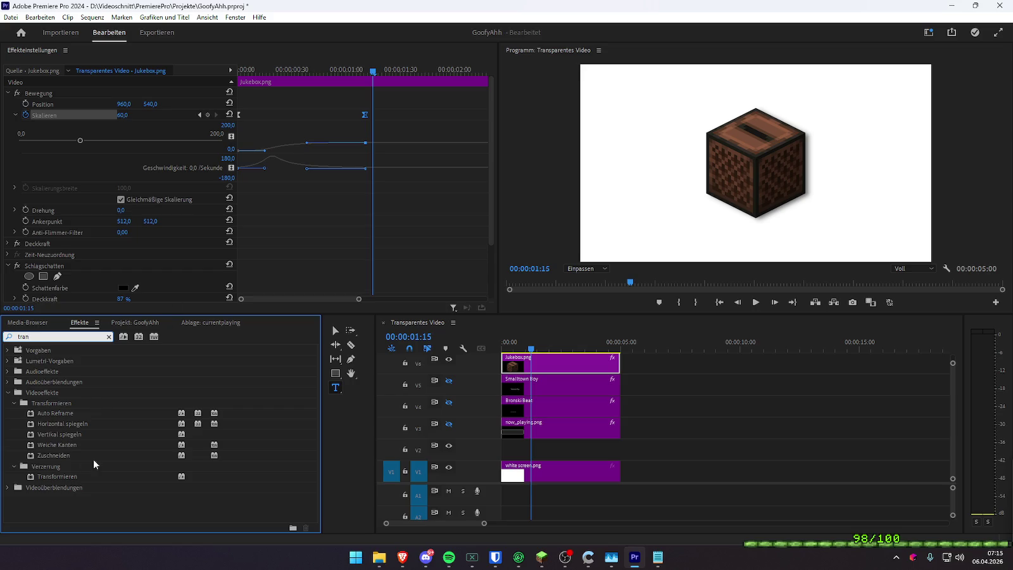
left_click_drag(75, 478, 532, 364)
scroll(190, 234, "down", 3)
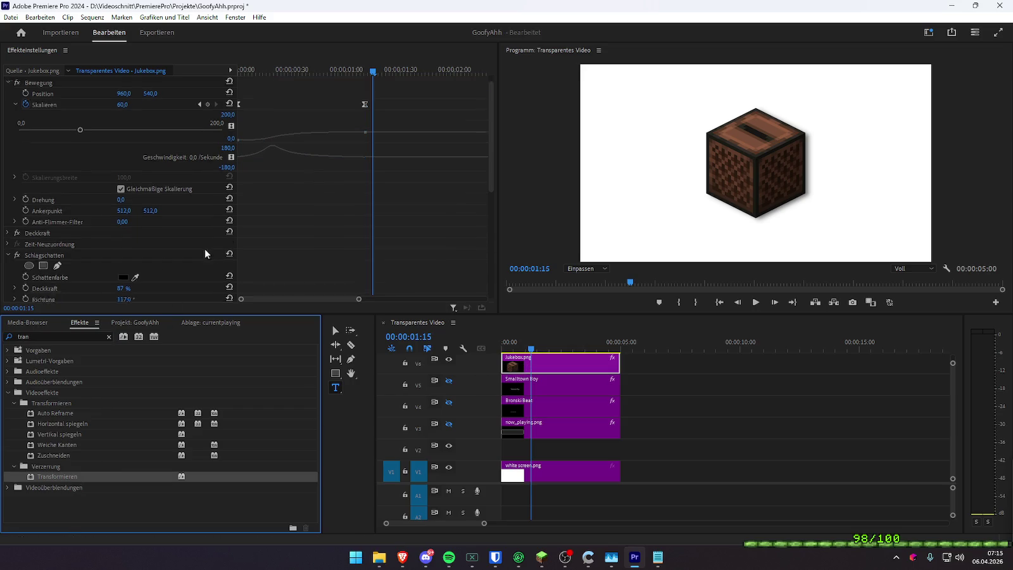
scroll(184, 229, "down", 2)
scroll(184, 229, "down", 2)
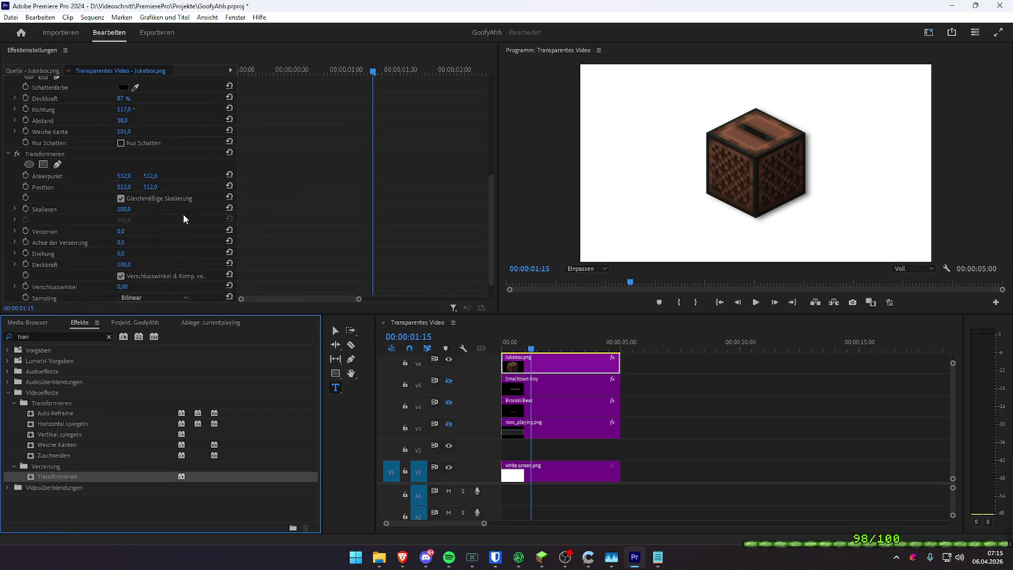
- Return to the jukebox's effect settings and preview the animation from the start
left_click(368, 101)
key("Home")
key("space")
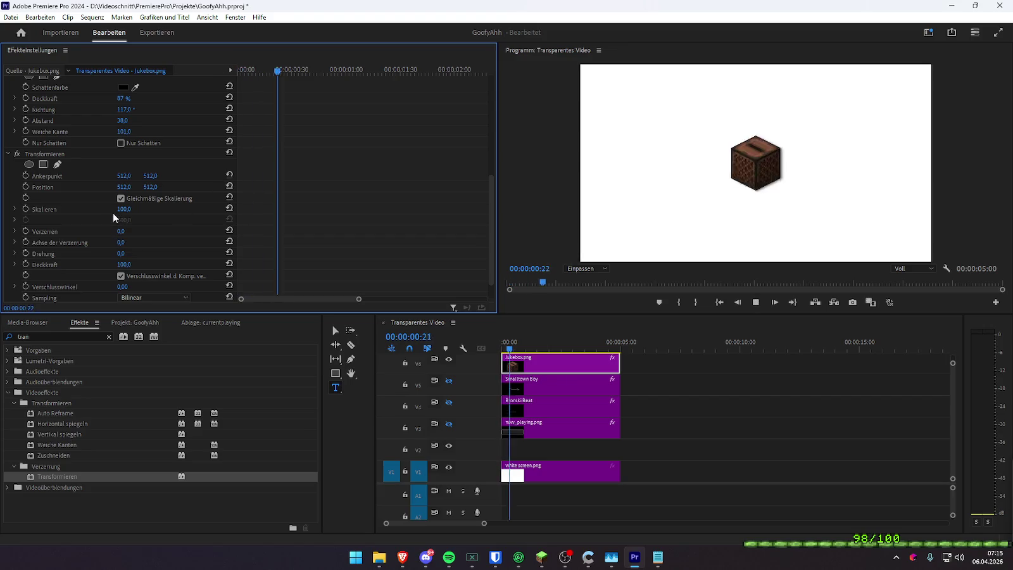
left_click_drag(302, 69, 222, 77)
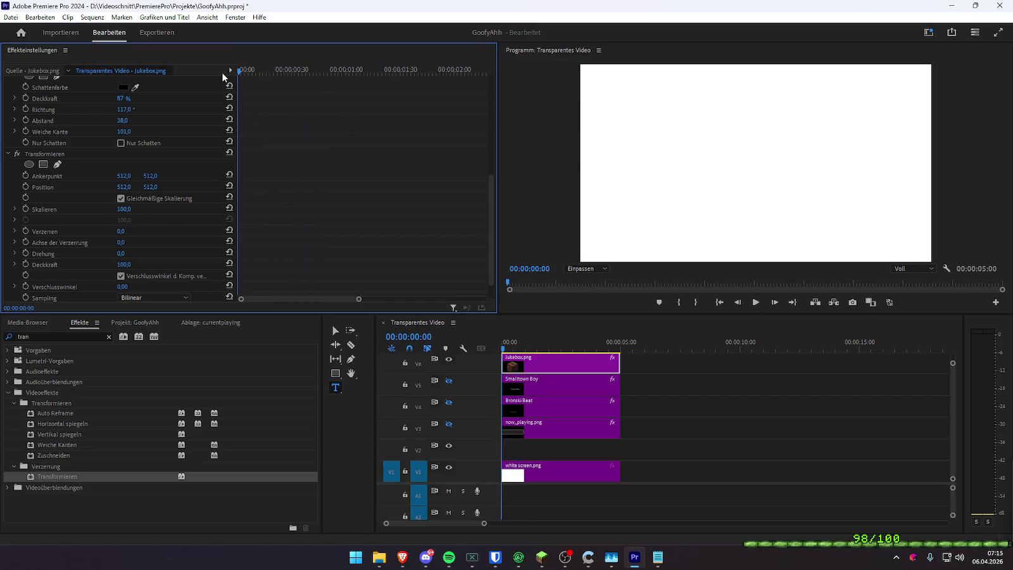
key("space")
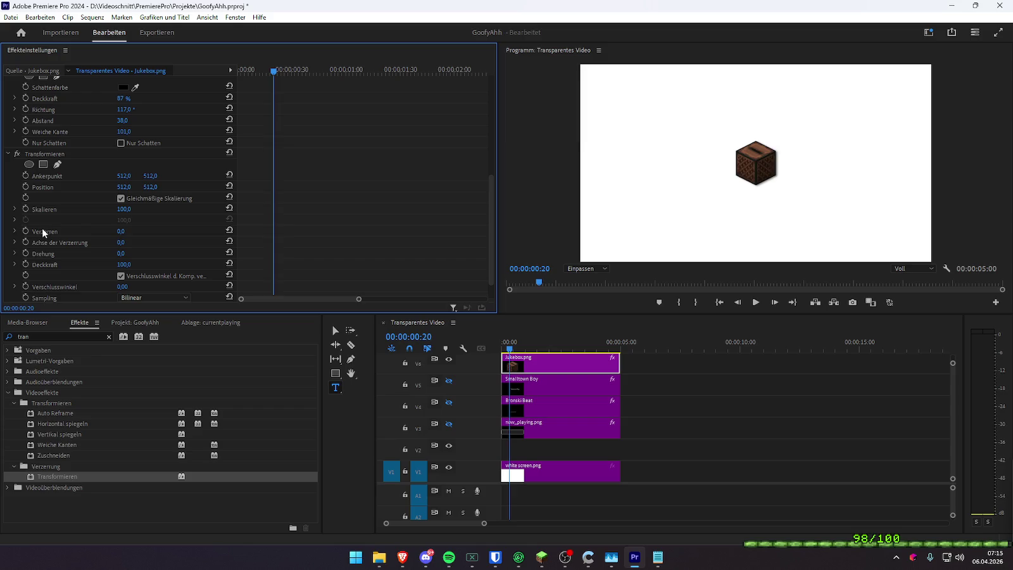
- Keyframe Transformieren scale at 100, then 110, then back to 100 for a bounce
left_click(26, 209)
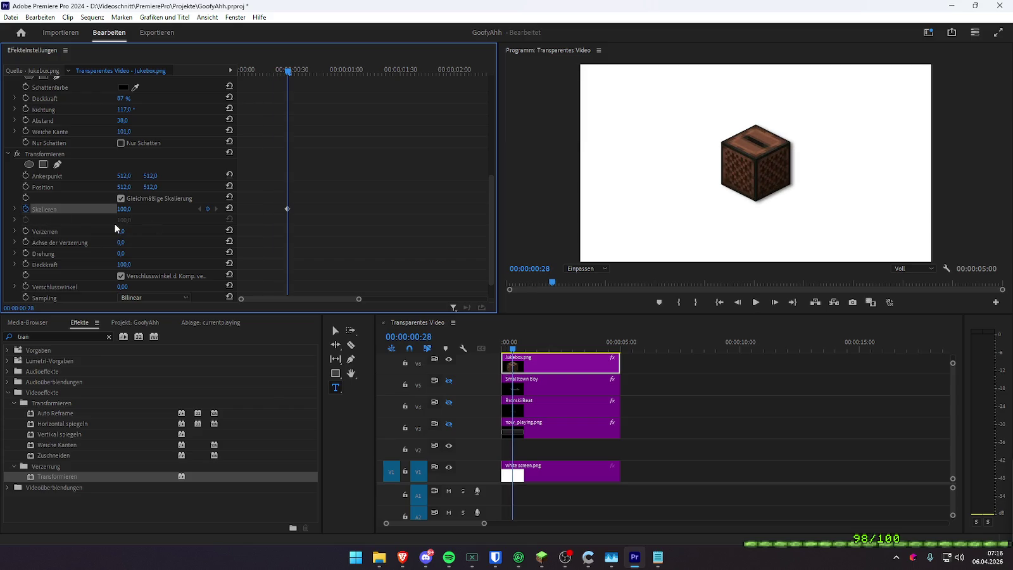
key("space")
left_click(125, 209)
type("110")
key("Return")
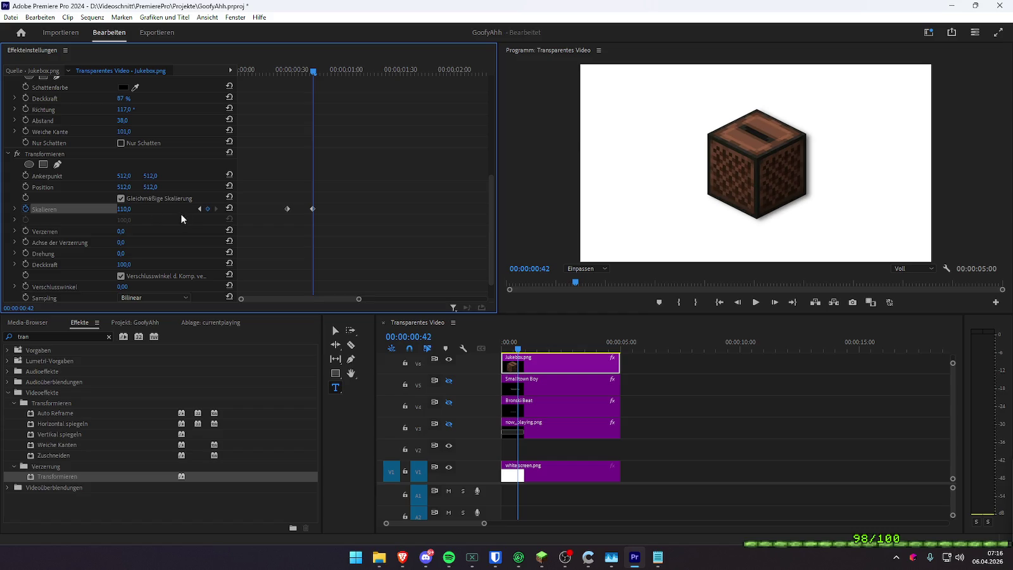
key("space")
left_click(143, 208)
type("100")
key("Return")
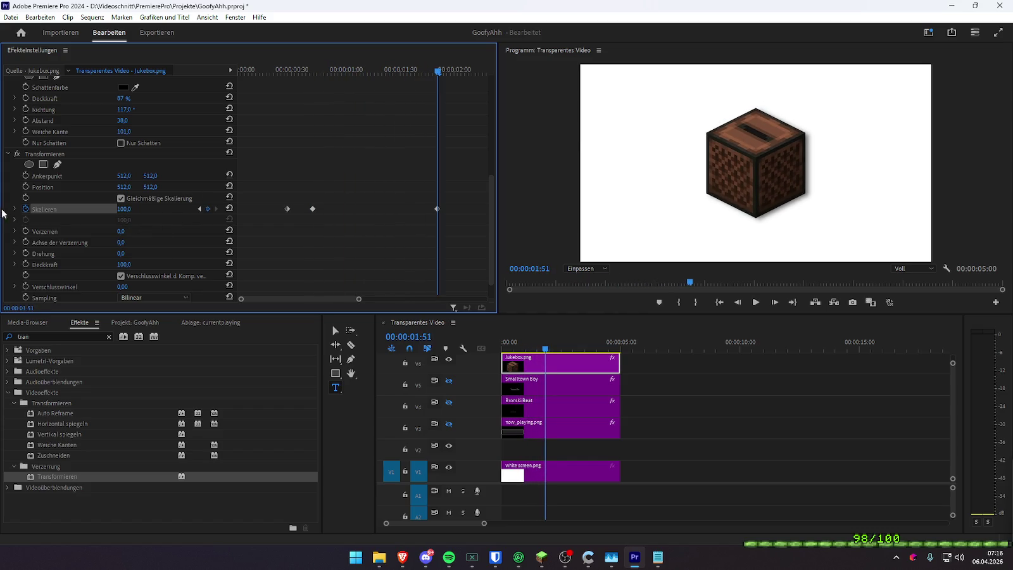
left_click(14, 209)
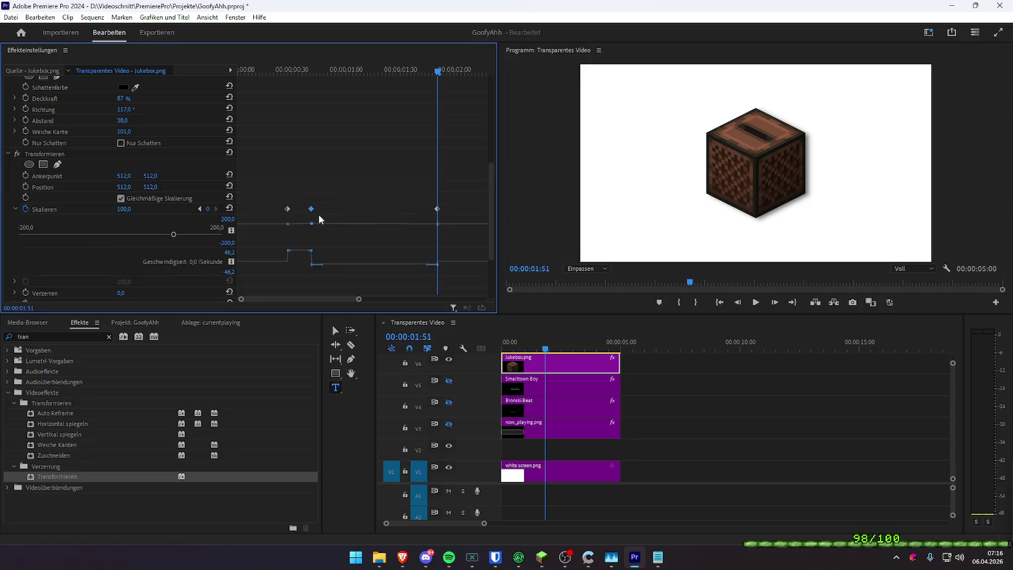
- Add Bezier easing to the Transformieren scale keyframes, easing into the last one
left_click_drag(320, 268, 356, 256)
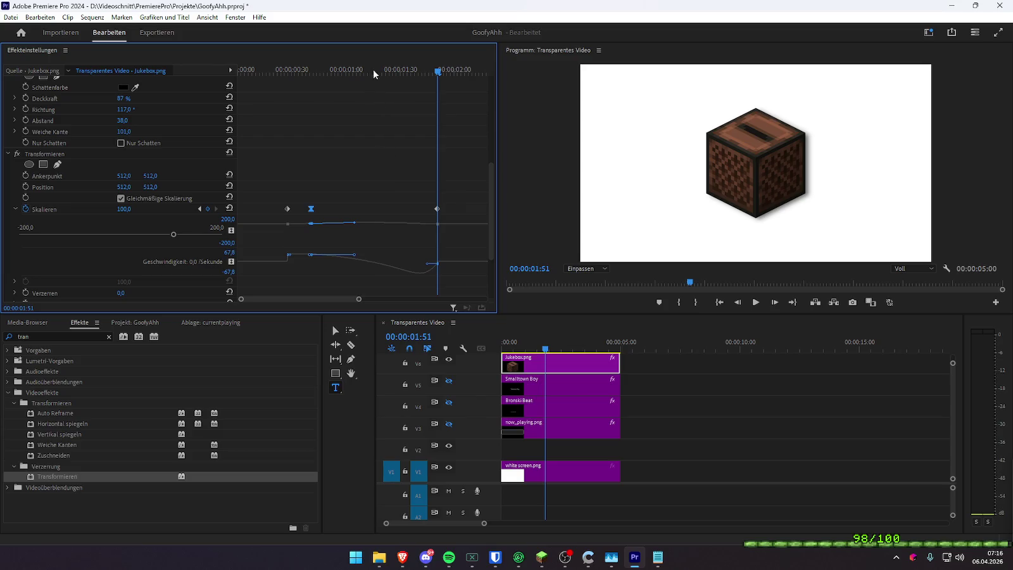
left_click(354, 69)
key("space")
left_click_drag(428, 263, 336, 261)
left_click(290, 253)
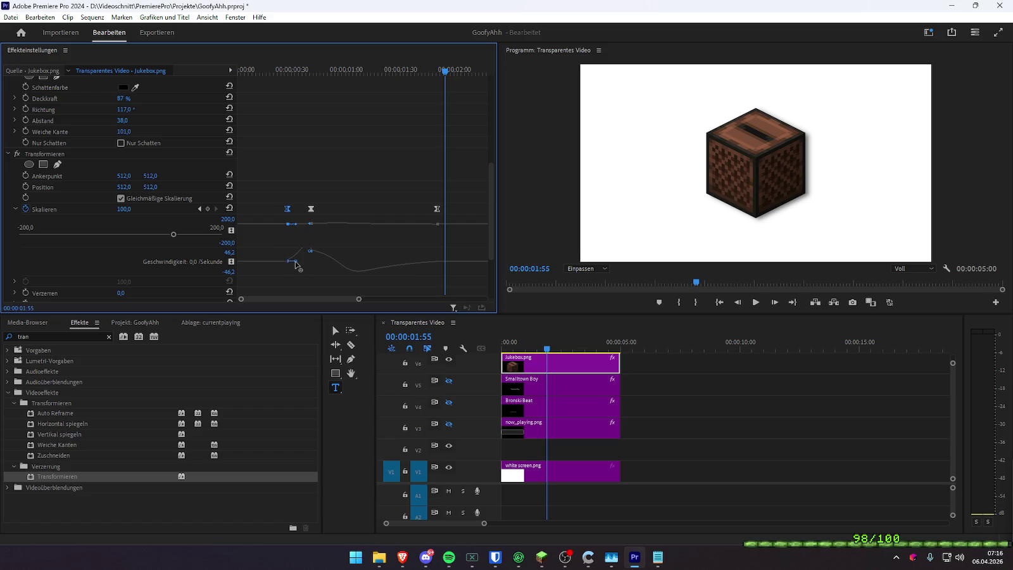
left_click(305, 253)
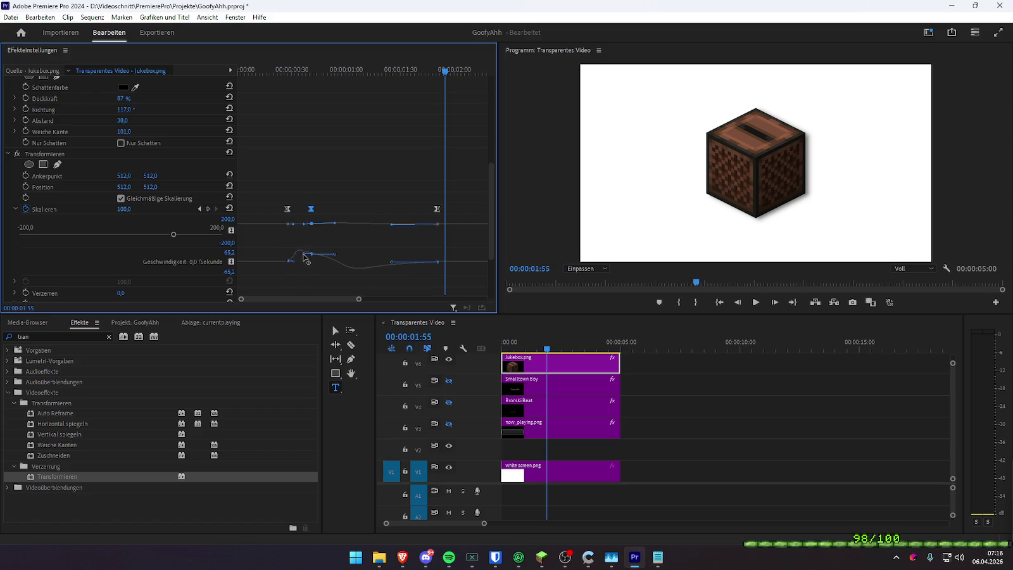
- Move the first scale keyframe earlier, adjust its easing, and drag the last keyframe later
left_click(272, 64)
key("space")
key("space")
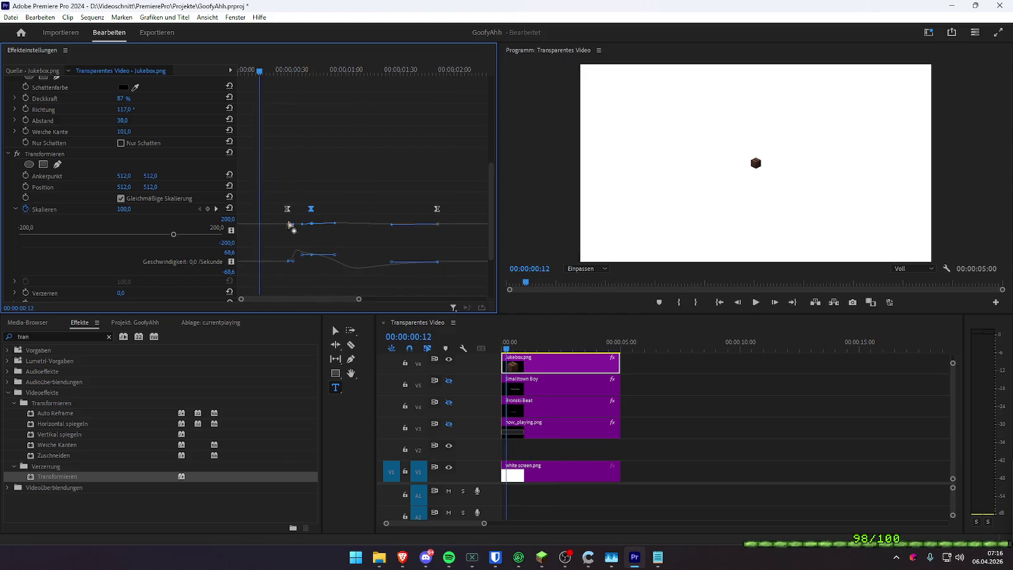
left_click_drag(287, 208, 259, 209)
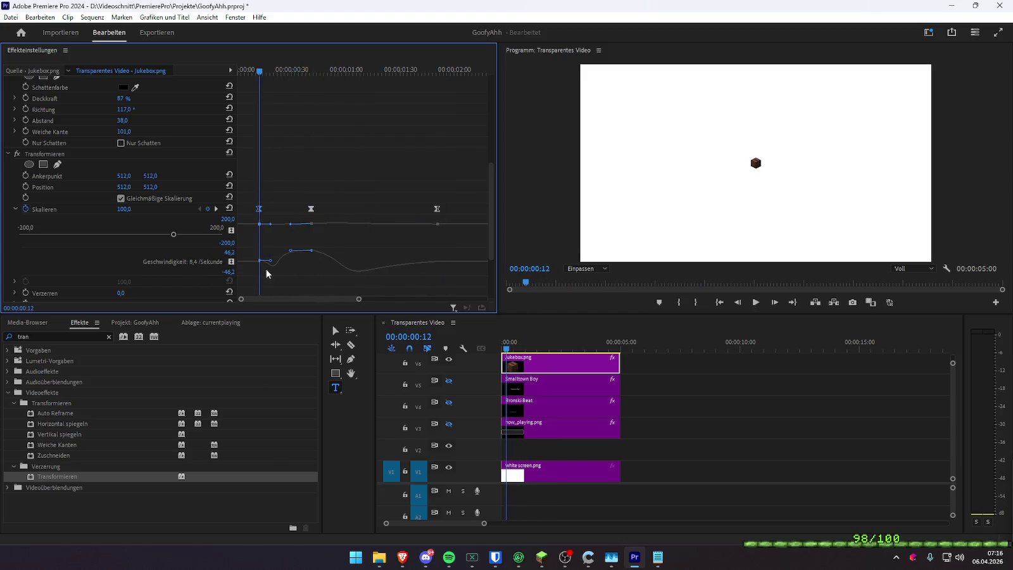
left_click_drag(271, 262, 273, 265)
key("space")
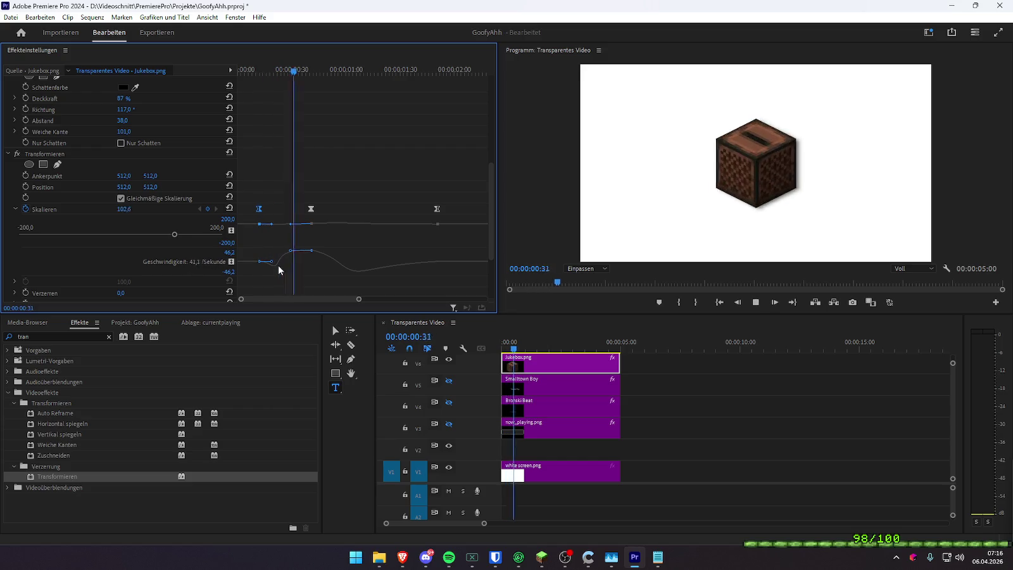
key("space")
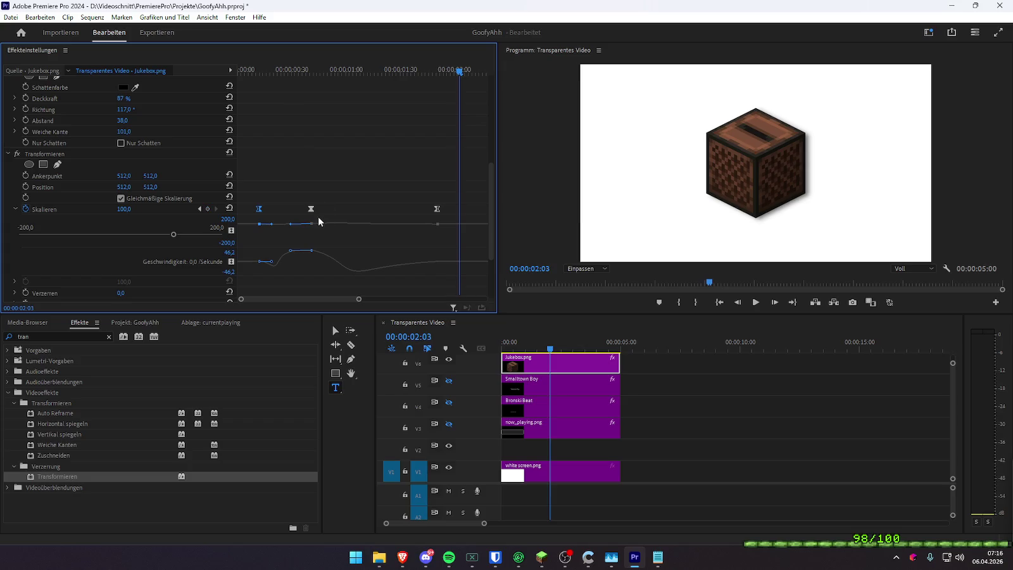
left_click_drag(358, 299, 409, 299)
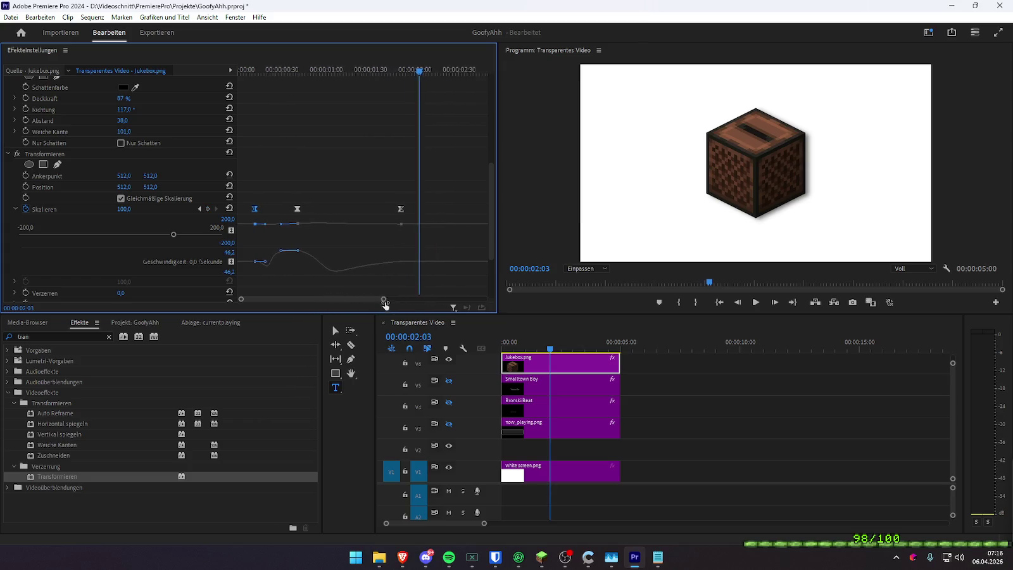
left_click_drag(374, 208, 459, 209)
mouse_move(263, 70)
left_mouse_down()
mouse_move(237, 75)
mouse_move(282, 81)
mouse_move(184, 88)
left_mouse_up()
- Change the overshoot Skalieren keyframe value to 105 and preview the bounce
key("space")
key("space")
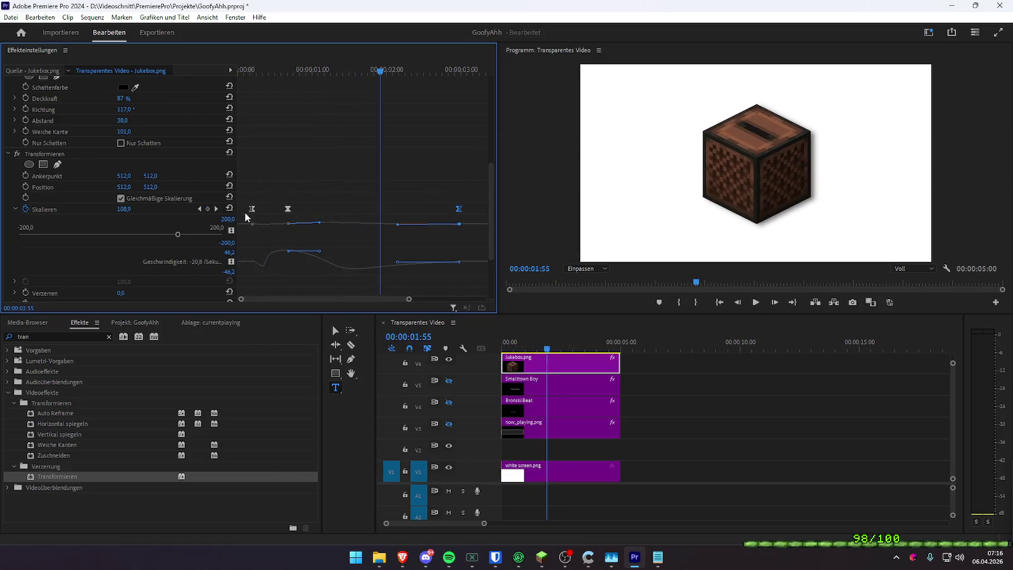
left_click(199, 209)
left_click(137, 209)
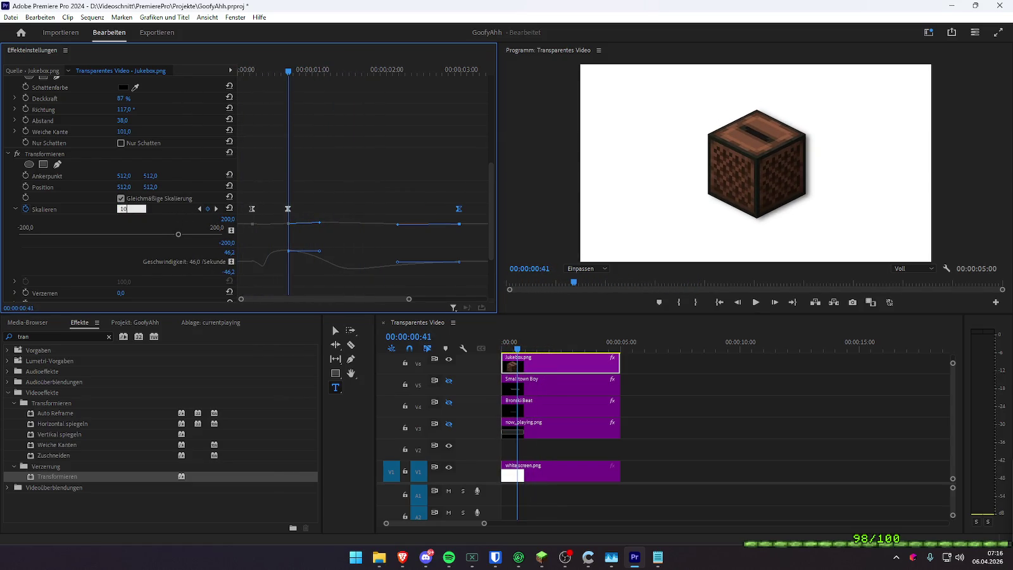
type("5")
key("Return")
key("Home")
key("space")
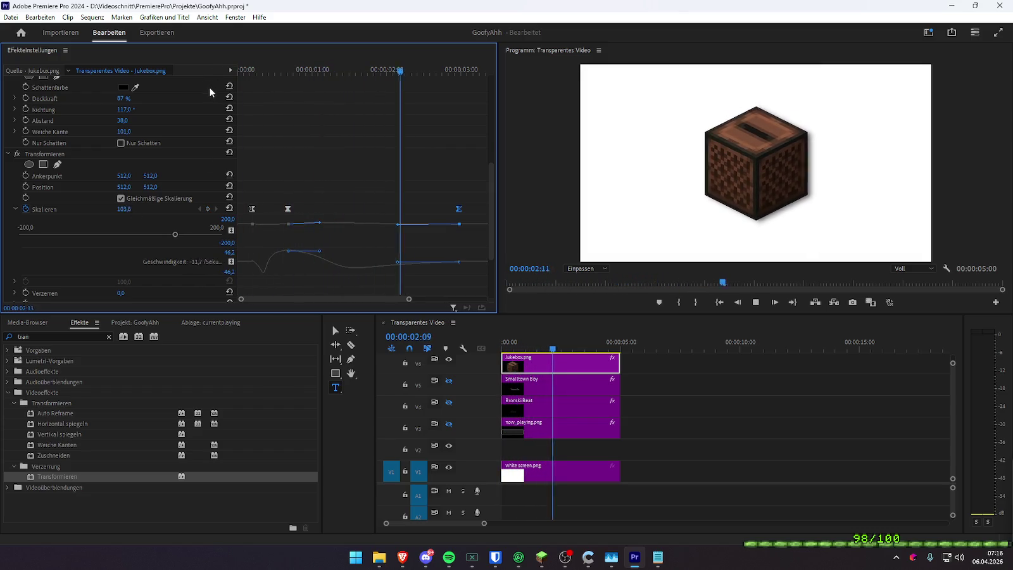
key("space")
- Reshape the first scale keyframe's easing and move it to the clip start
mouse_move(276, 68)
left_mouse_down()
mouse_move(252, 82)
mouse_move(267, 90)
left_mouse_up()
left_click(251, 208)
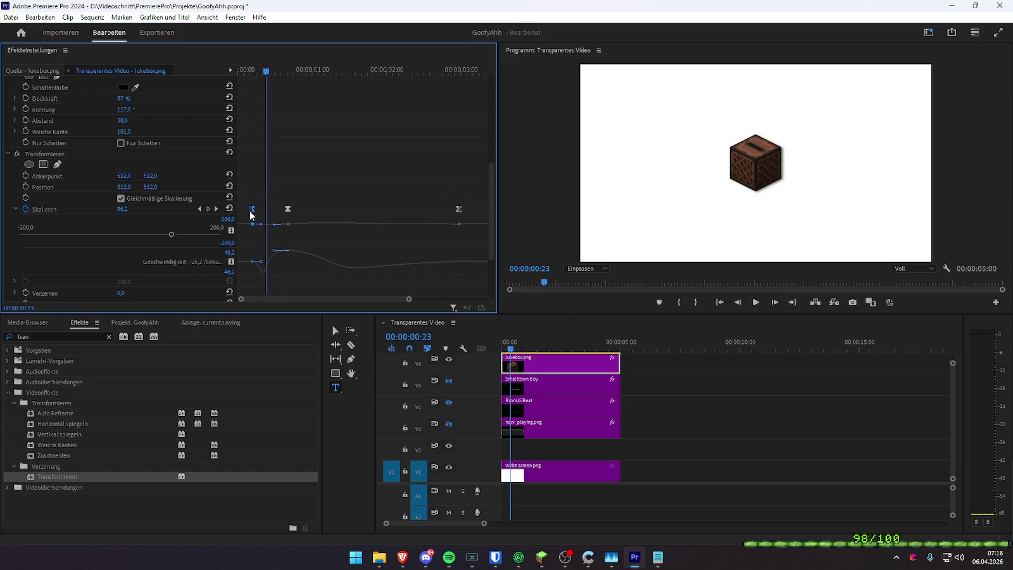
left_click_drag(276, 253, 271, 255)
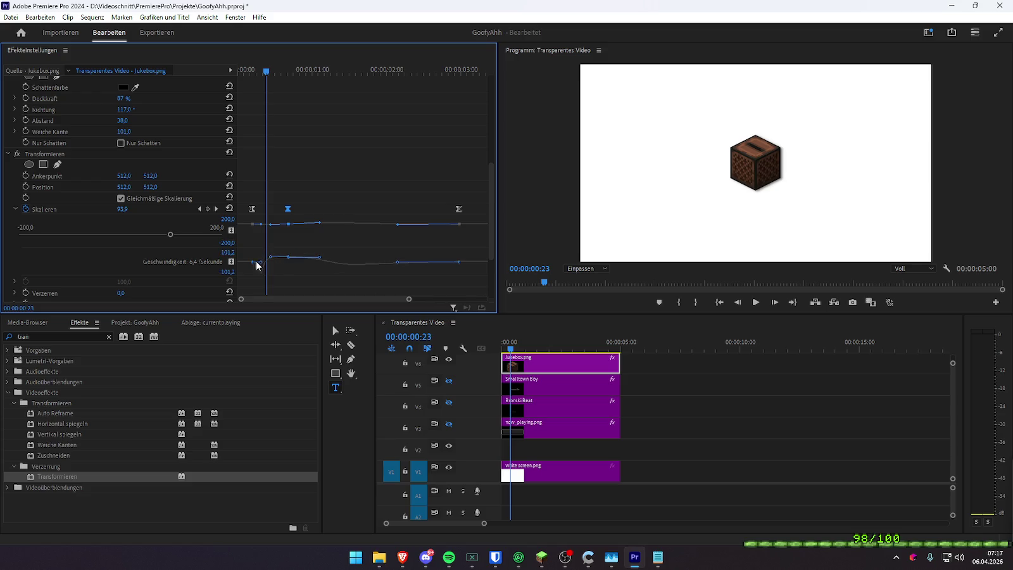
left_click_drag(250, 209, 236, 213)
key("Home")
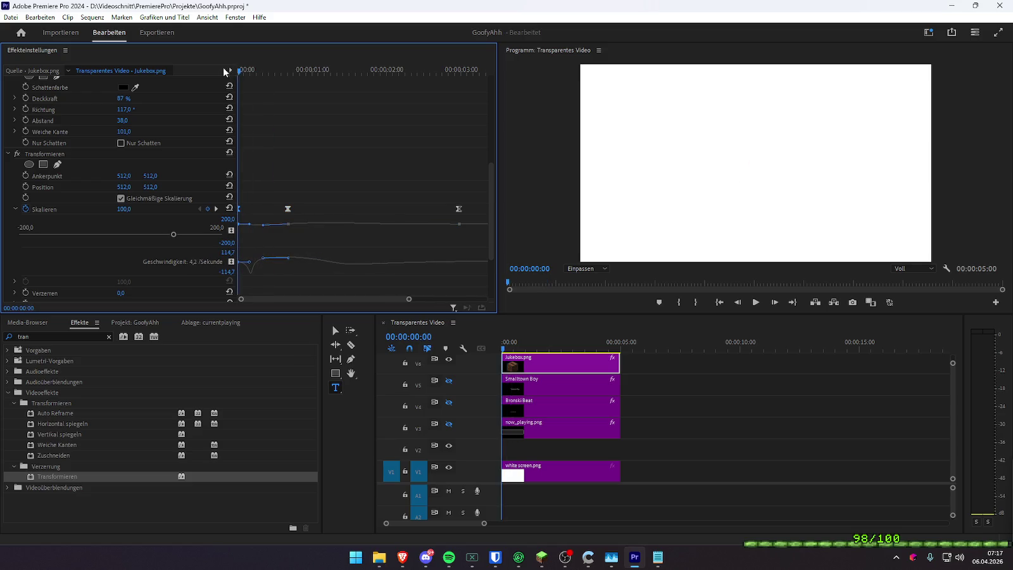
key("space")
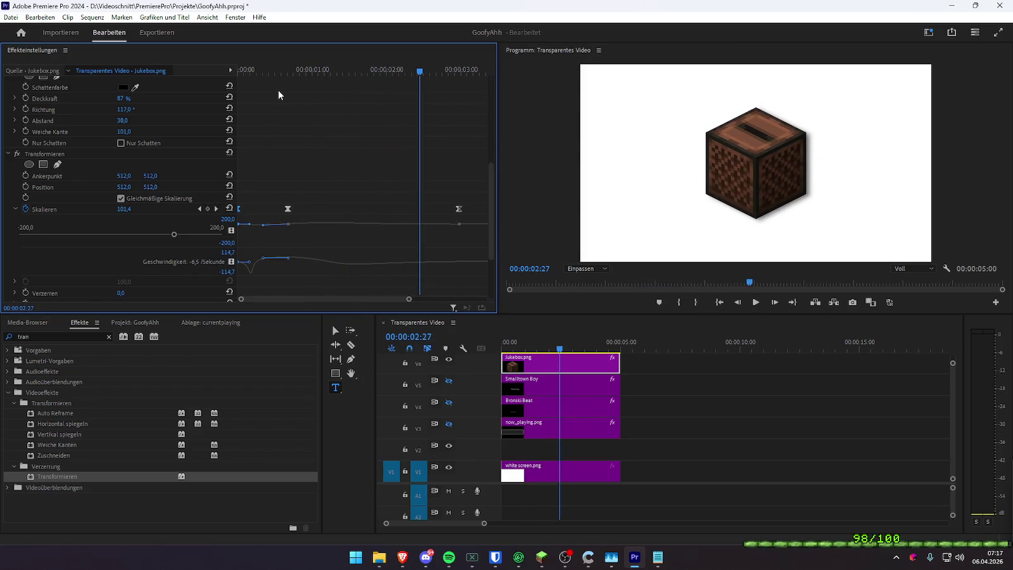
scroll(324, 210, "up", 3)
- Drag a Transformieren scale keyframe later and preview the pop-in from the start
scroll(300, 166, "up", 3)
scroll(299, 150, "up", 3)
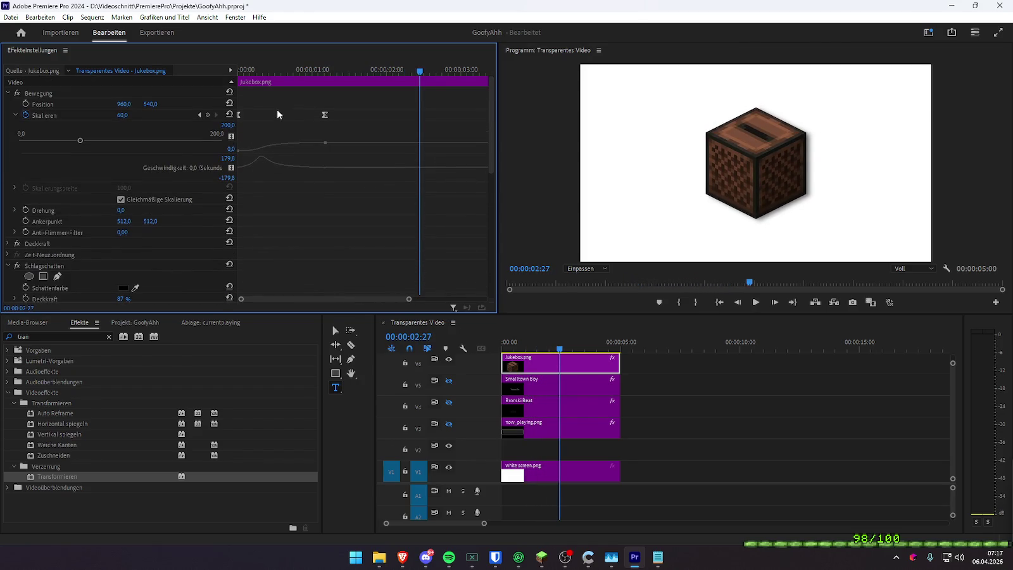
mouse_move(288, 70)
left_mouse_down()
mouse_move(260, 72)
mouse_move(324, 79)
left_mouse_up()
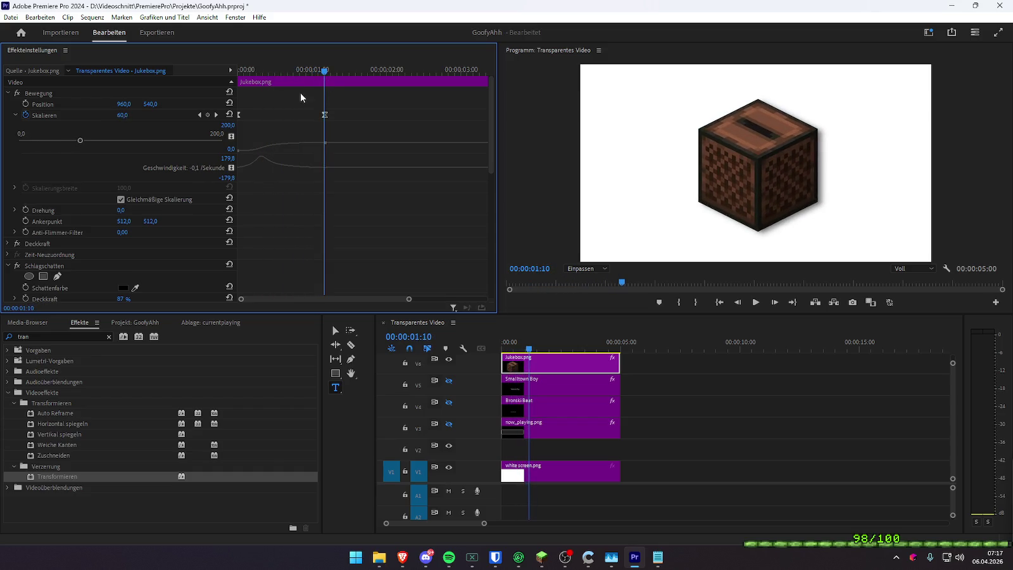
scroll(341, 274, "down", 2)
scroll(319, 221, "down", 2)
scroll(320, 221, "down", 2)
left_click_drag(289, 213, 327, 217)
key("Home")
key("space")
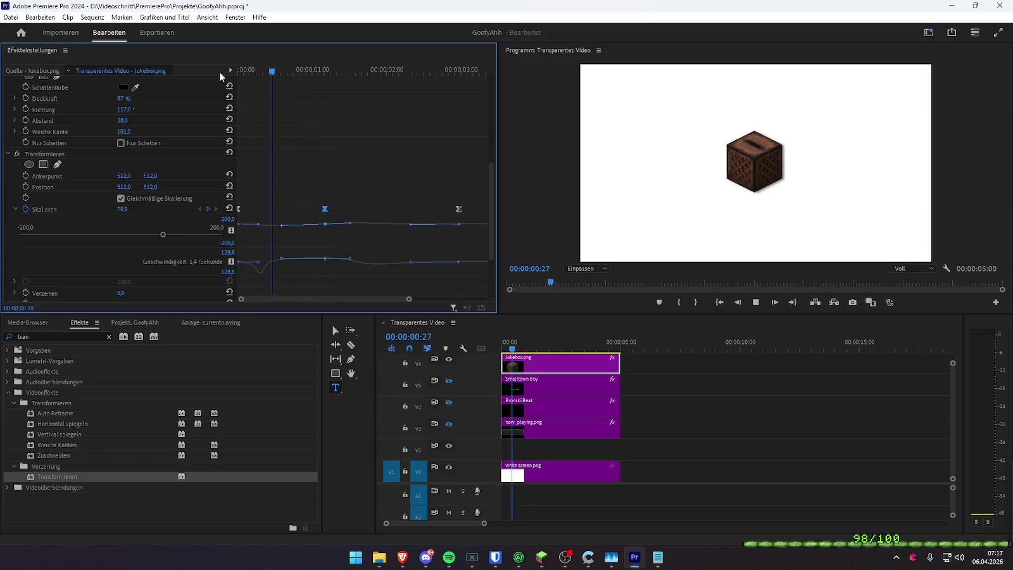
key("space")
- Shift the scale keyframe slightly and reshape the speed curve, checking the timing
mouse_move(324, 209)
left_mouse_down()
mouse_move(309, 209)
mouse_move(340, 226)
left_mouse_up()
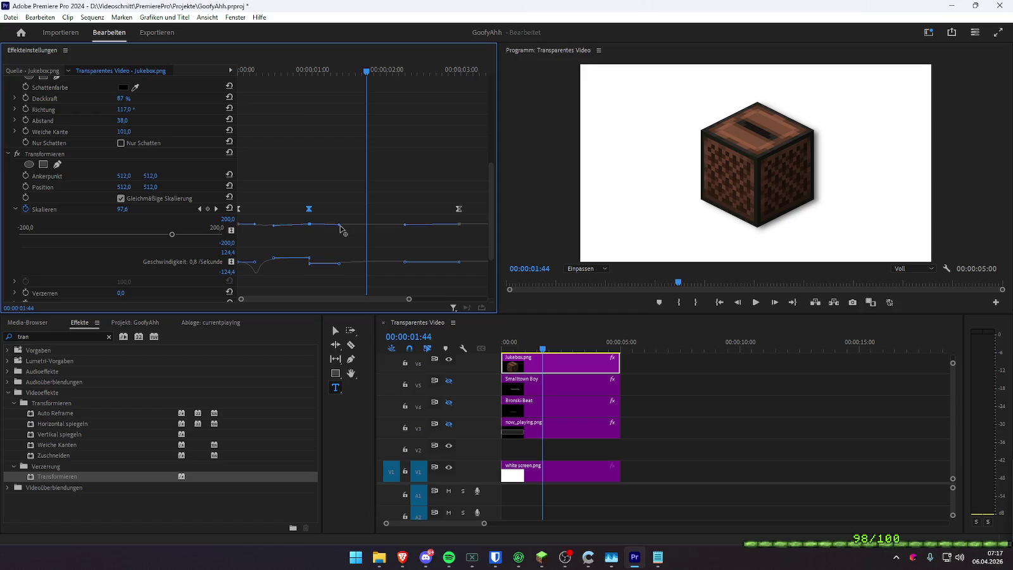
mouse_move(339, 263)
left_mouse_down()
mouse_move(313, 260)
mouse_move(325, 266)
left_mouse_up()
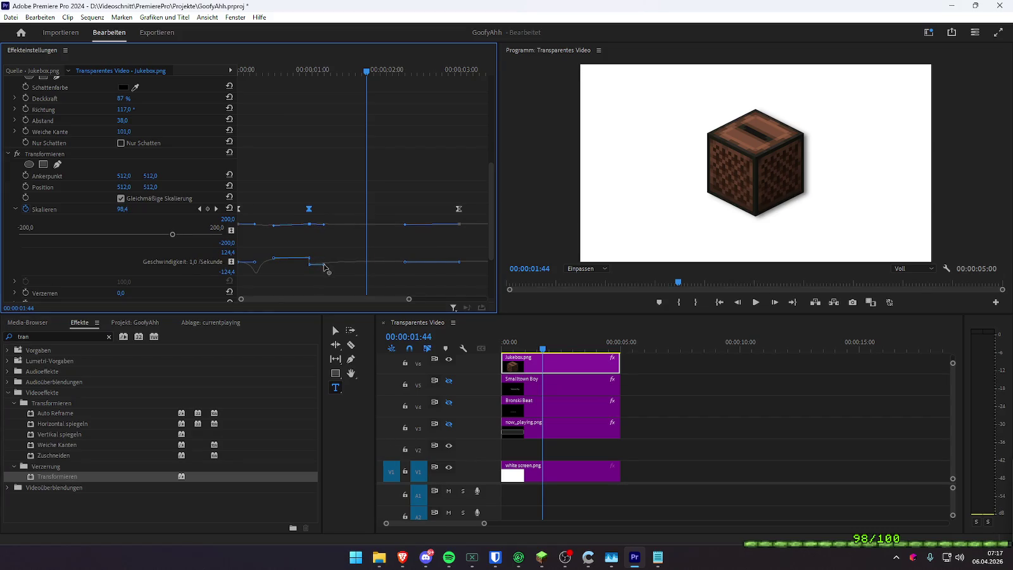
left_click_drag(304, 70, 286, 73)
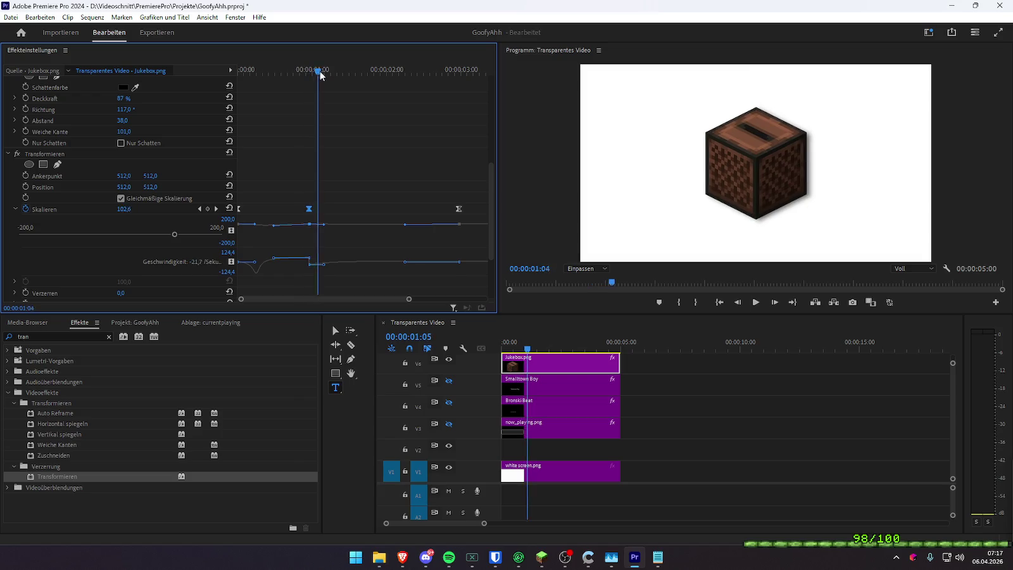
key("space")
key("space")
left_click_drag(324, 264, 329, 259)
left_click(283, 70)
key("space")
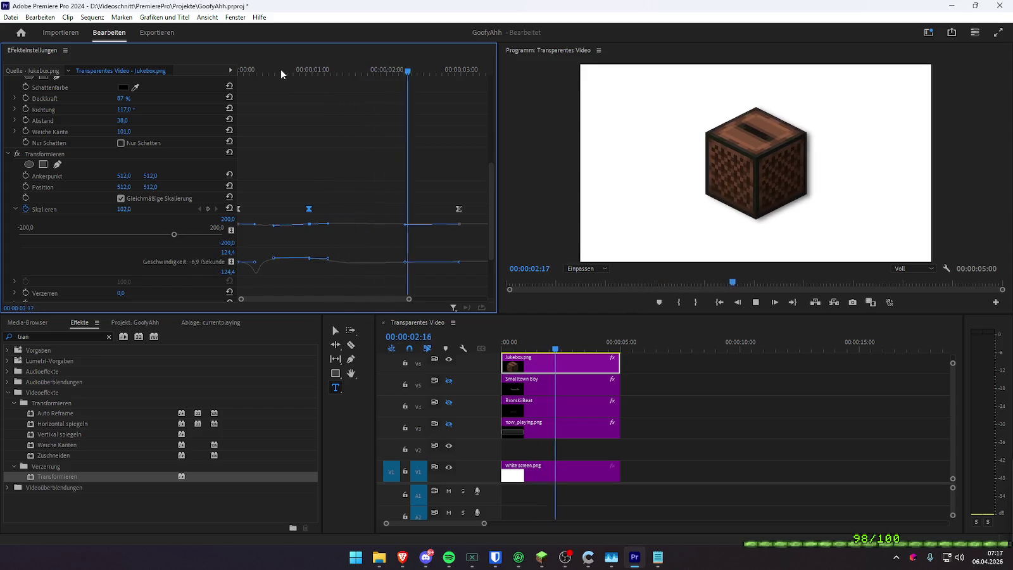
key("space")
- Move the scale keyframe earlier and fine-tune its speed handle, replaying the animation
left_click_drag(285, 68, 215, 81)
key("space")
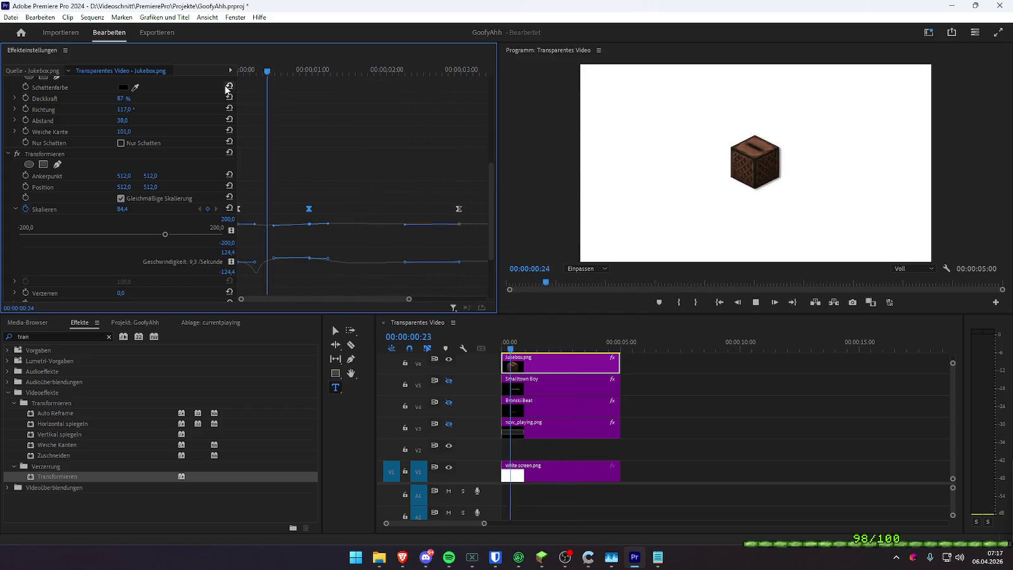
left_click(241, 70)
left_click_drag(309, 208, 286, 212)
key("space")
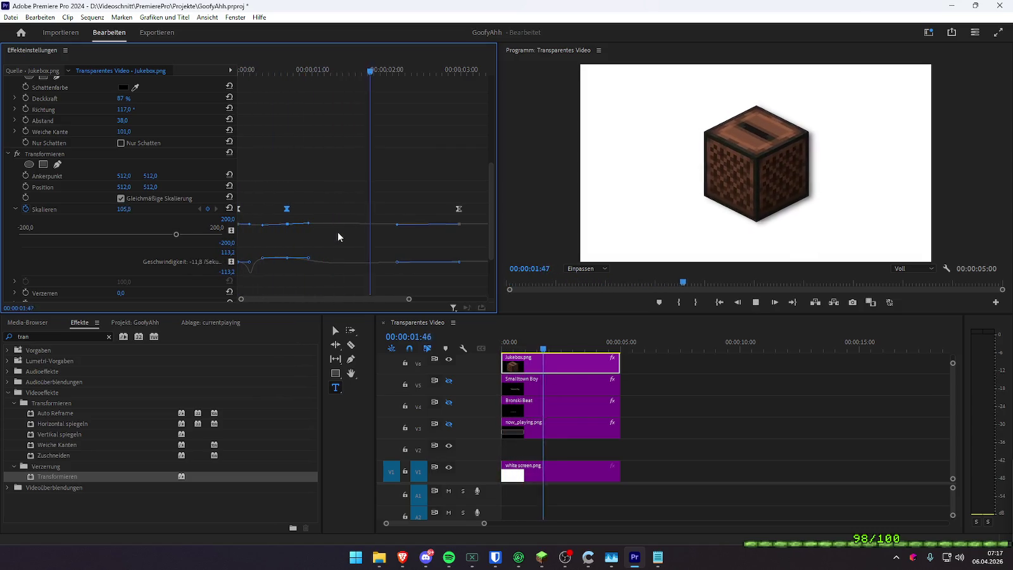
left_click(247, 70)
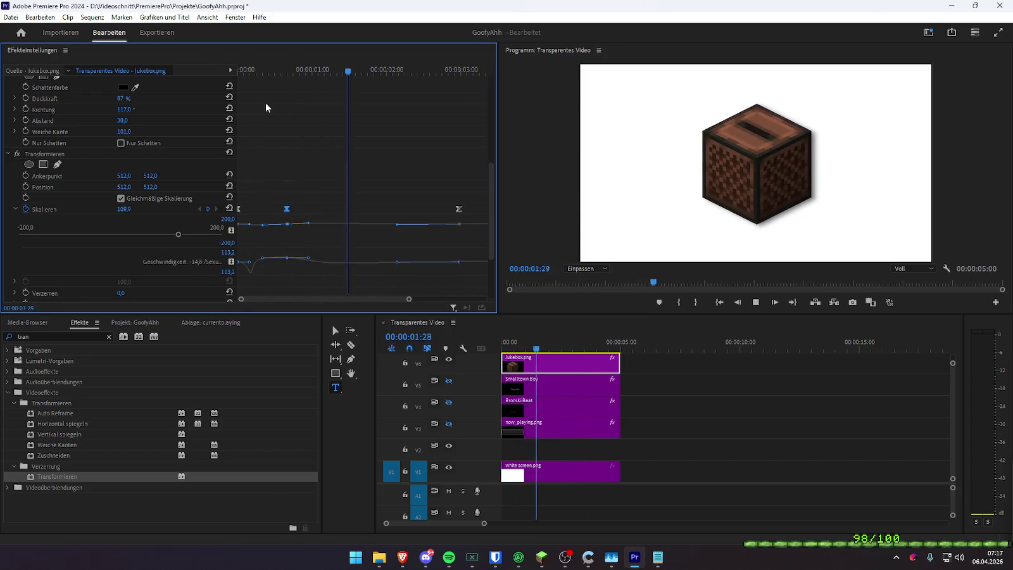
key("space")
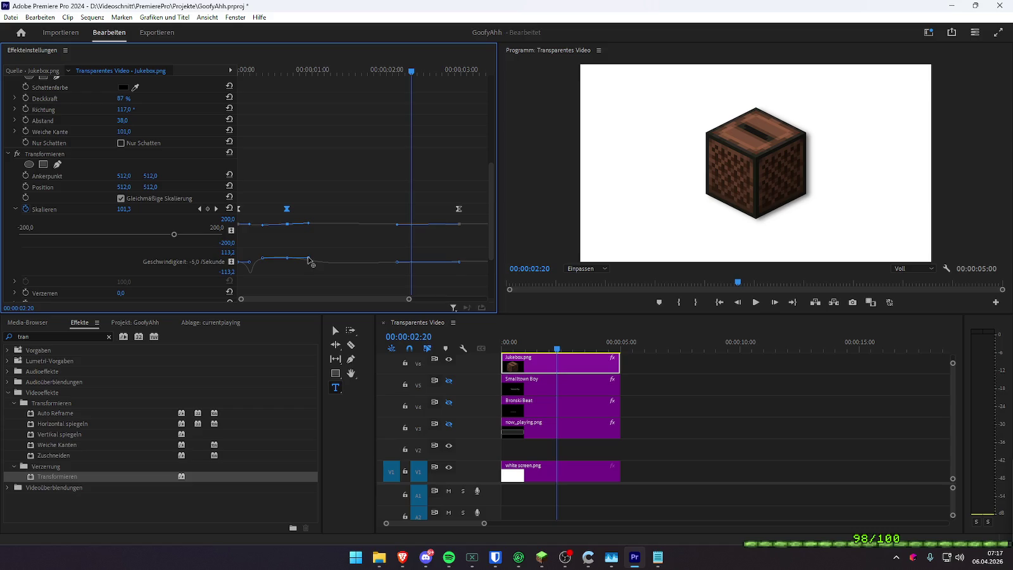
left_click_drag(308, 260, 306, 260)
left_click(270, 67)
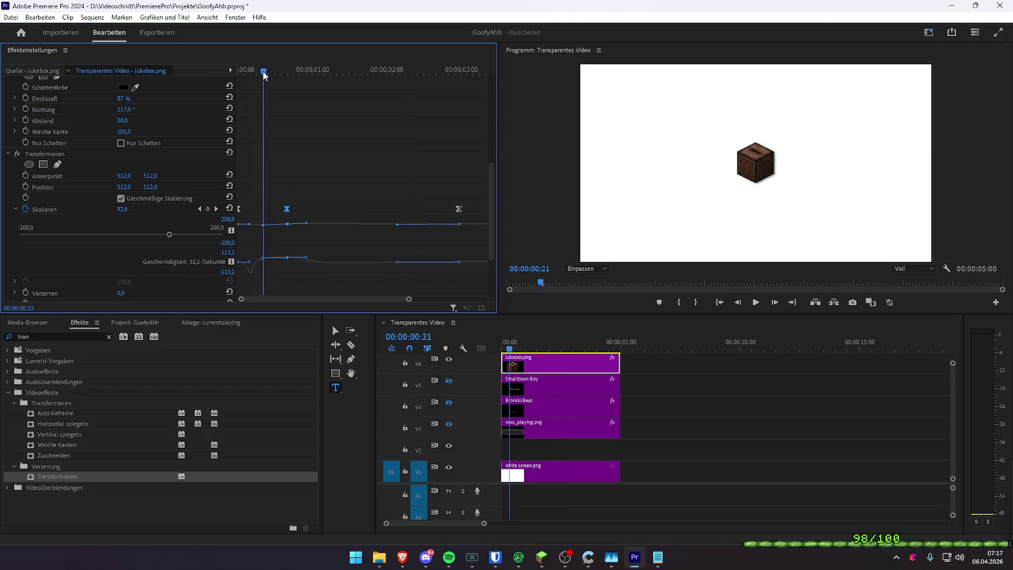
key("space")
key("space")
- Nudge the scale keyframes later in two passes, previewing the pop-in after each
left_click_drag(307, 225, 316, 227)
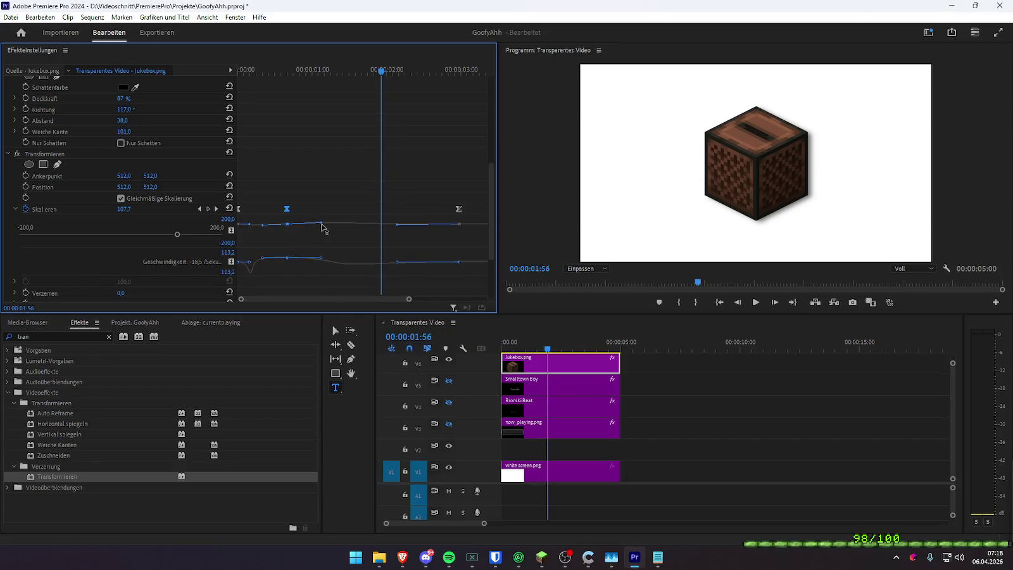
key("Home")
key("space")
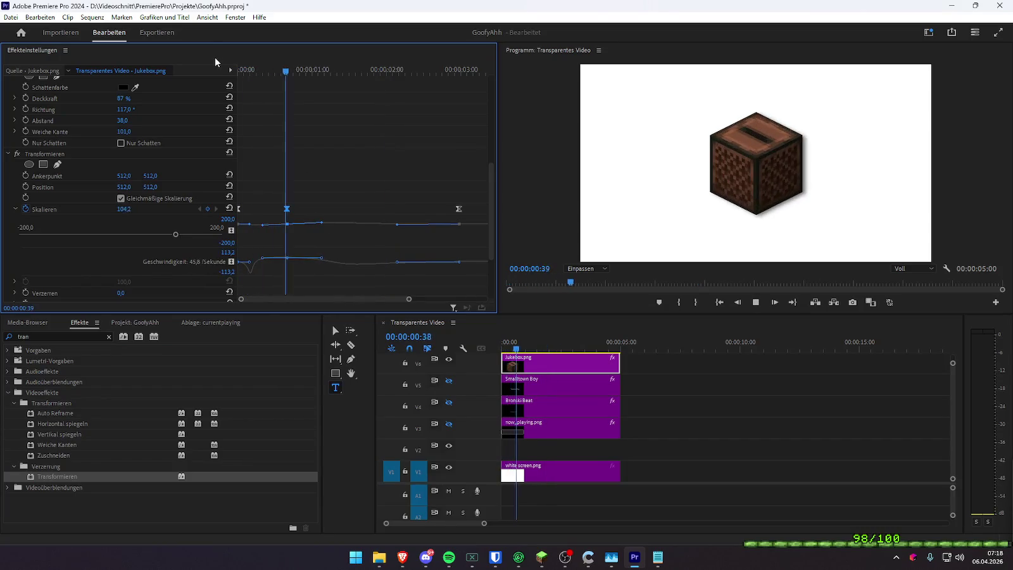
key("space")
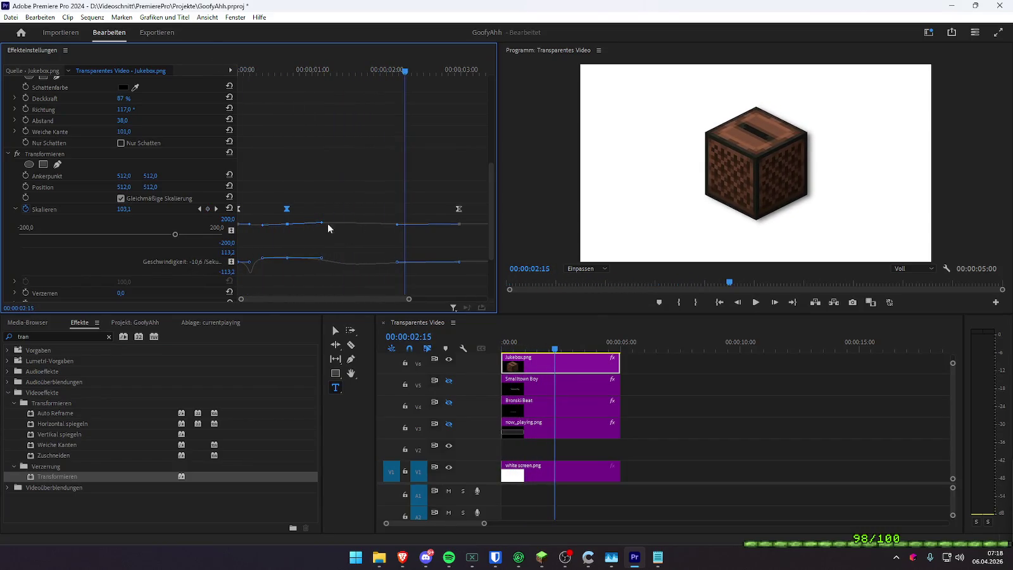
left_click_drag(323, 226, 331, 224)
key("Home")
key("space")
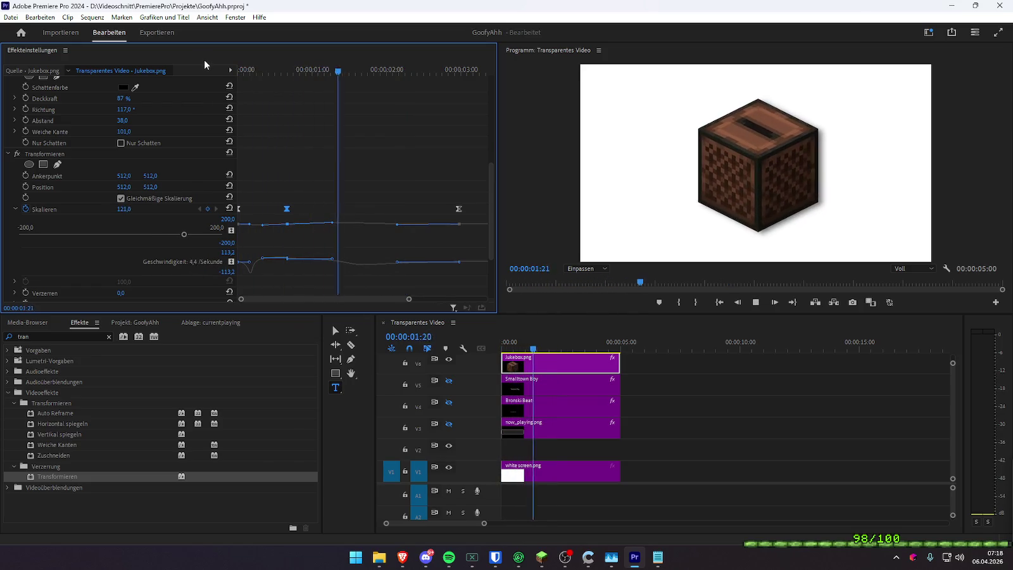
key("space")
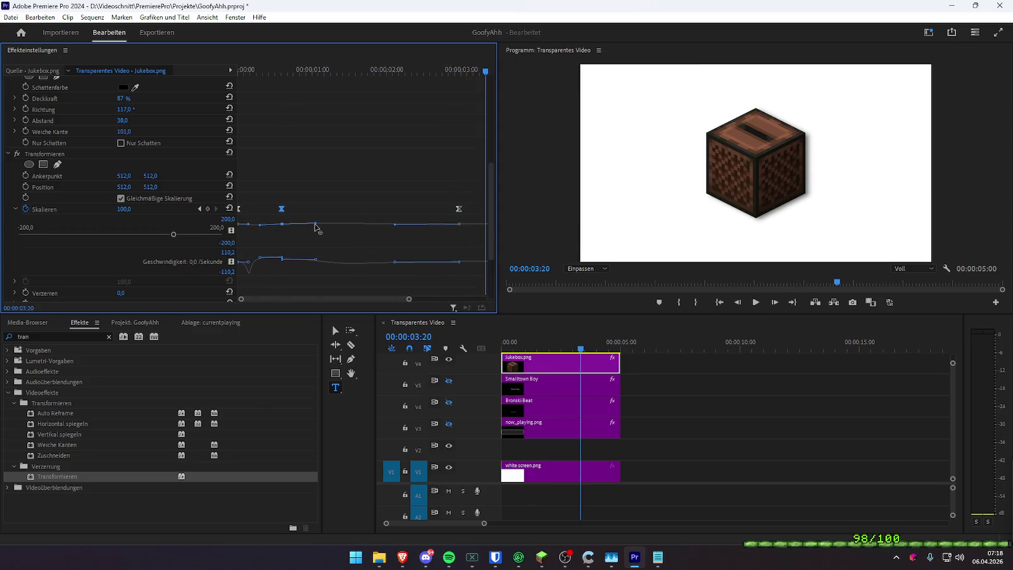
left_click(267, 67)
key("space")
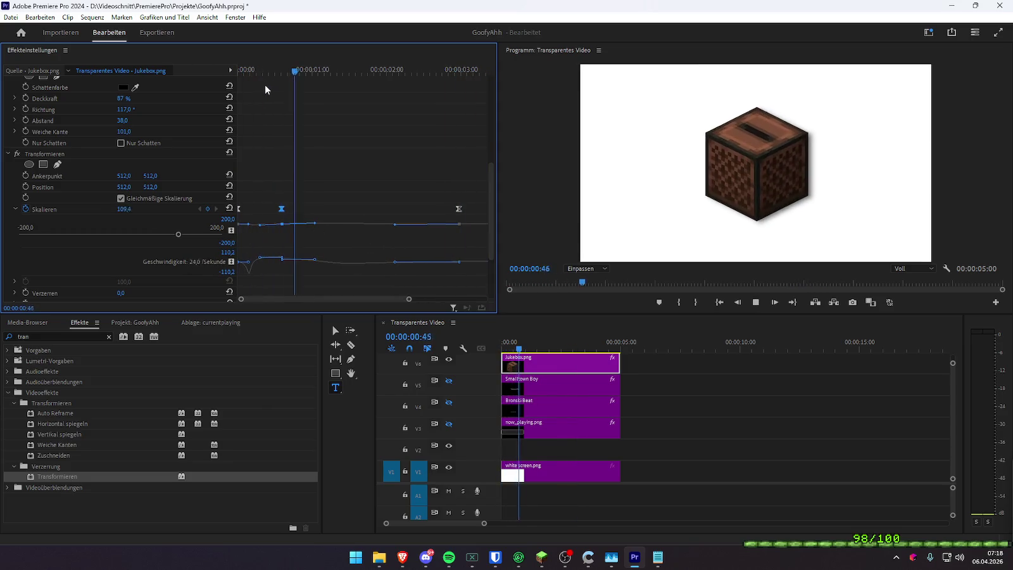
key("space")
- Shift a scale keyframe later and bring the settling scale value back to about 100
left_click_drag(282, 208, 295, 208)
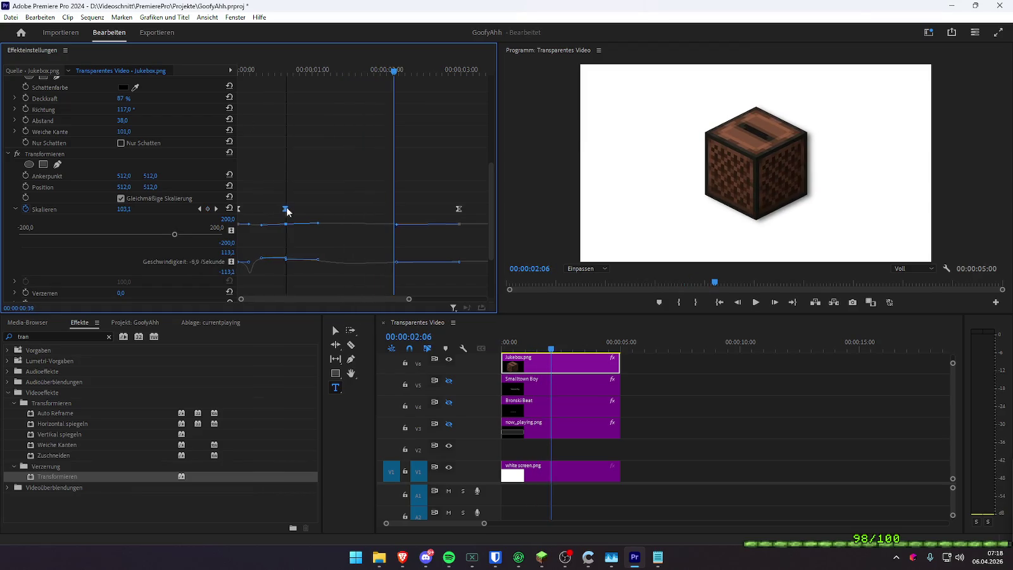
key("Home")
key("space")
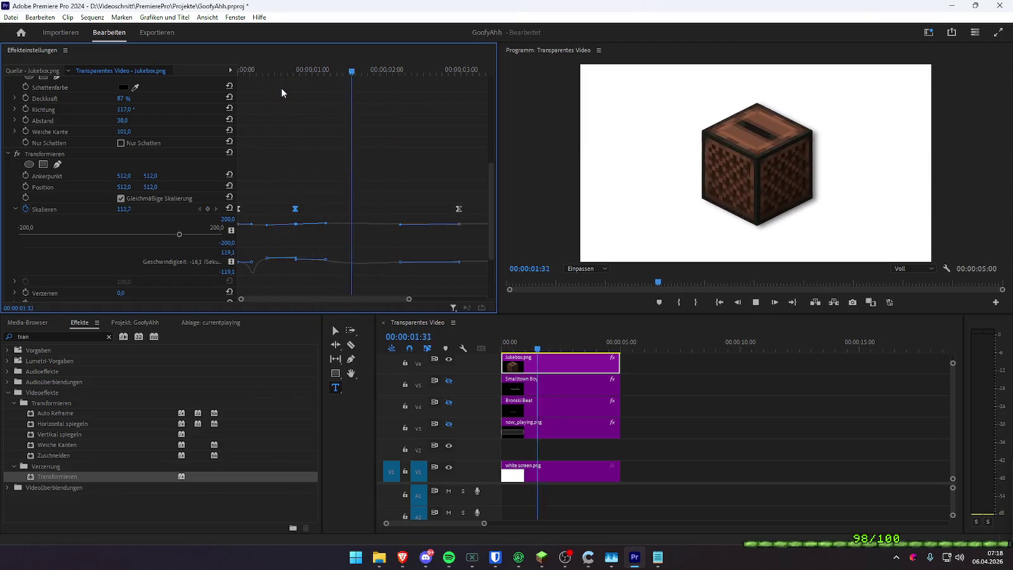
key("space")
left_click_drag(124, 209, 315, 219)
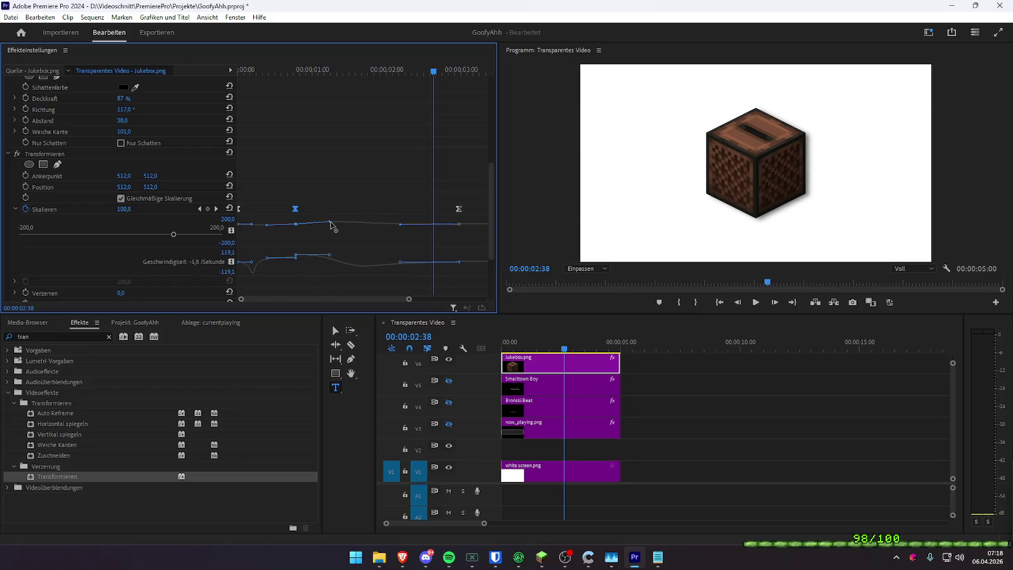
left_click(311, 66)
key("Home")
key("space")
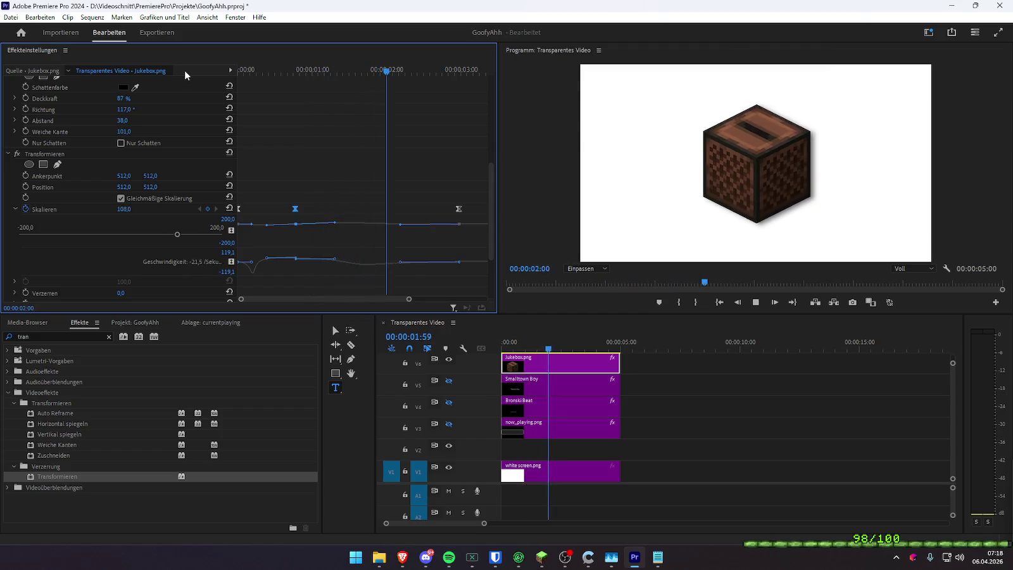
key("space")
- Drag the last Skalieren keyframe later and lower its value slightly
left_click_drag(408, 301, 443, 299)
left_click_drag(420, 208, 450, 209)
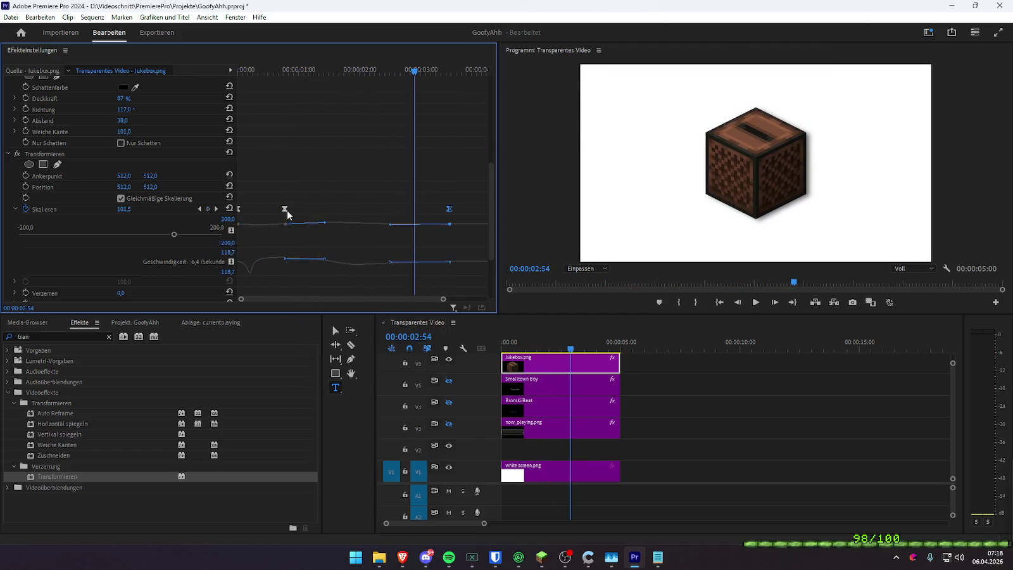
left_click_drag(324, 222, 325, 225)
- Replay the jukebox pop-in from the first frame to check the stretched bounce
left_click(239, 70)
key("space")
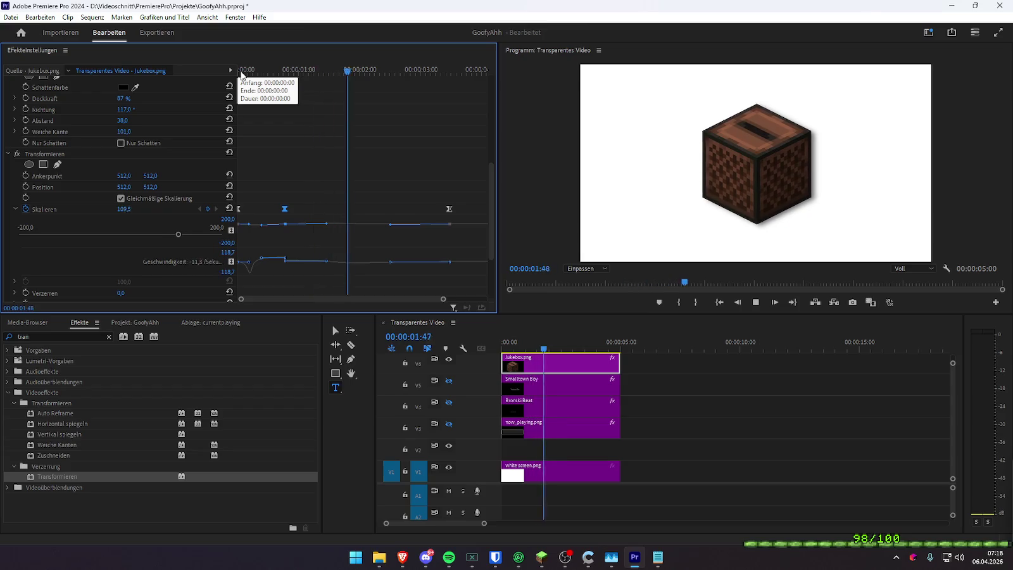
left_click(240, 71)
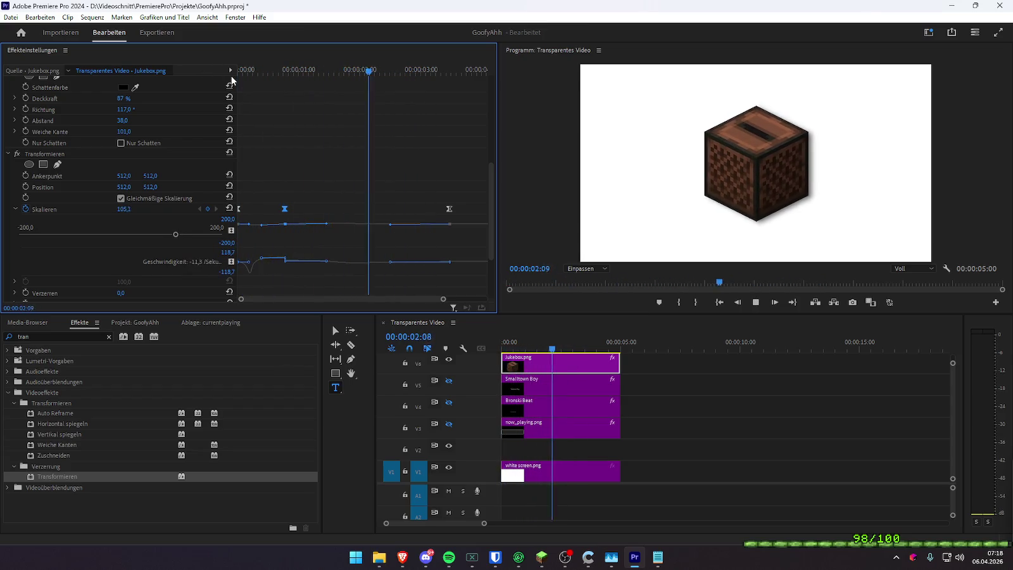
left_click(239, 69)
key("space")
left_click_drag(233, 77, 293, 104)
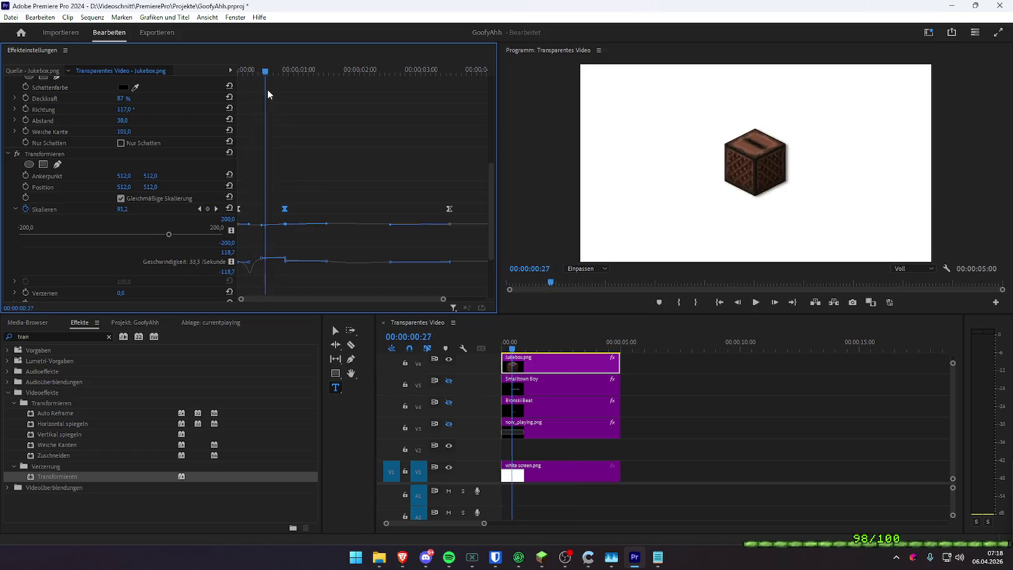
key("Home")
key("space")
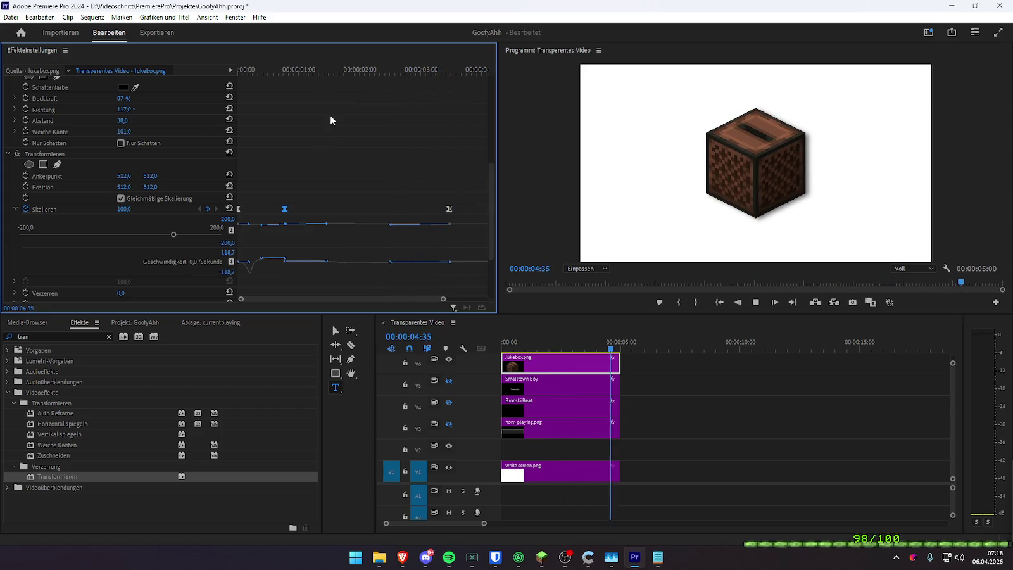
key("Home")
- Play the whole sequence from the timeline and return to the first frame
scroll(695, 420, "down", 5, "alt")
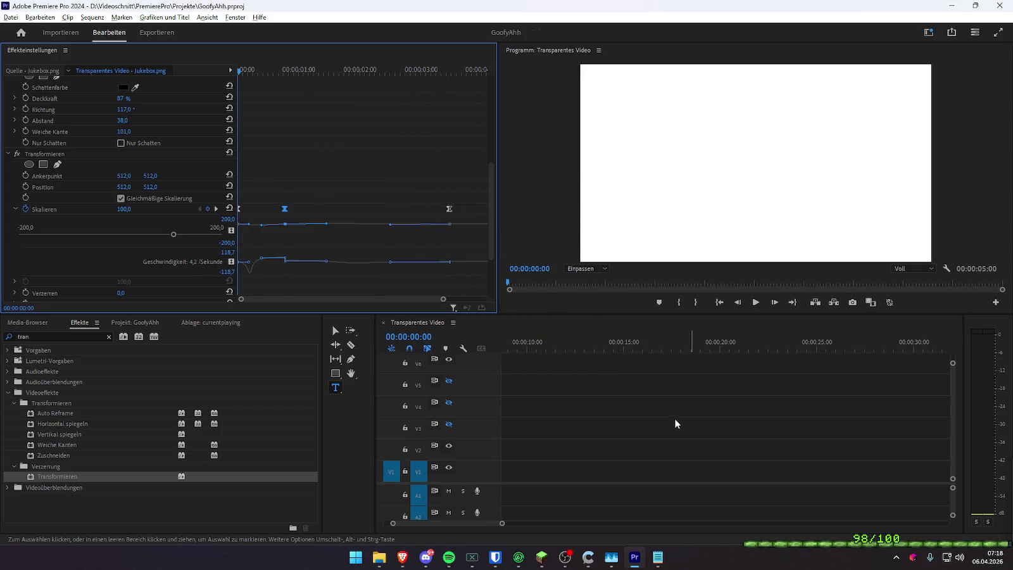
scroll(679, 419, "up", 4, "alt")
left_click(508, 349)
key("space")
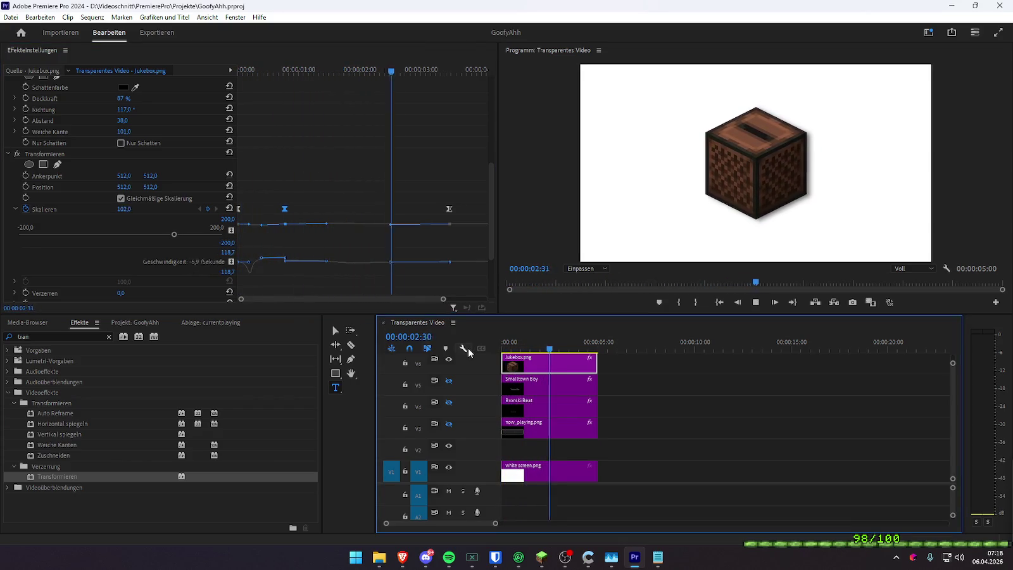
left_click_drag(305, 67, 216, 70)
scroll(395, 192, "up", 5)
scroll(348, 185, "up", 5)
- Add a Position keyframe at 01:00, then set X to 275 at 02:49
key("shift+Right")
key("shift+Right")
key("shift+Right")
key("shift+Right")
key("shift+Right")
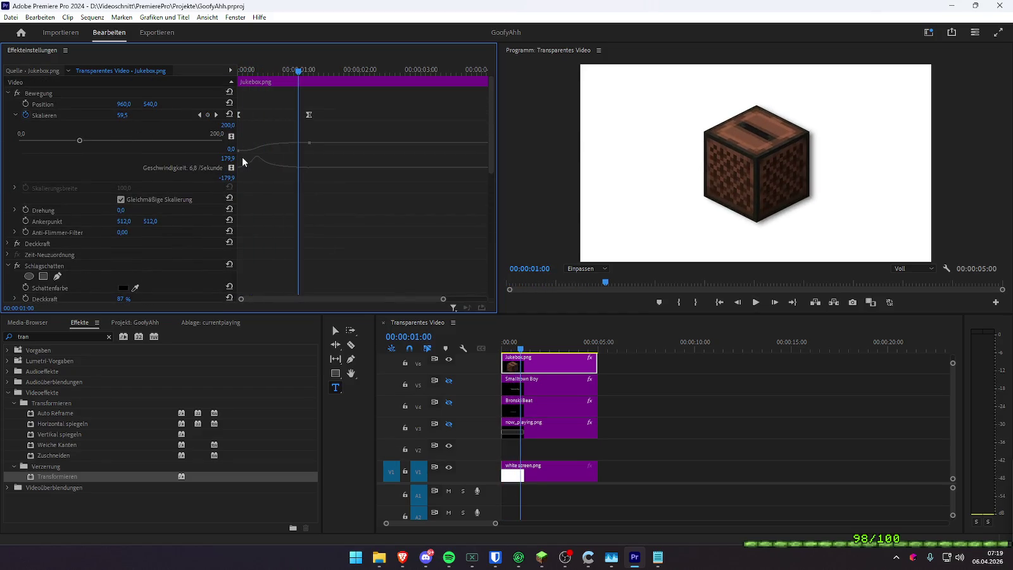
left_click(25, 103)
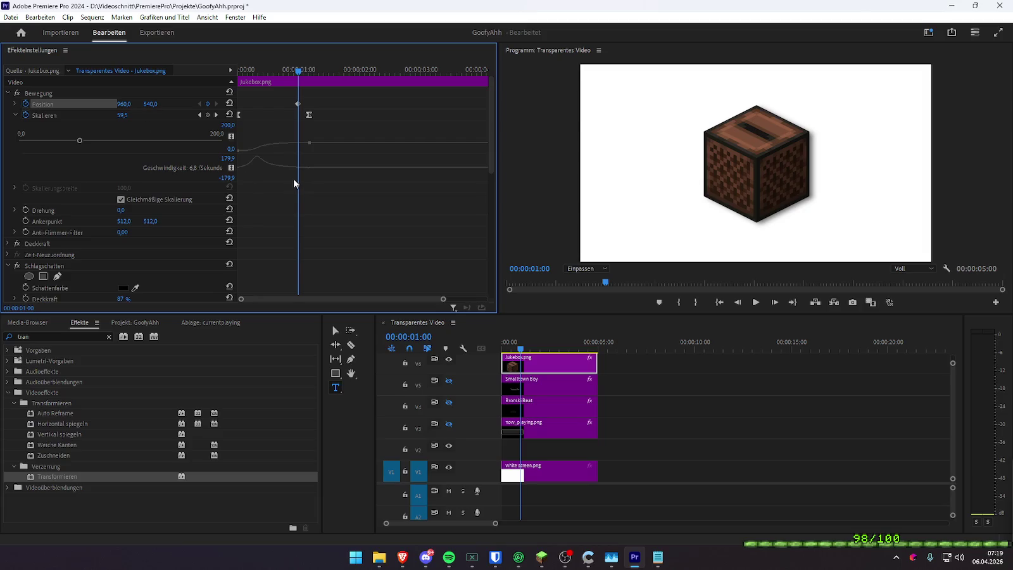
left_click_drag(322, 71, 409, 71)
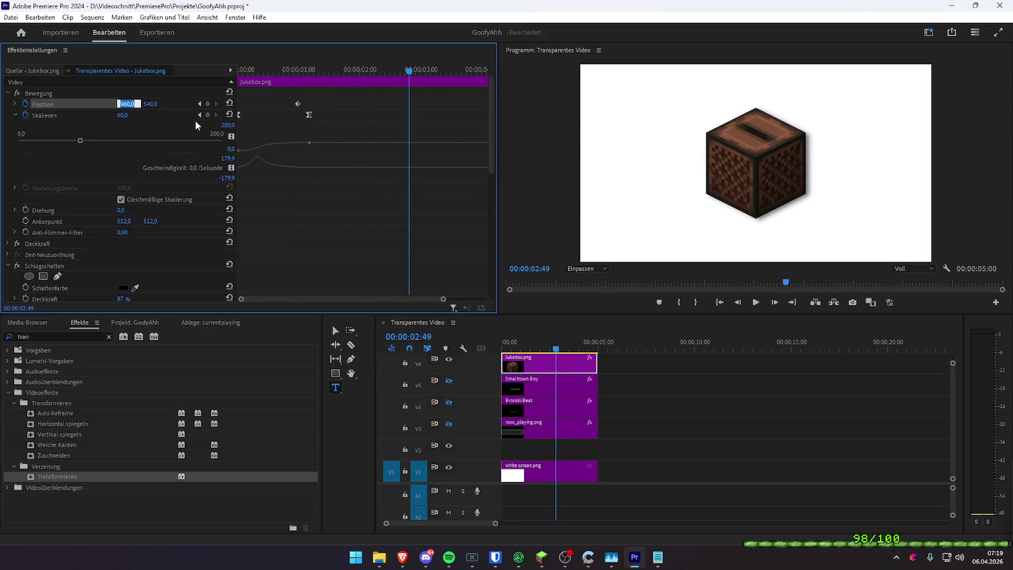
type("275")
key("Return")
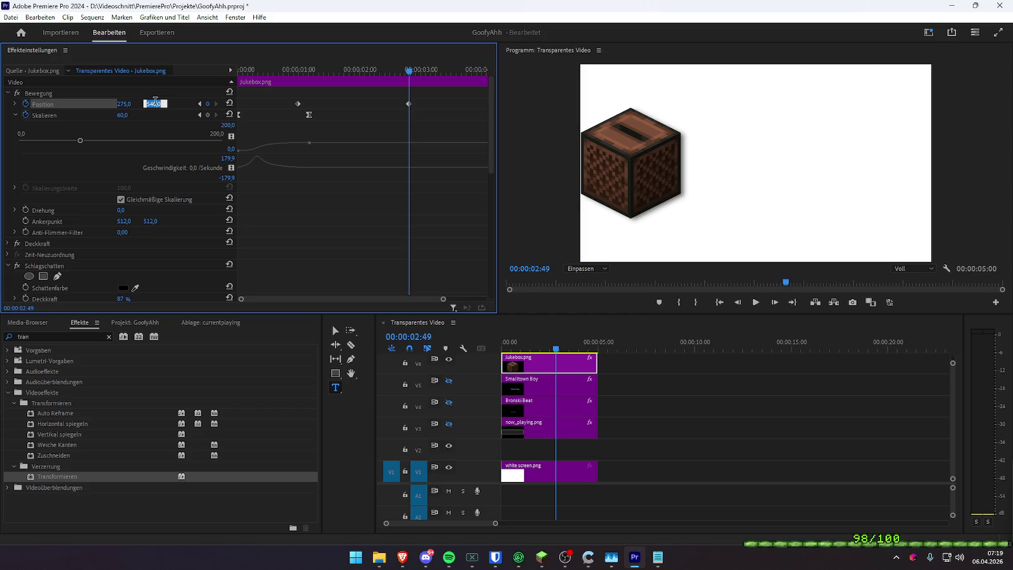
- Undo an accidental Y change so the end position is 275, 540
type("59")
key("Return")
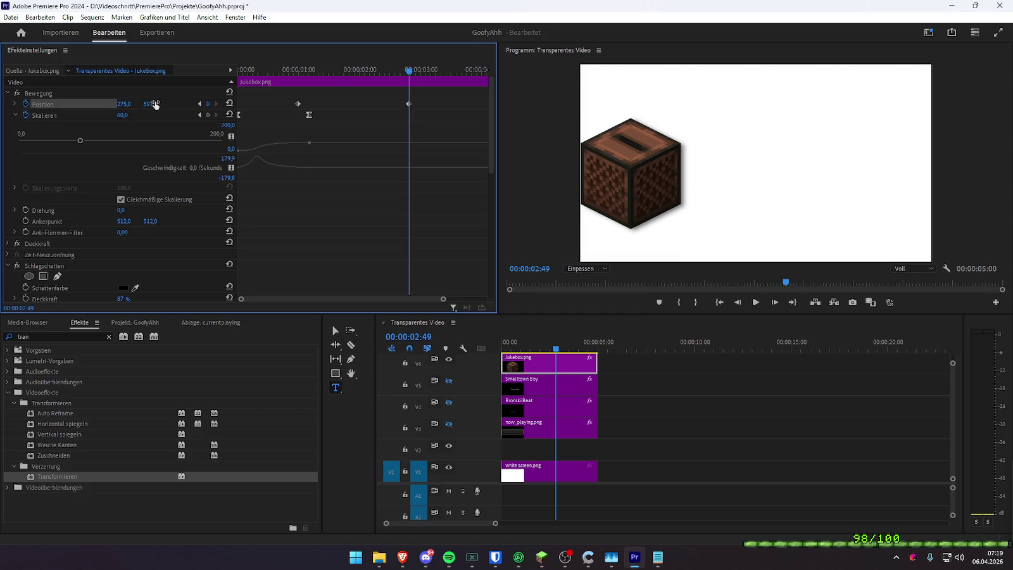
left_click(229, 104)
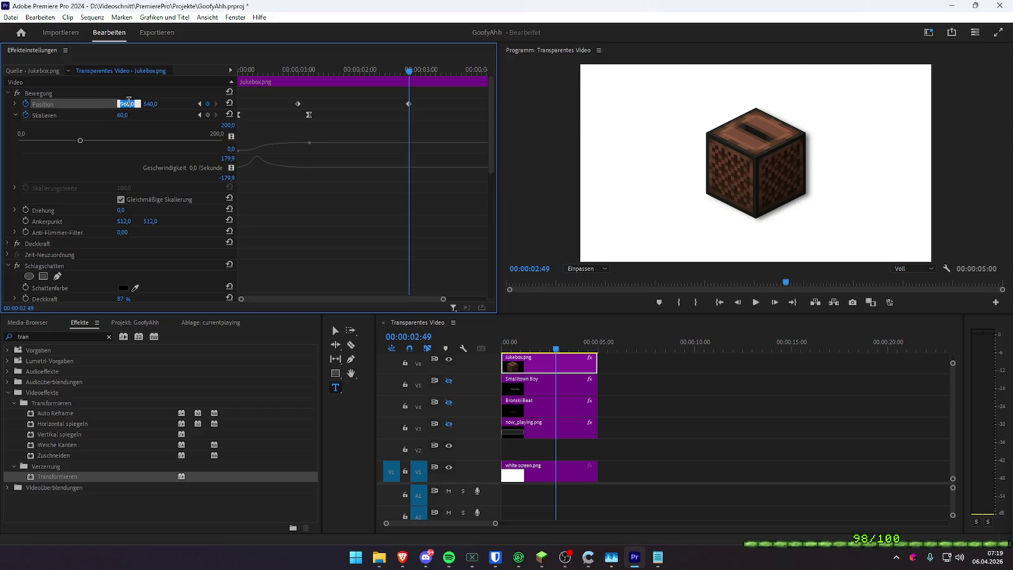
type("275")
key("Return")
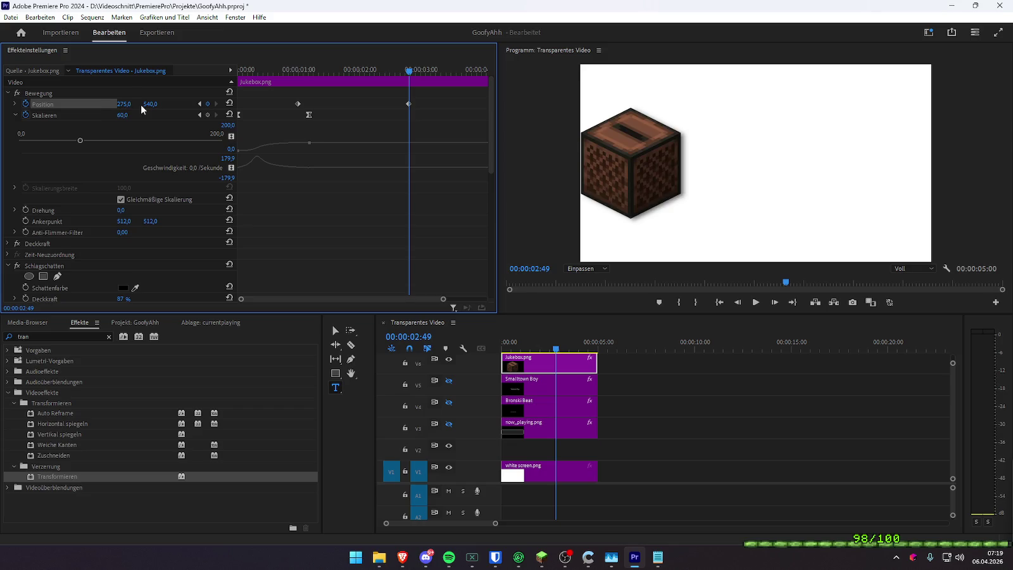
- Preview the pop-in and slide, then expand the Position speed graph
left_click_drag(319, 71, 191, 76)
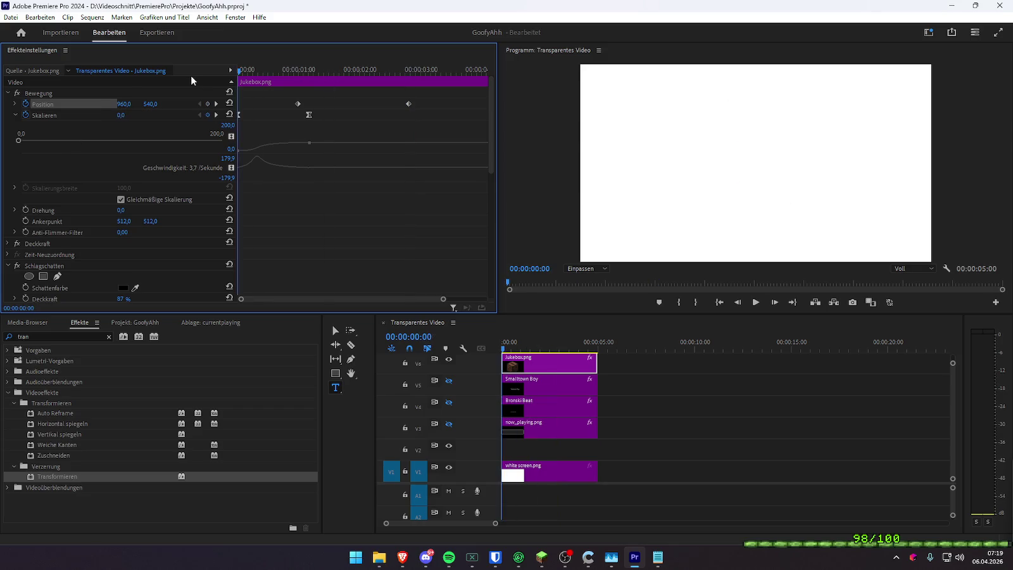
key("space")
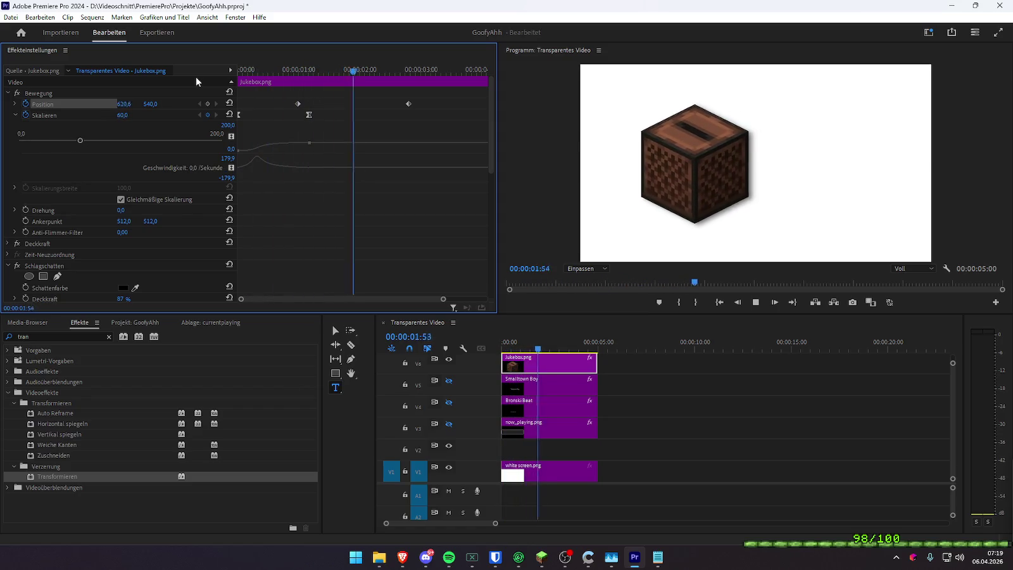
key("space")
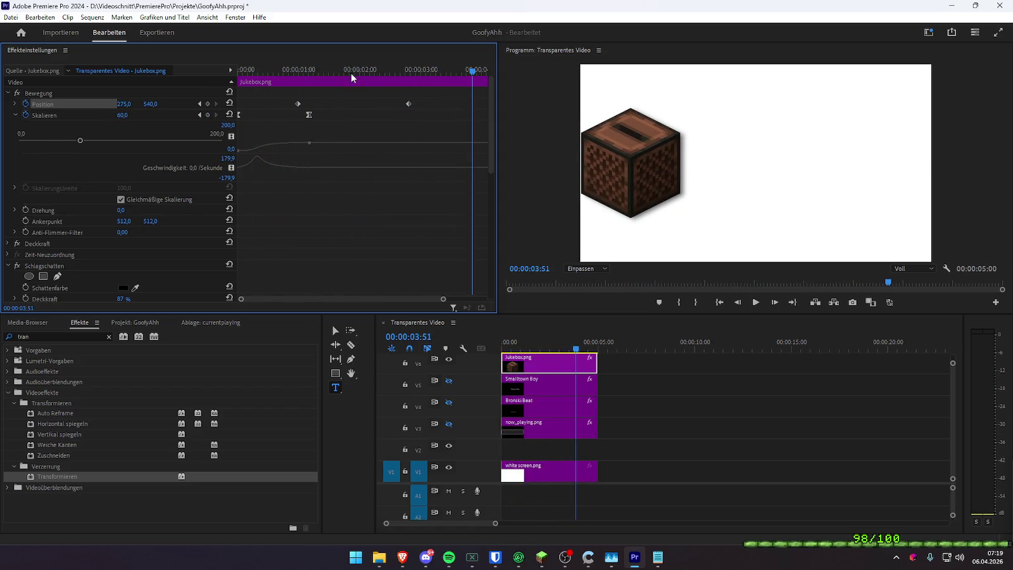
left_click(15, 104)
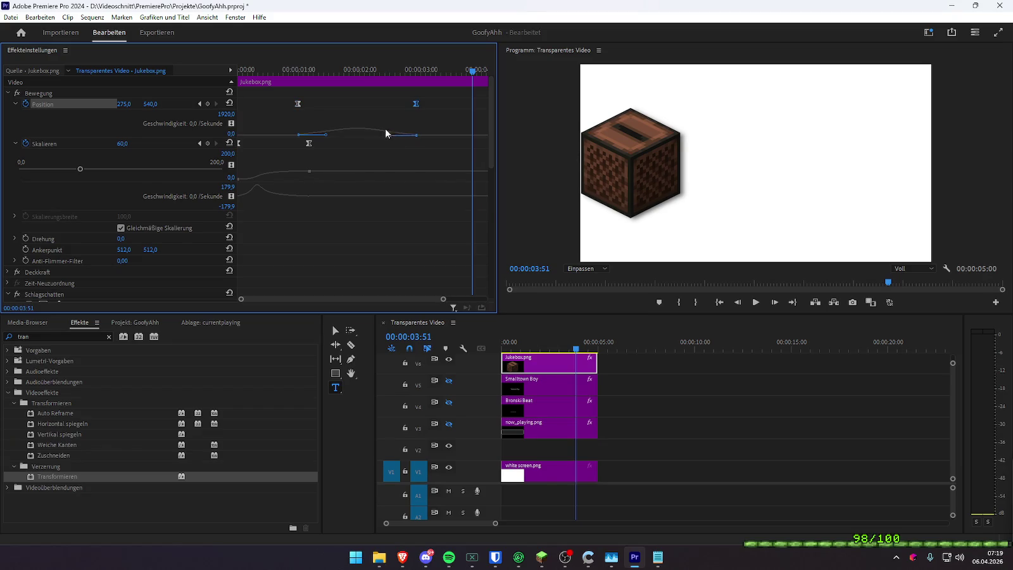
- Move the end Position keyframe earlier to about 02:25 and replay the slide
left_click(264, 71)
key("space")
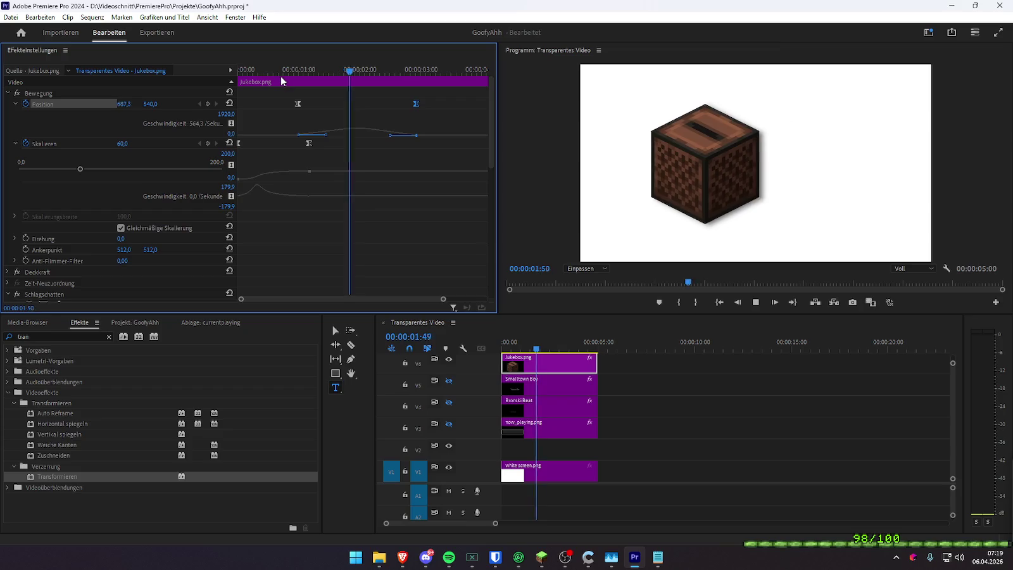
key("space")
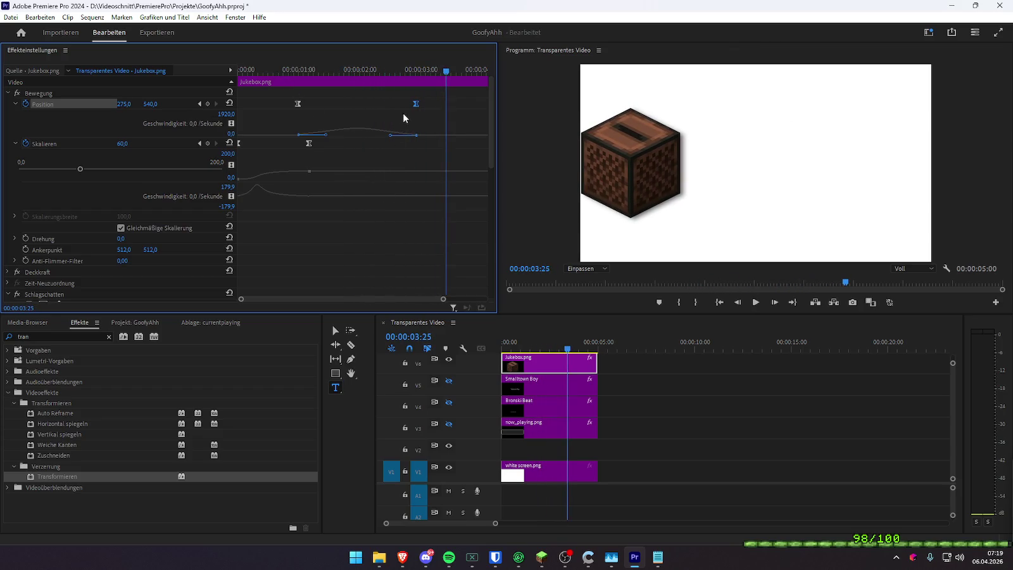
left_click_drag(415, 105, 384, 104)
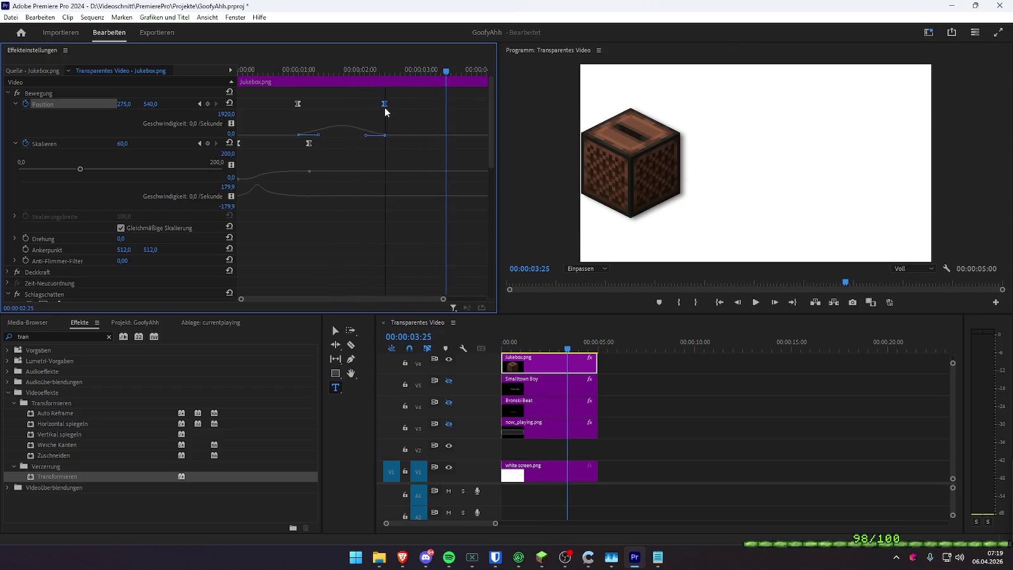
left_click(290, 70)
key("space")
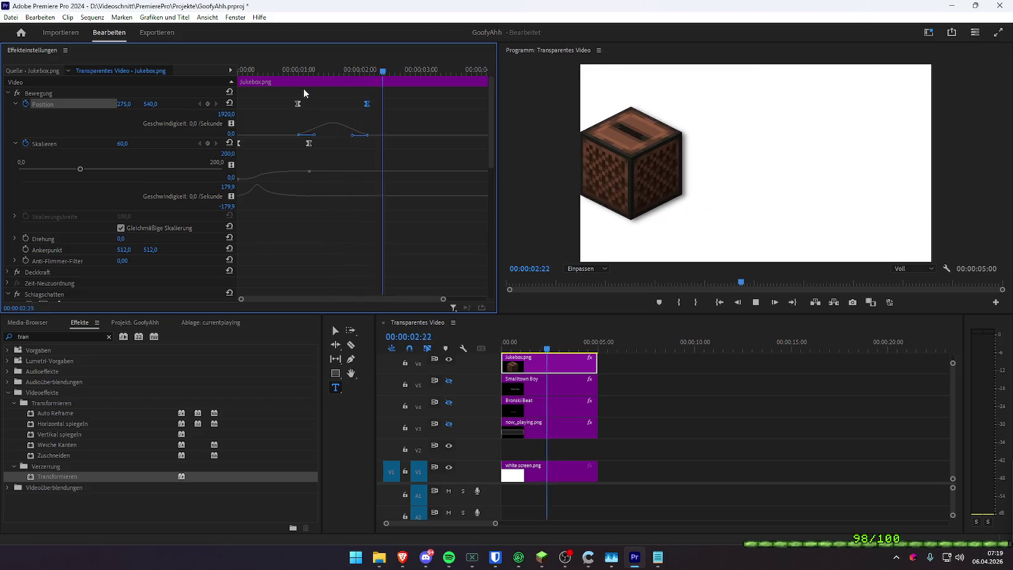
key("space")
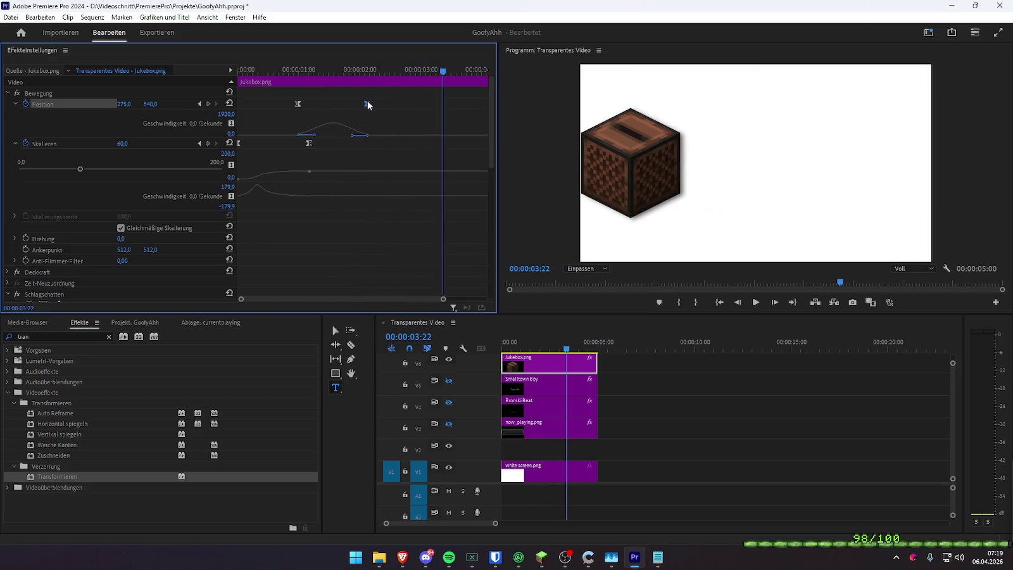
- Move the final Transform scale keyframe earlier and replay the animation
scroll(402, 165, "down", 4)
scroll(405, 176, "down", 4)
scroll(405, 176, "down", 2)
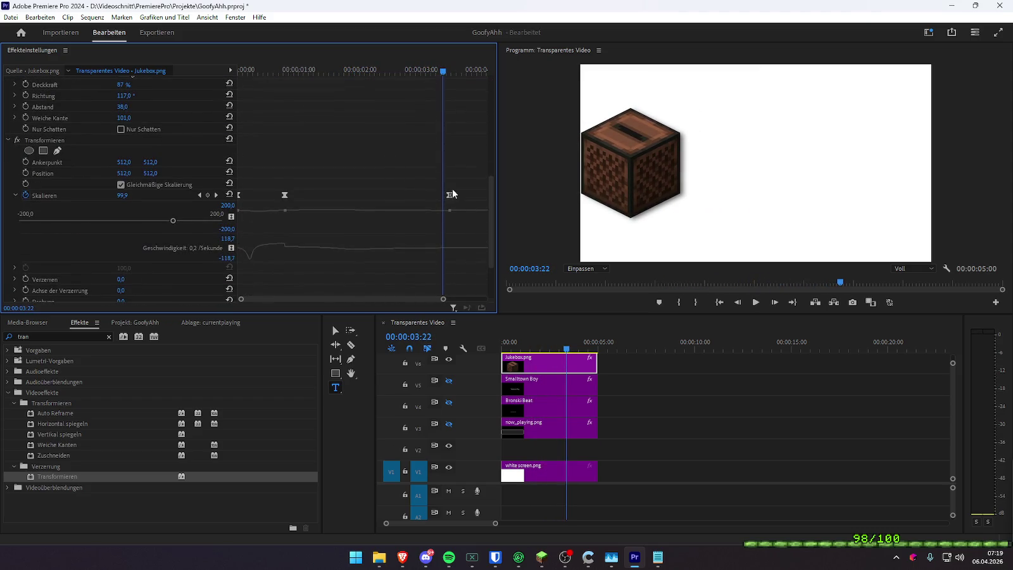
left_click_drag(445, 196, 390, 195)
left_click(300, 68)
key("space")
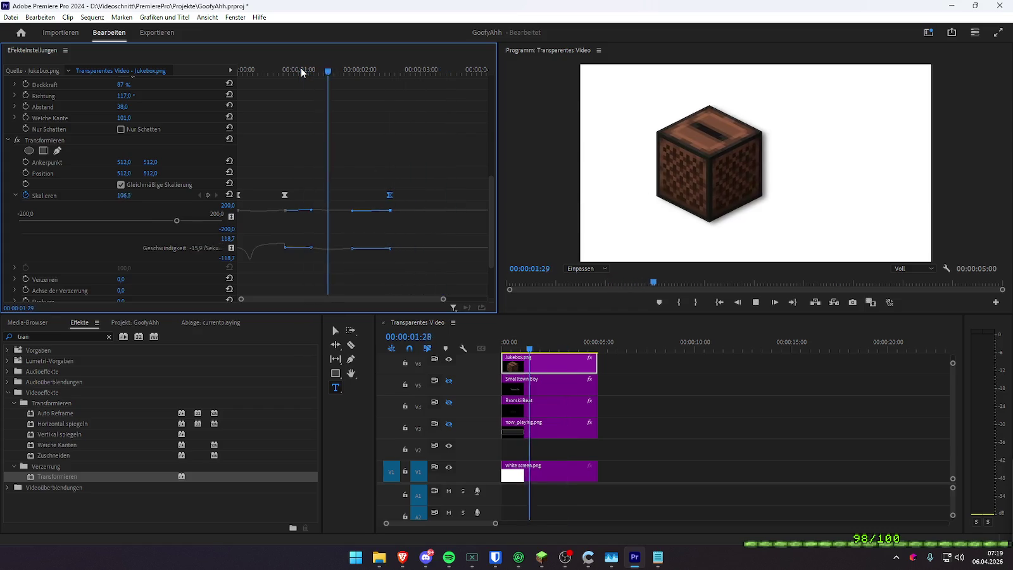
key("space")
- Push the second Position keyframe later and preview from about one second
scroll(345, 171, "up", 2)
scroll(345, 172, "up", 4)
scroll(333, 189, "up", 2)
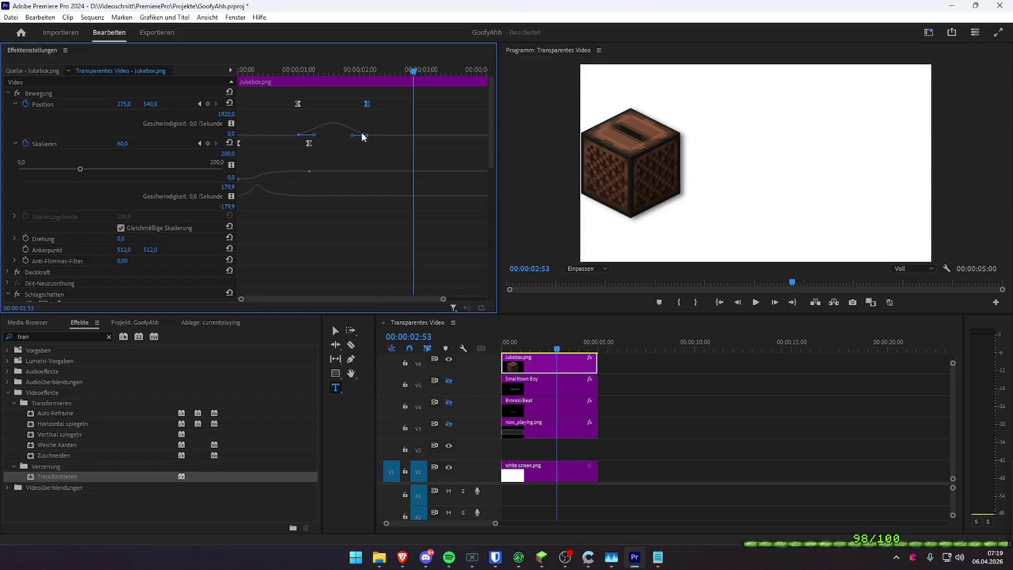
left_click(305, 68)
key("space")
key("space")
left_click_drag(366, 103, 389, 103)
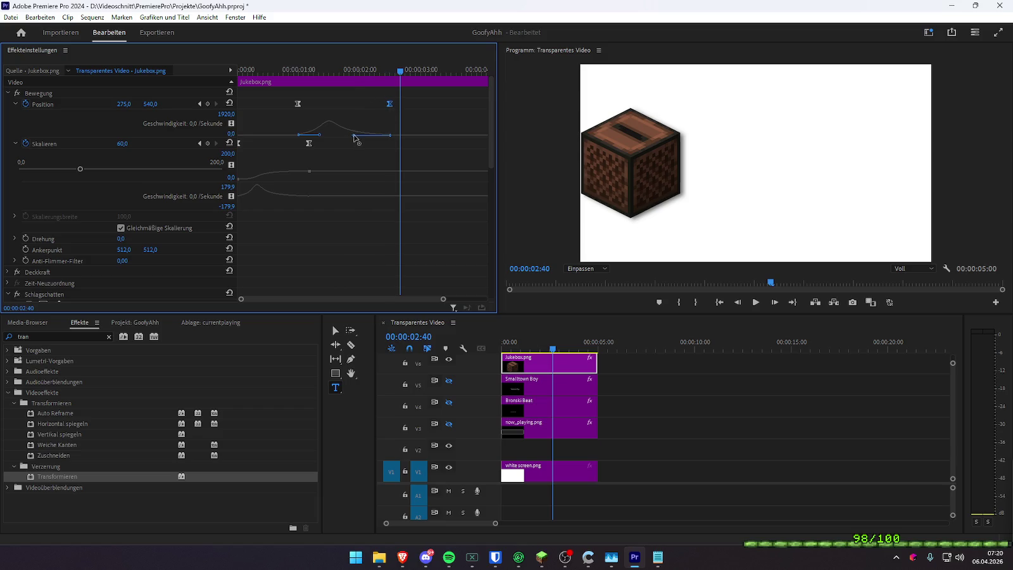
left_click(305, 68)
left_click(270, 69)
key("space")
- Shift both Position keyframes later, then move the final one further right
key("space")
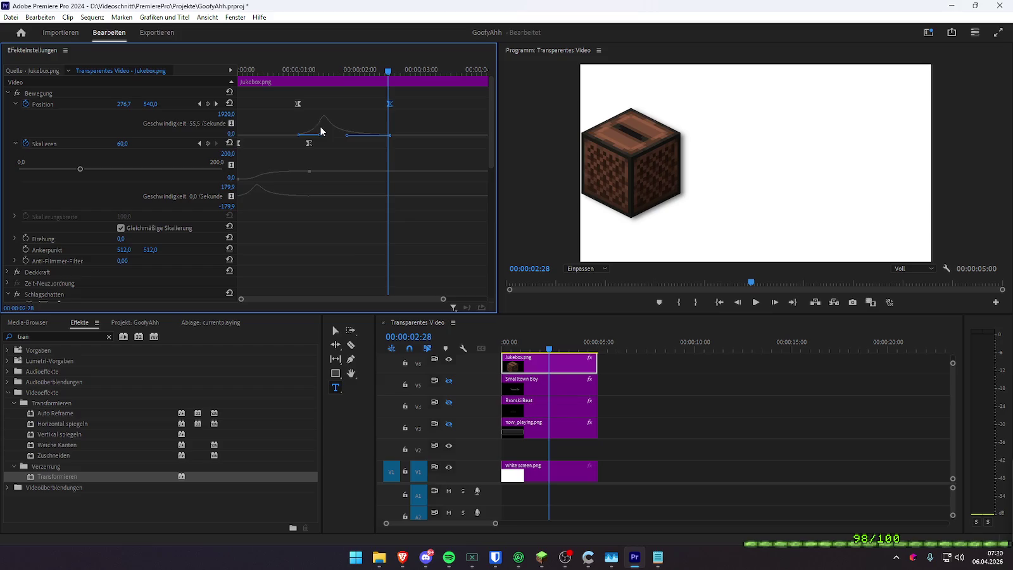
mouse_move(415, 121)
left_mouse_down()
mouse_move(278, 90)
mouse_move(309, 103)
left_mouse_up()
left_click(243, 69)
key("space")
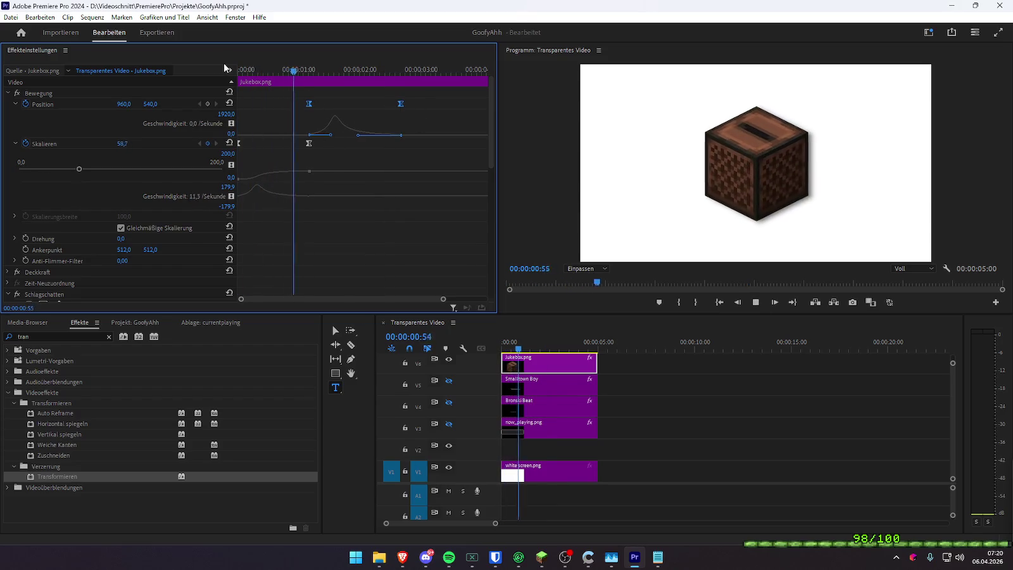
key("space")
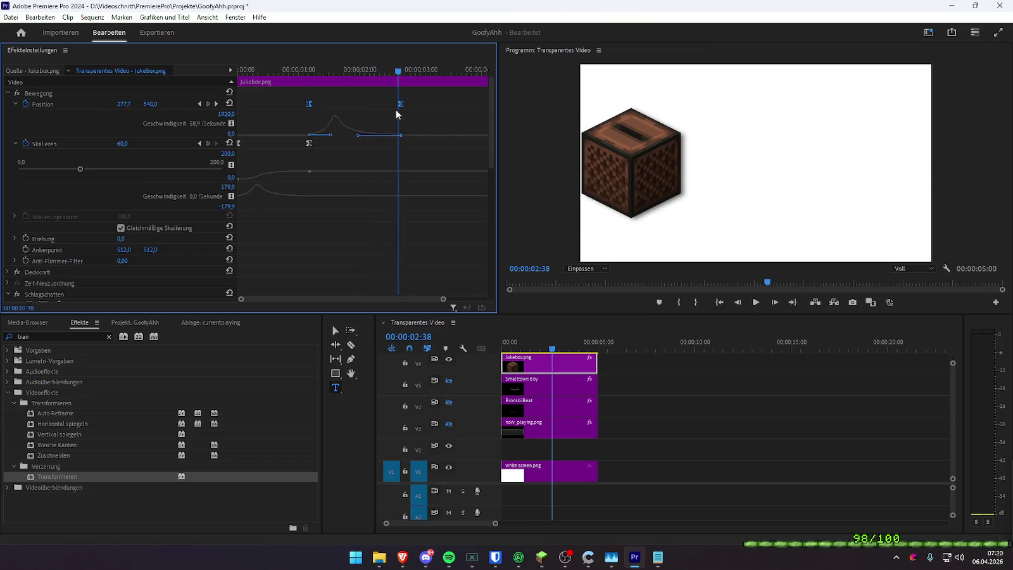
left_click_drag(401, 103, 440, 103)
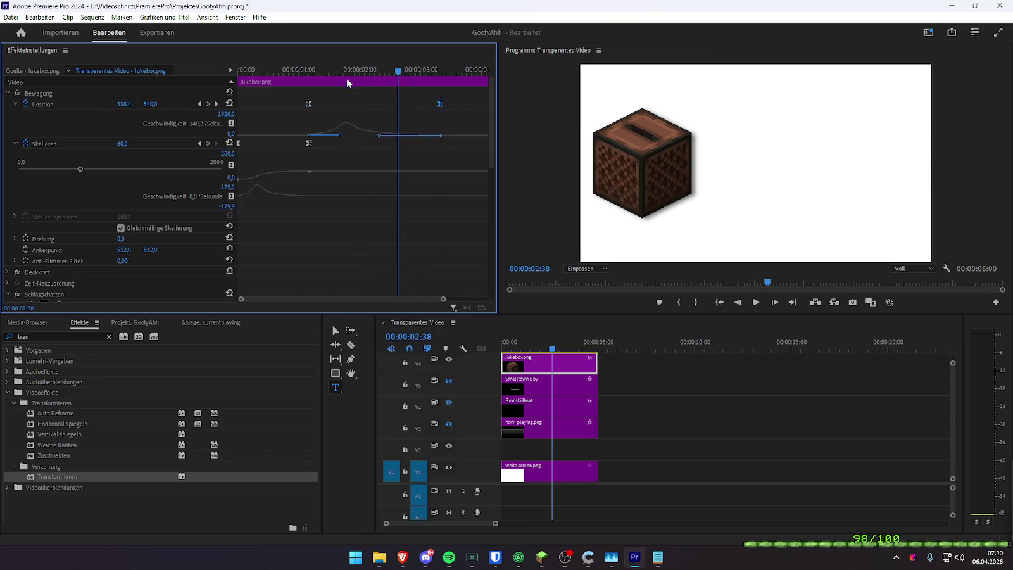
left_click(292, 77)
key("space")
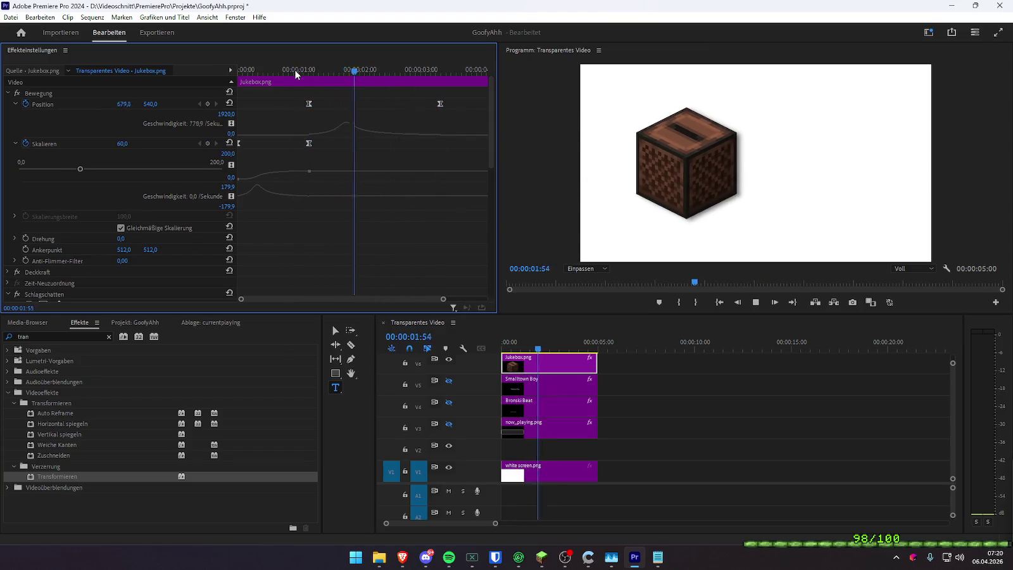
key("space")
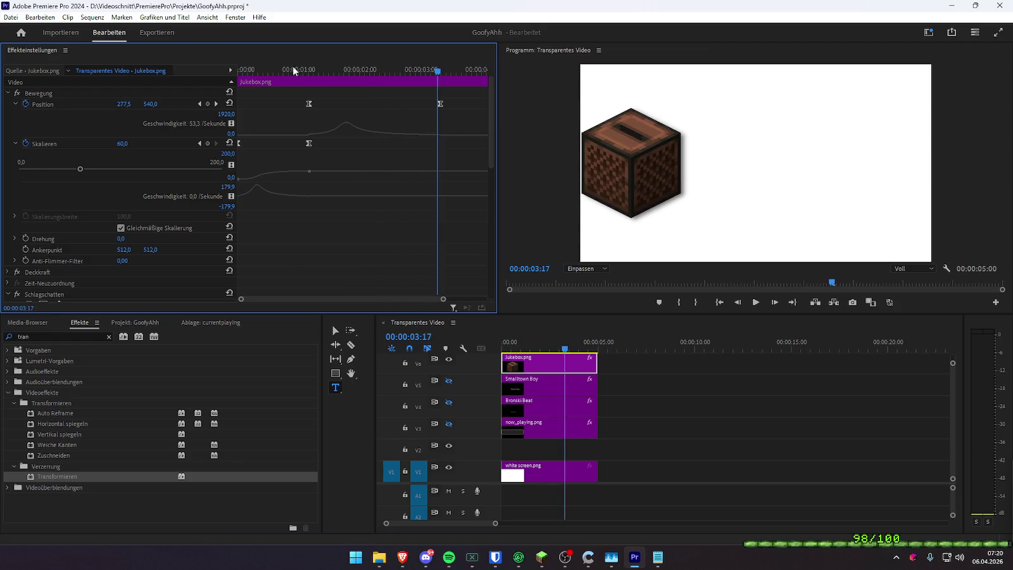
- Reshape the Position speed curve for smoother easing and push the last keyframe later
left_click_drag(293, 71, 316, 71)
left_click(310, 103)
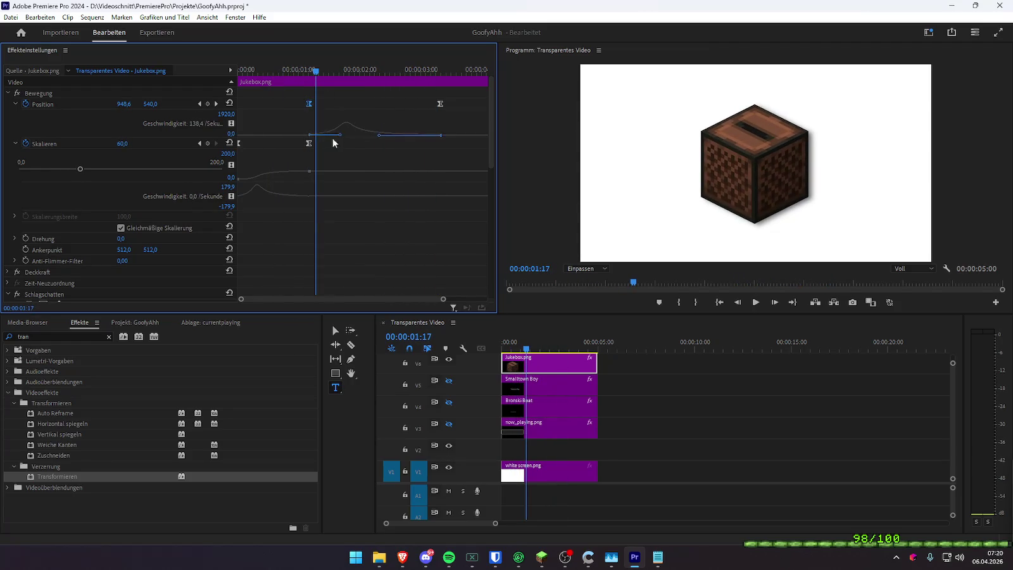
left_click_drag(345, 138, 343, 136)
left_click_drag(441, 103, 469, 104)
left_click(270, 71)
key("space")
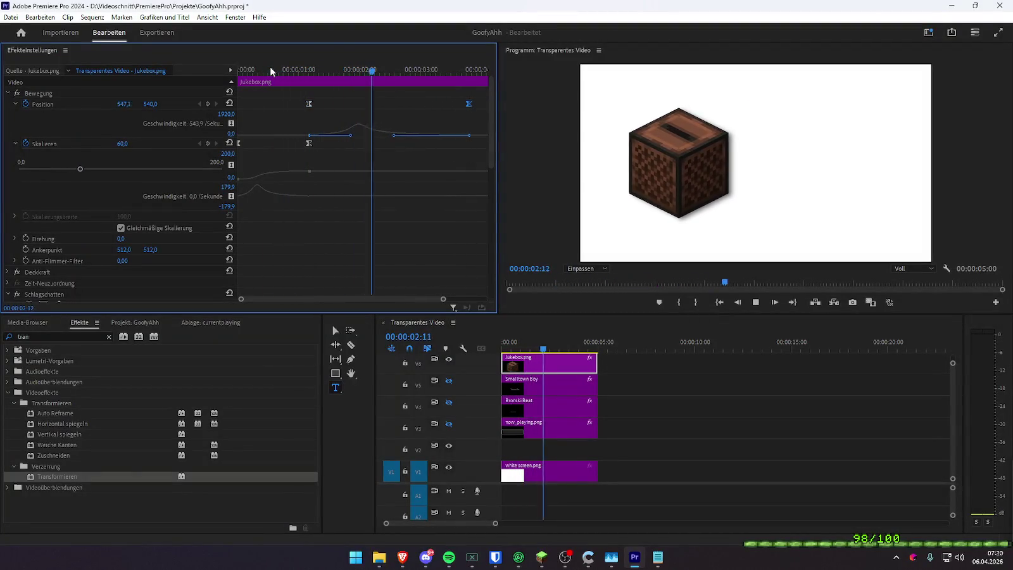
key("space")
- Replay the eased slide several times to check its timing
left_click(276, 71)
key("space")
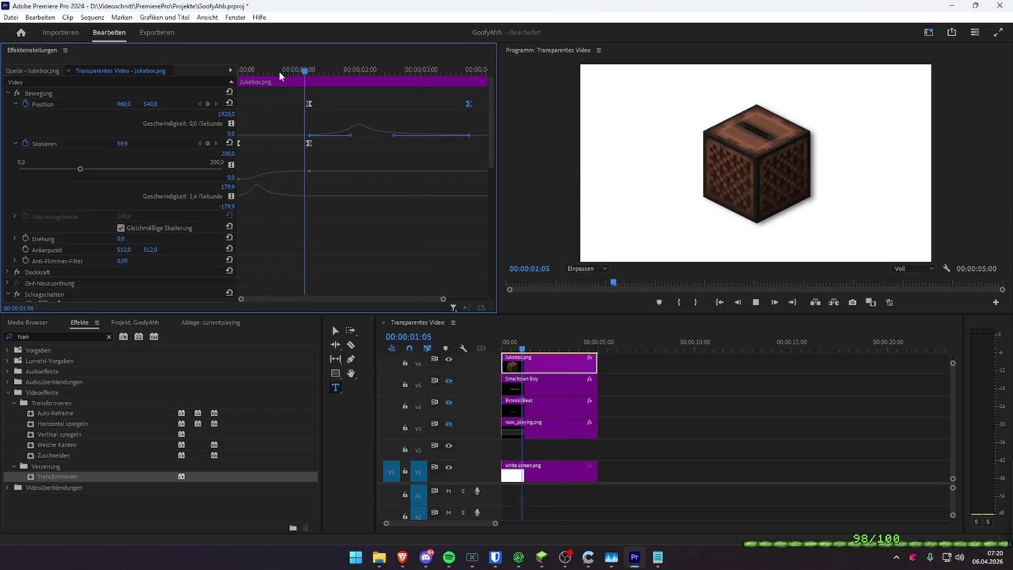
key("space")
left_click(278, 71)
key("space")
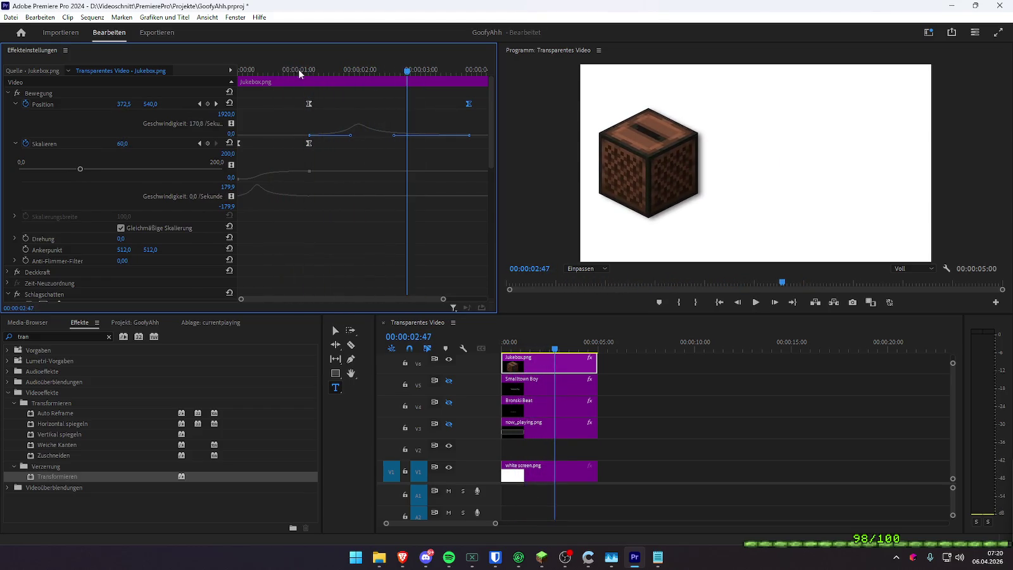
left_click(291, 71)
scroll(360, 218, "down", 3)
- Drag the Transformieren Skalieren keyframe later to finish with the slide, then replay to check
scroll(361, 219, "down", 3)
key("space")
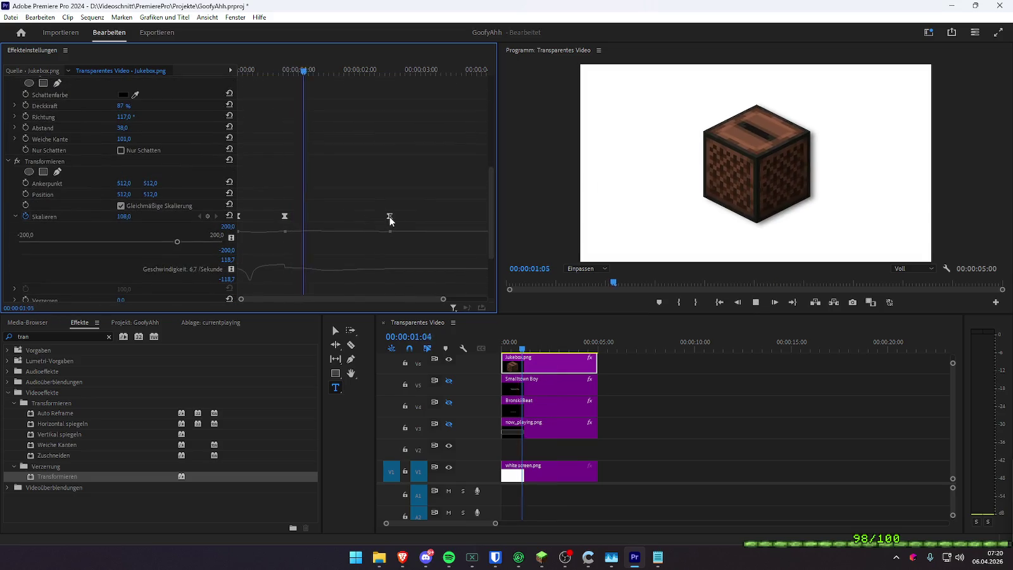
key("space")
left_click_drag(390, 218, 450, 216)
left_click(311, 70)
key("space")
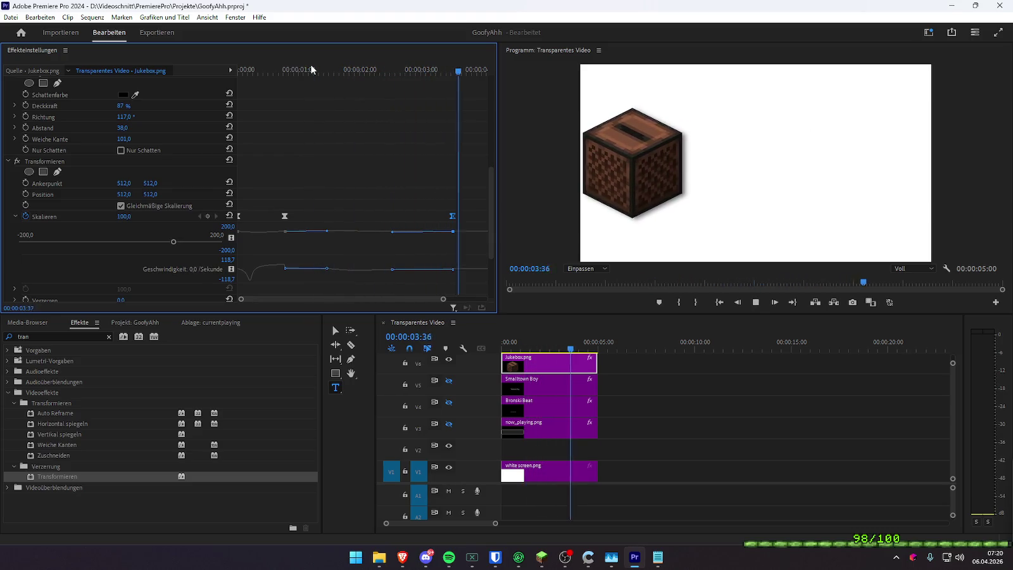
key("space")
scroll(341, 177, "up", 5)
scroll(370, 194, "up", 5)
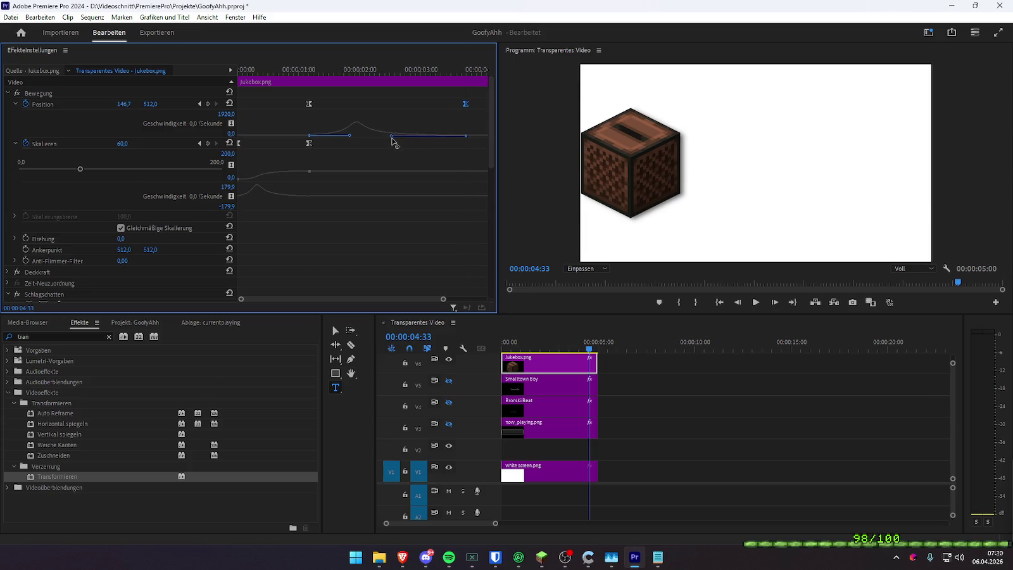
left_click(340, 68)
key("space")
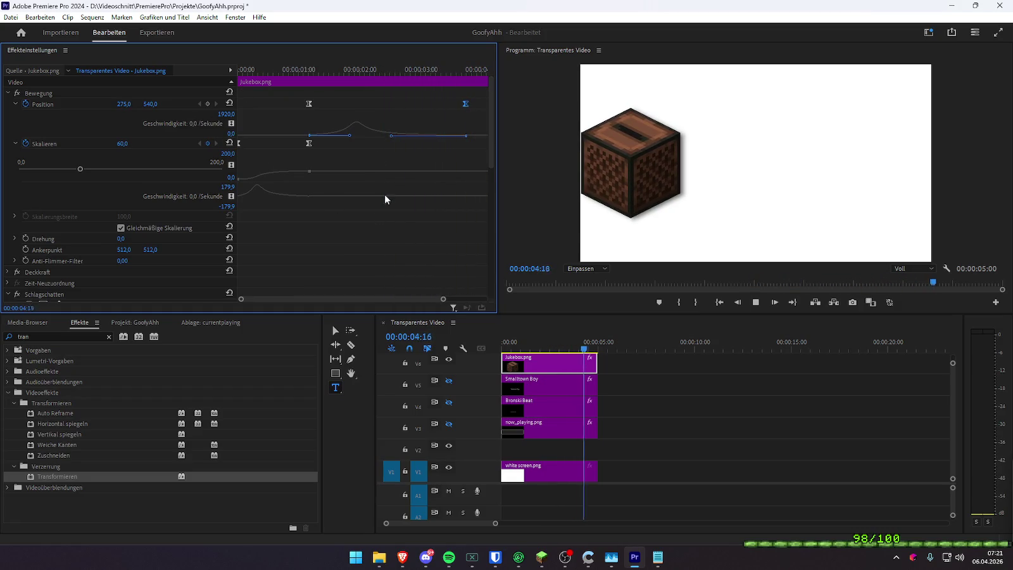
- Select now_playing.png, make its V3 track visible, and preview
left_click(274, 68)
key("Home")
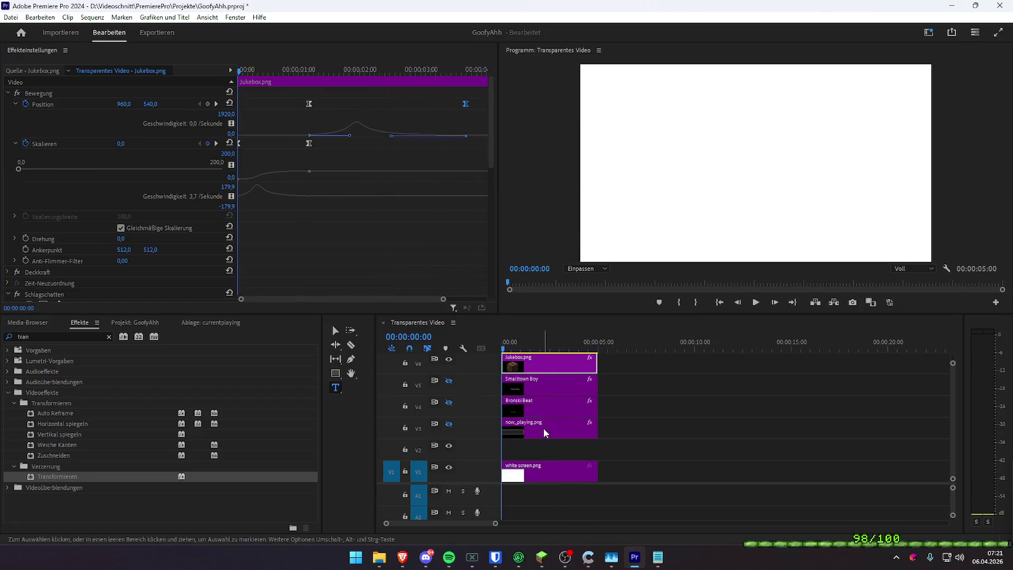
left_click(543, 428)
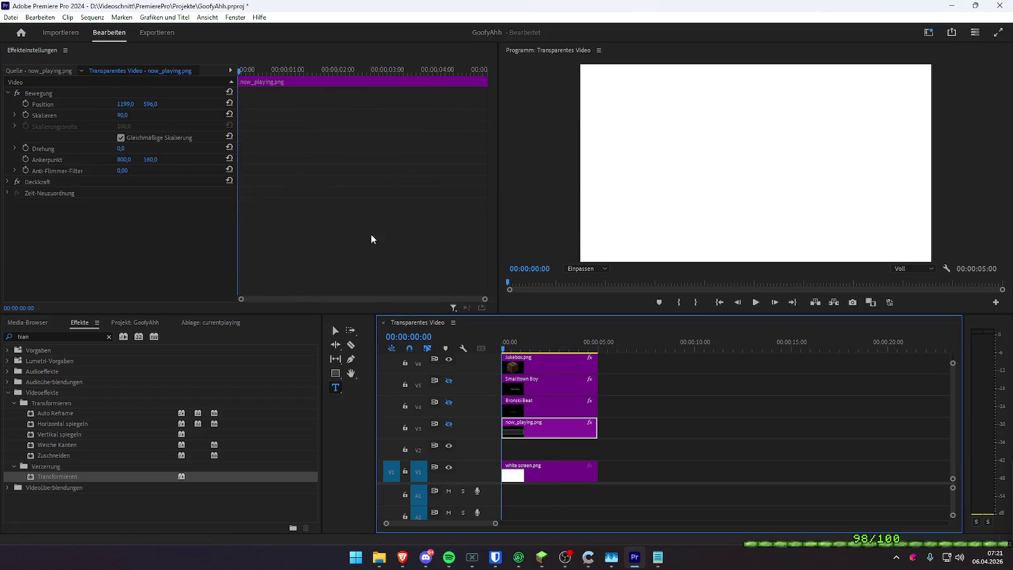
left_click(448, 425)
key("space")
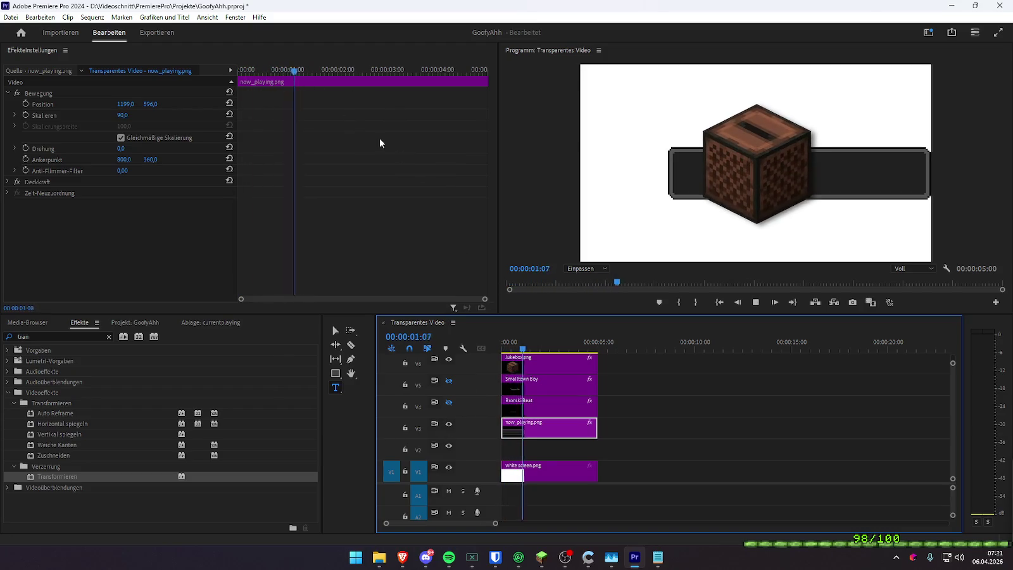
key("space")
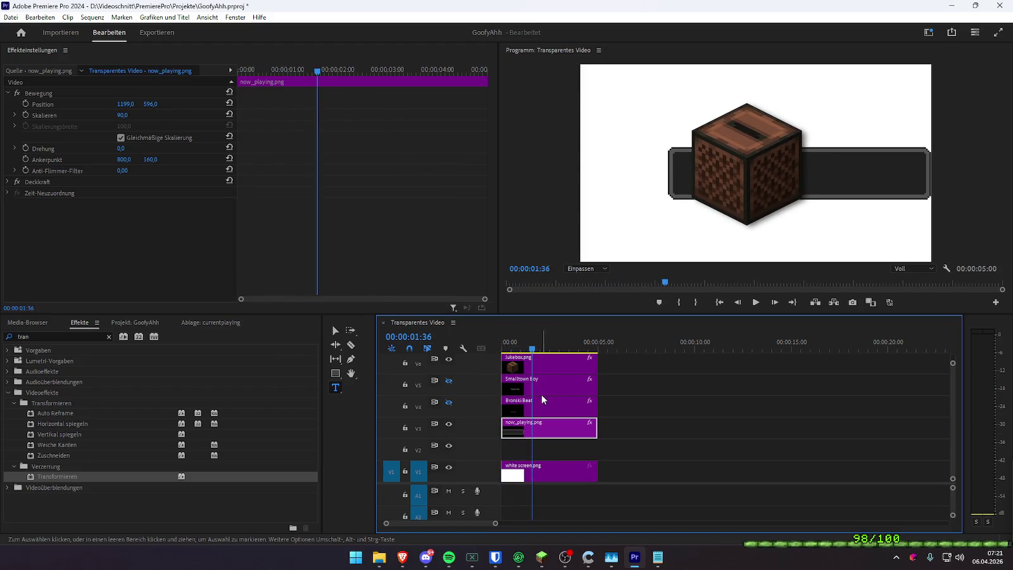
- Set the now_playing.png Position Y to 540 and preview the result
left_click(549, 409)
left_click(550, 358)
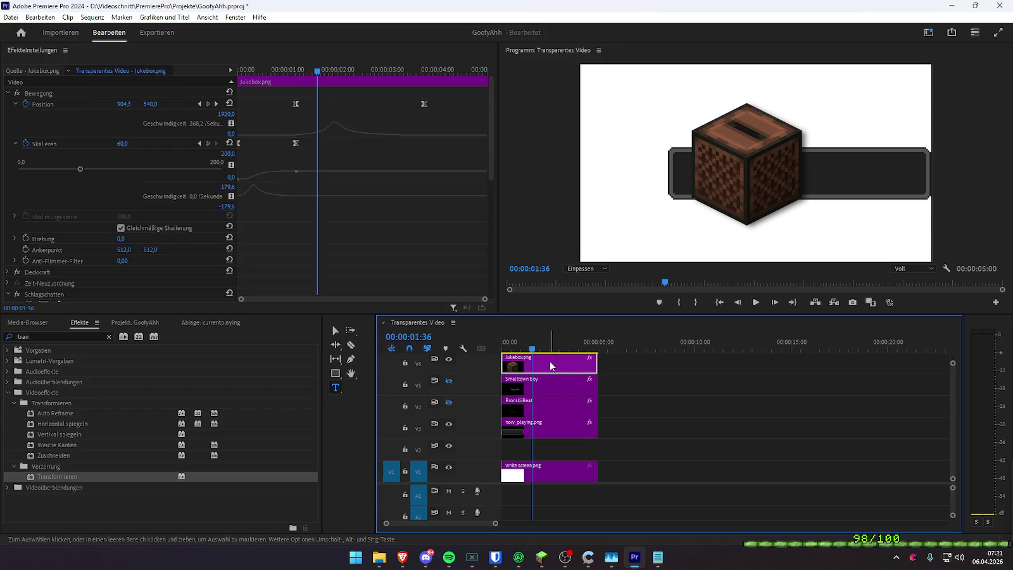
left_click(556, 426)
left_click(150, 103)
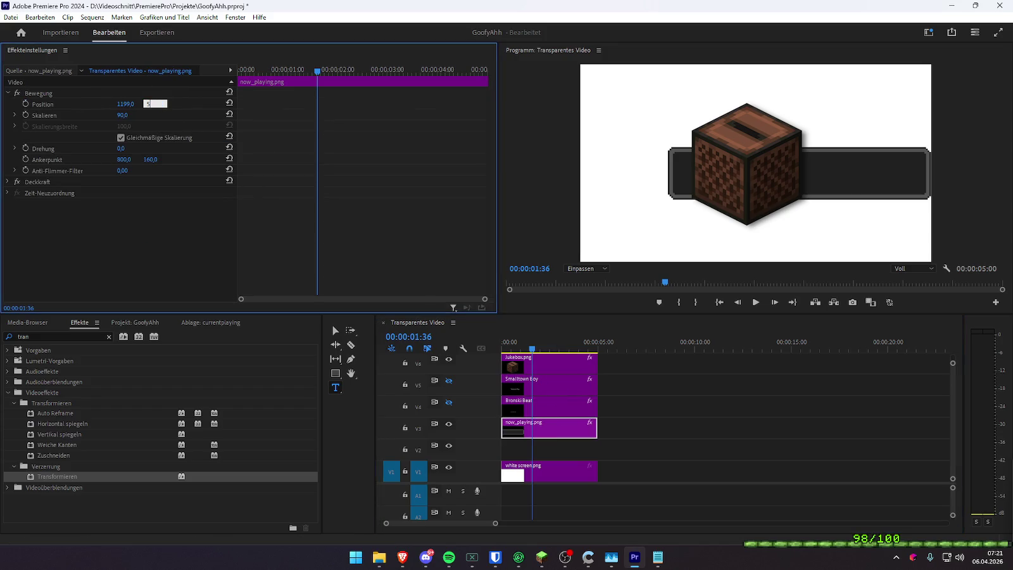
type("540")
key("Return")
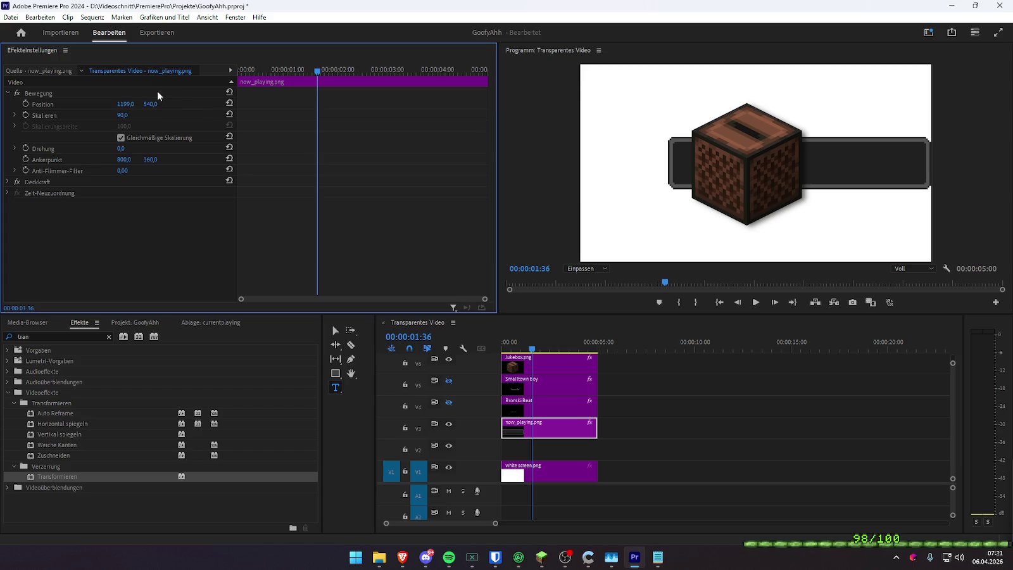
key("space")
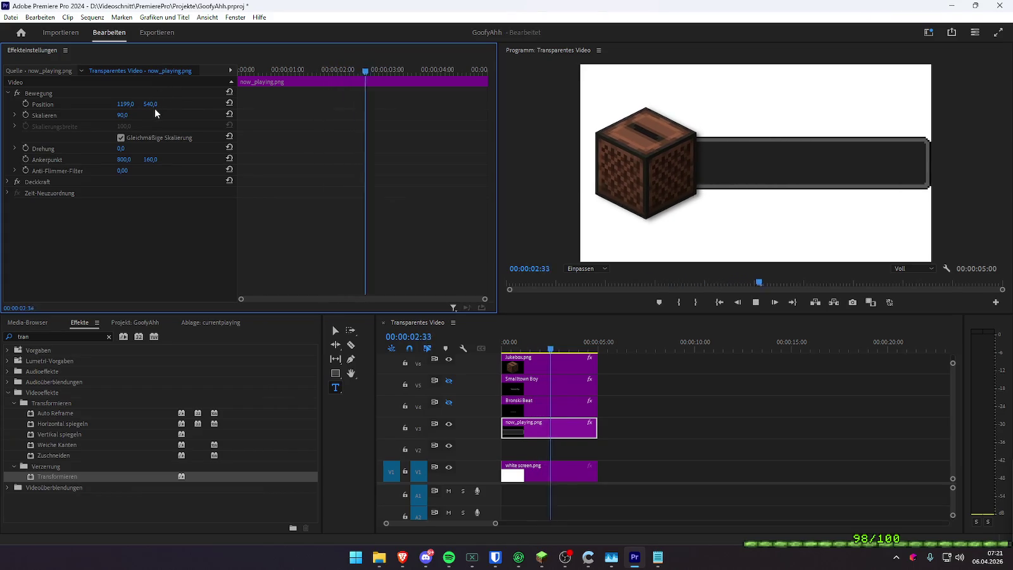
key("space")
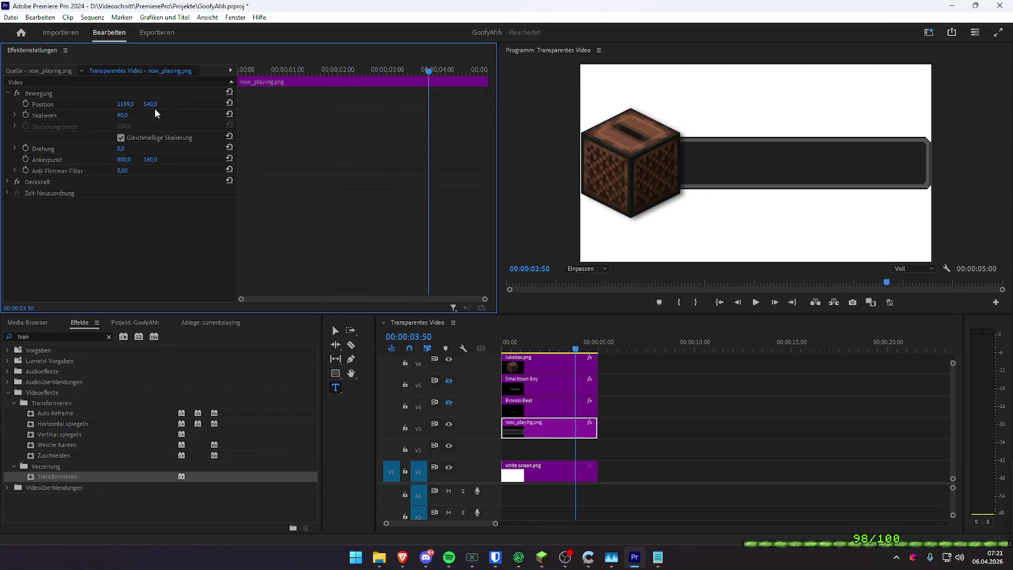
- Replay the intro from the start, stepping a few frames forward
key("Home")
key("space")
key("space")
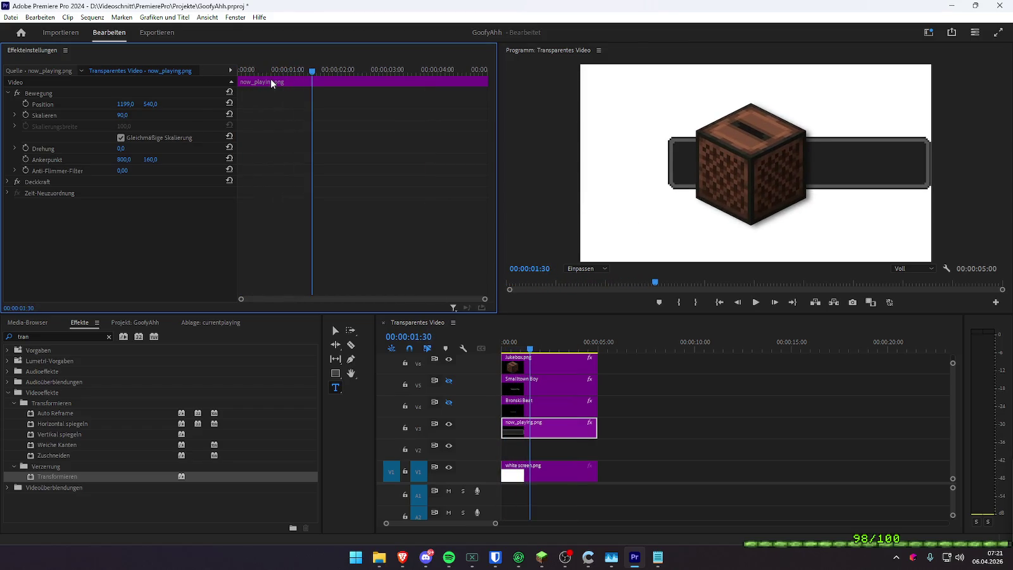
key("Right")
key("Right")
key("Right")
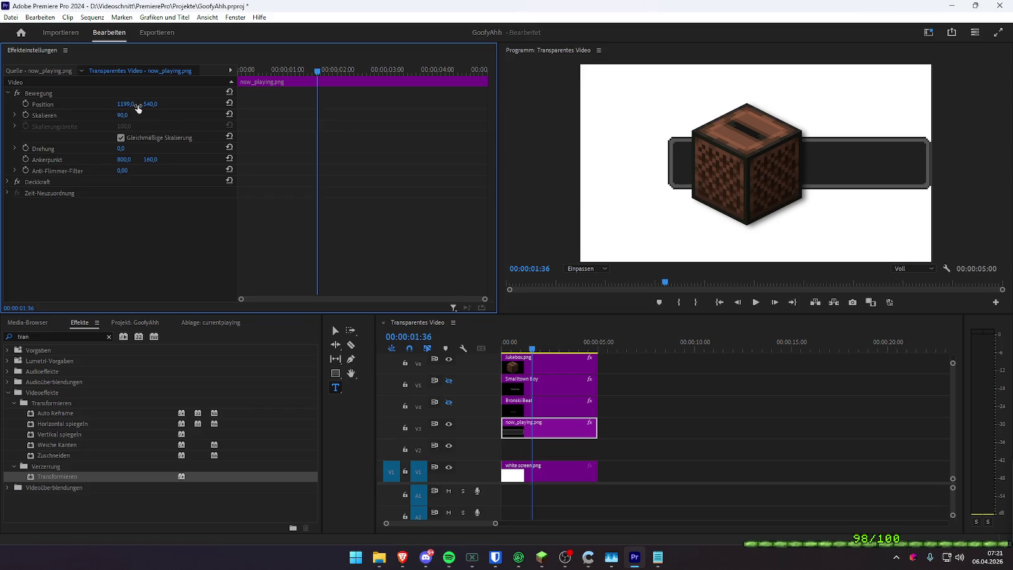
key("Home")
key("space")
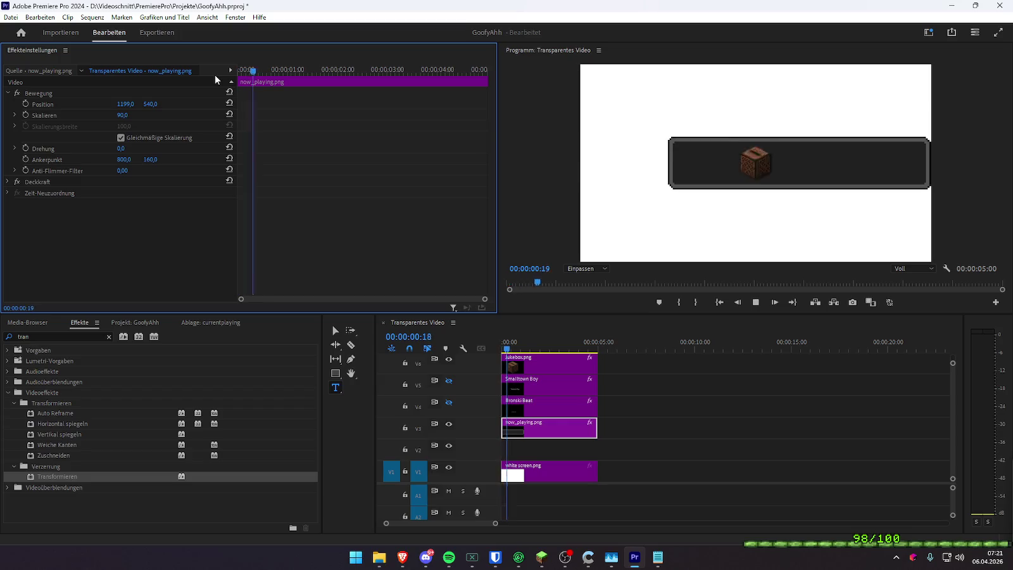
- Keep the bar at Position X 1199 and restore its scale to 90
key("space")
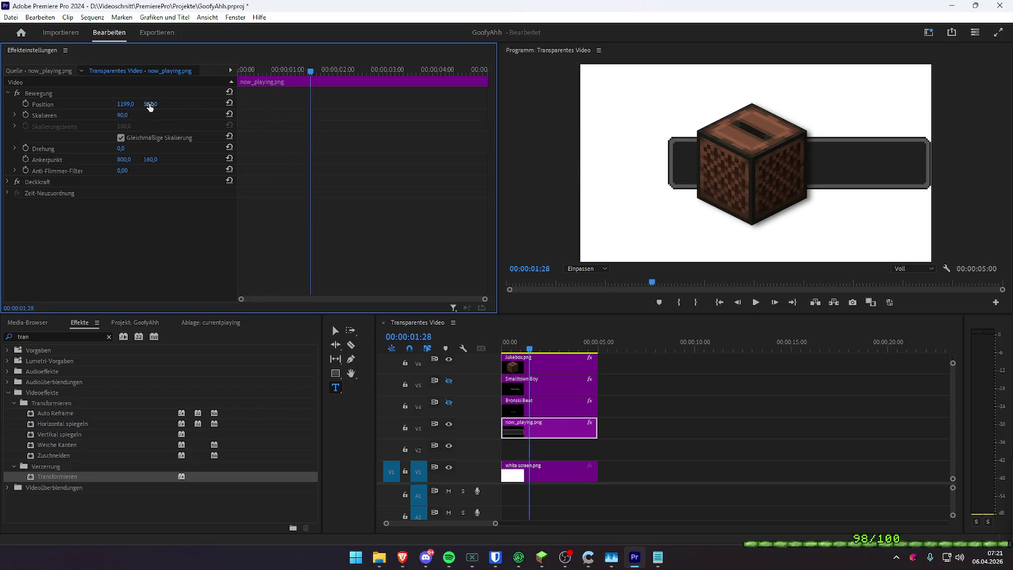
left_click_drag(126, 104, 95, 104)
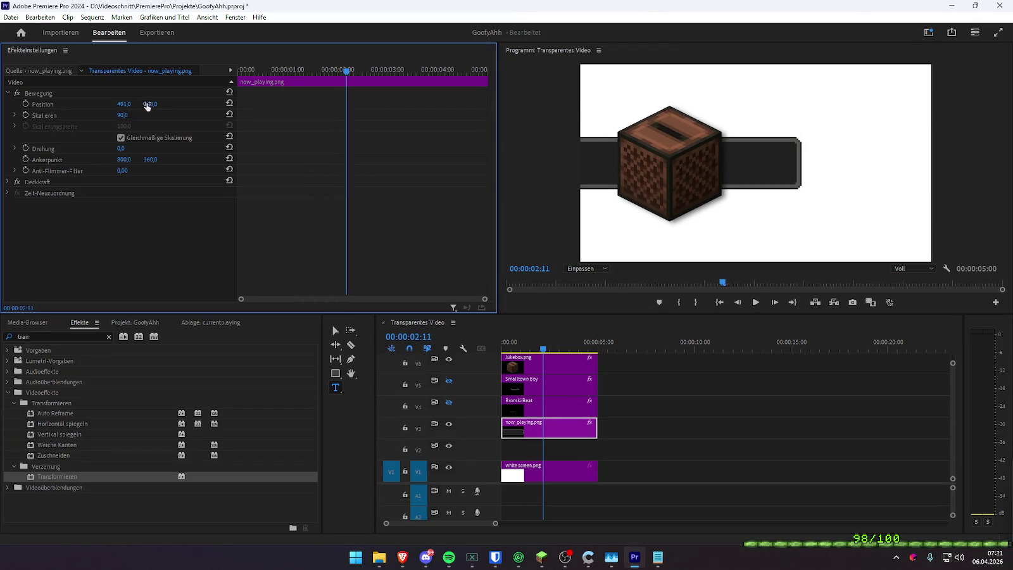
key("ctrl+z")
key("ctrl+z")
left_click_drag(123, 115, 155, 115)
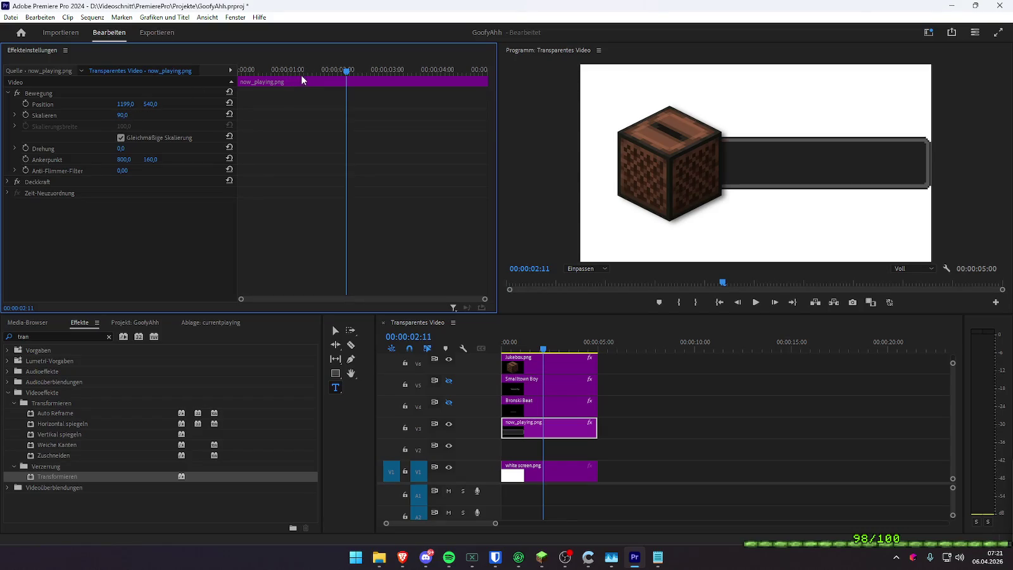
- Preview the bar behind the jukebox from the start, then switch to the browser
left_click_drag(318, 70, 239, 77)
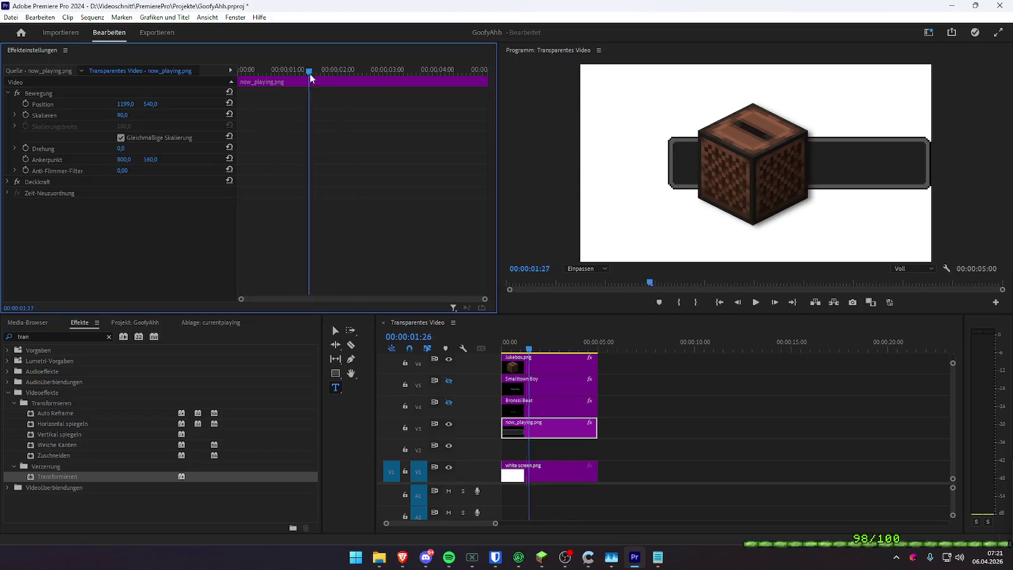
key("space")
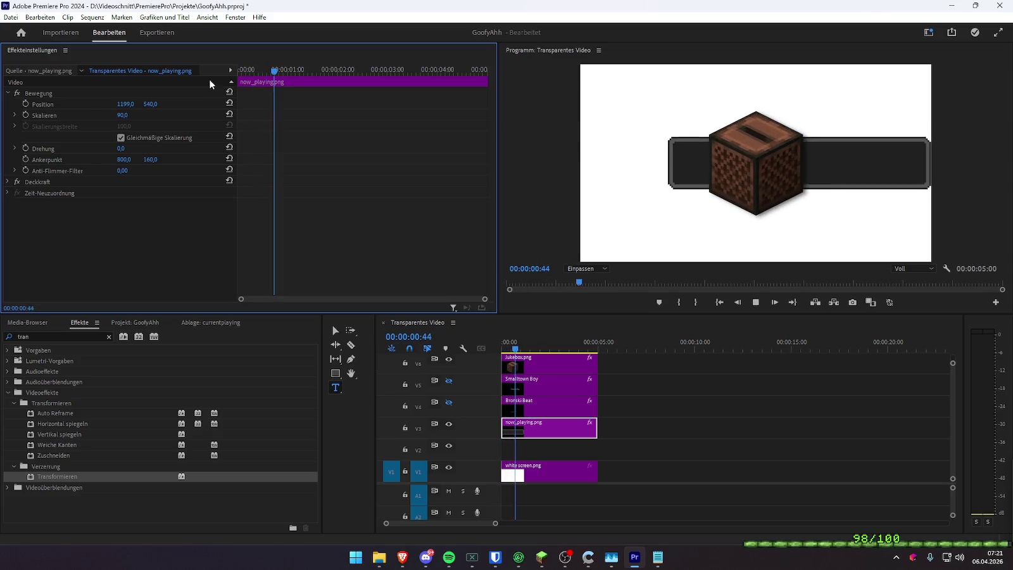
key("space")
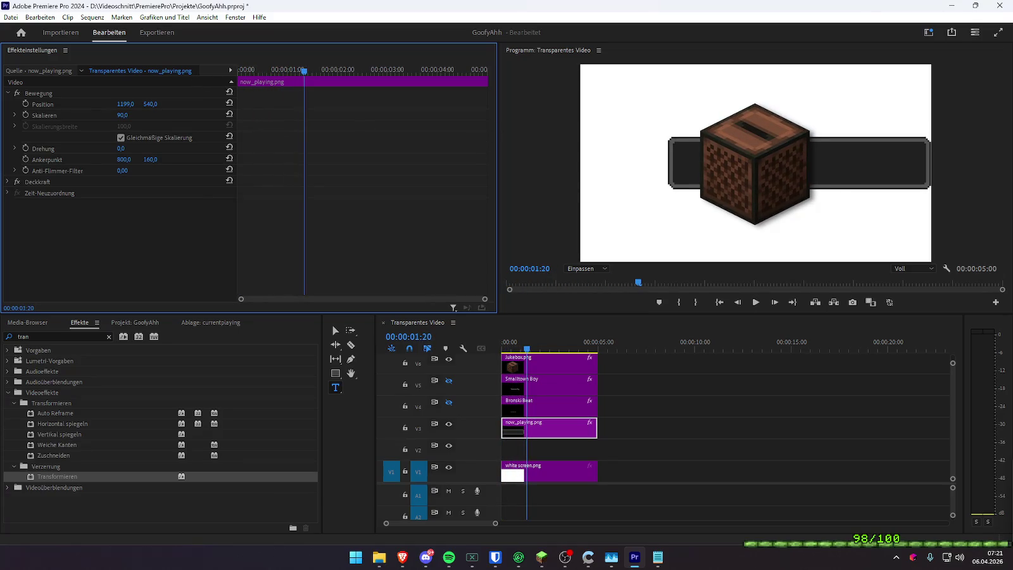
key("alt+Tab")
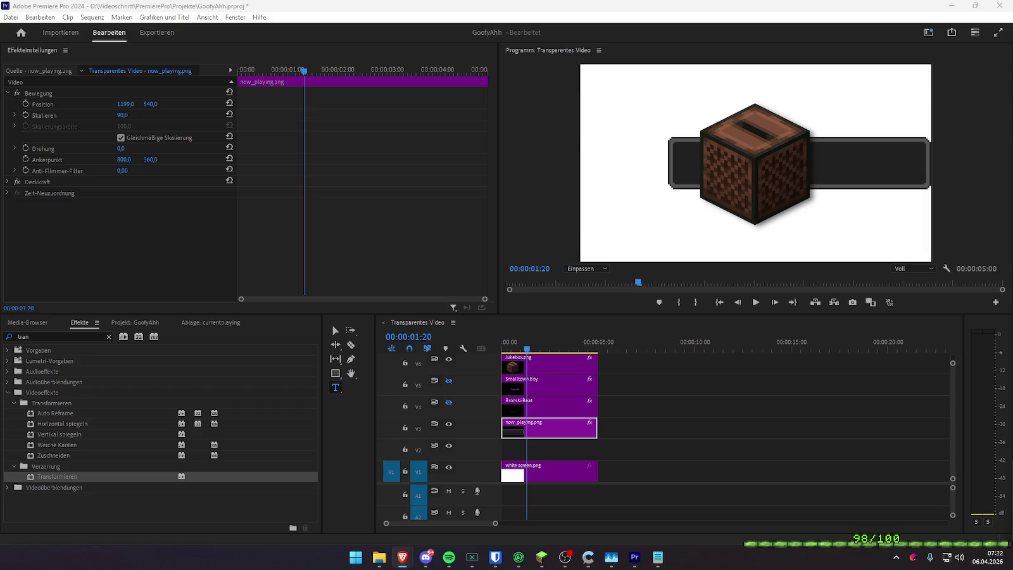
left_click(504, 345)
key("space")
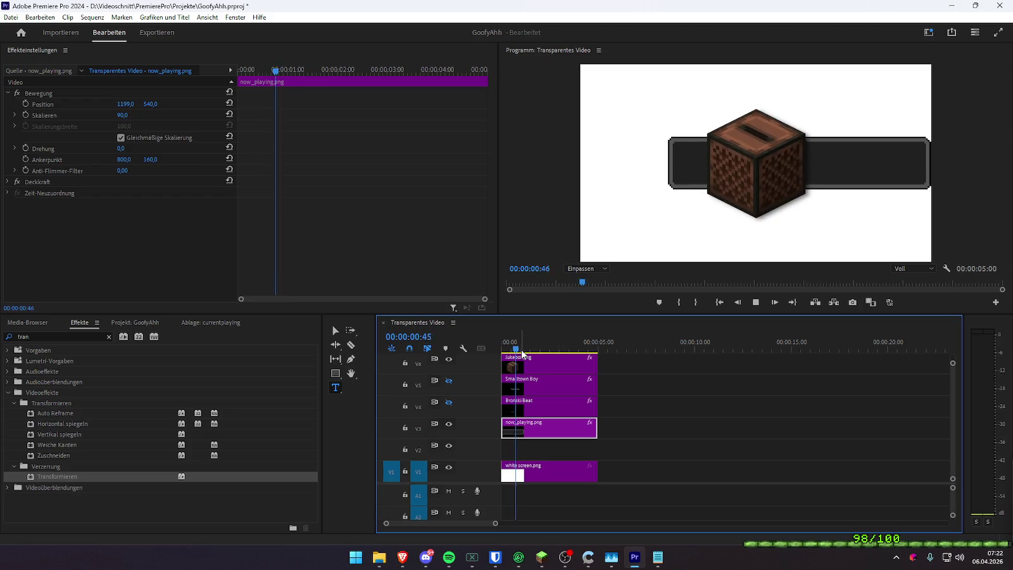
key("space")
left_click(513, 342)
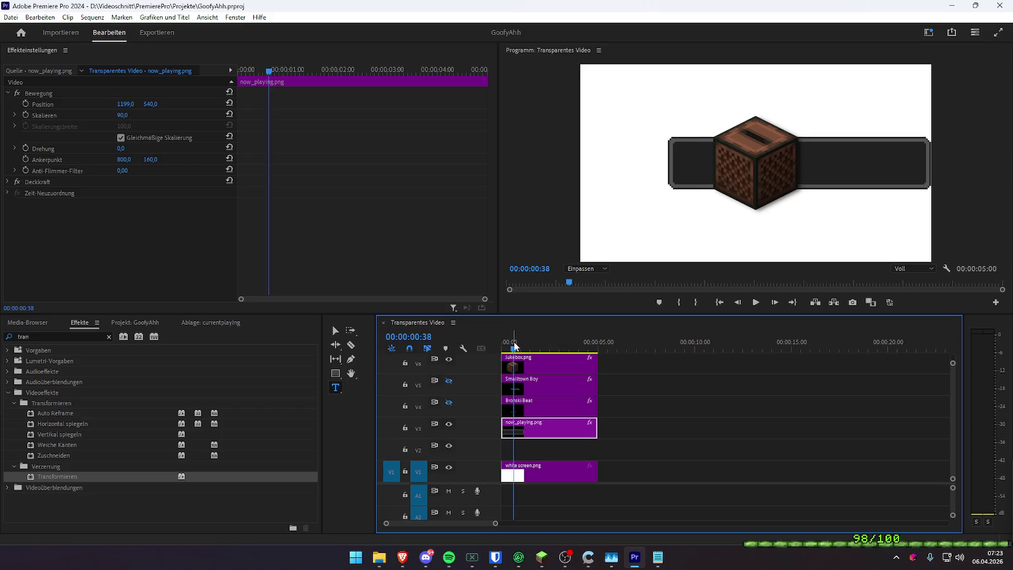
left_click_drag(514, 342, 494, 352)
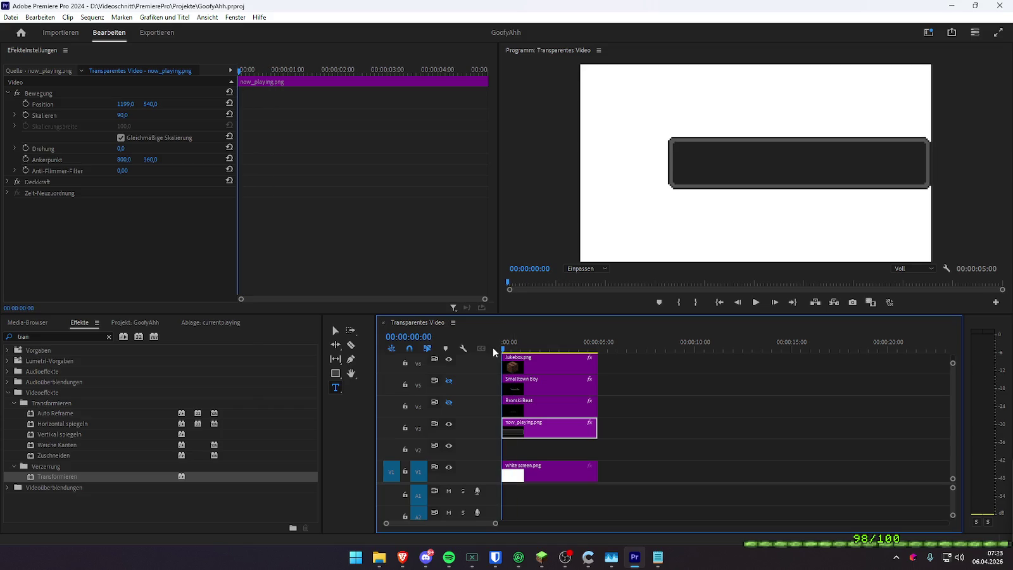
left_click_drag(494, 352, 546, 401)
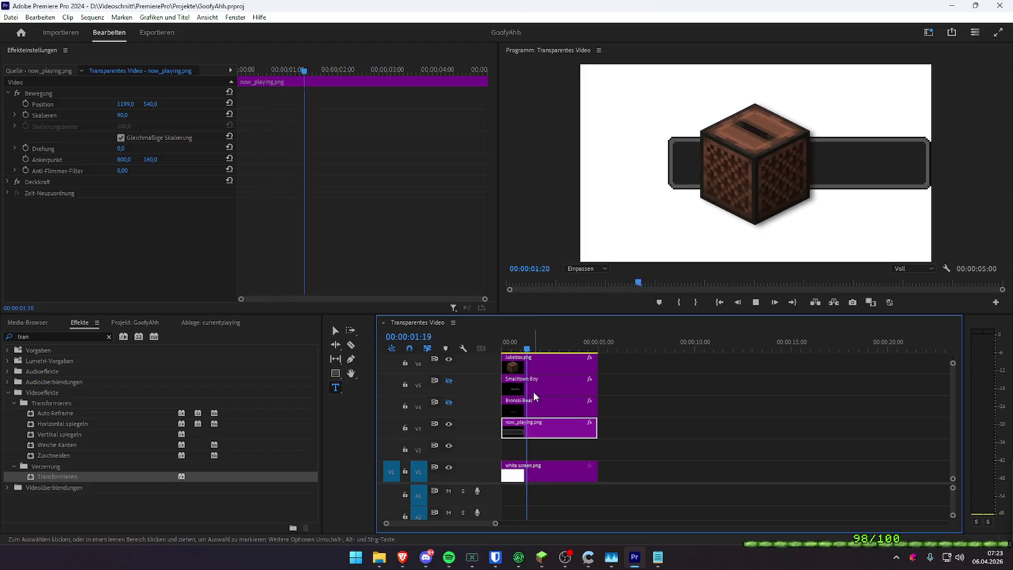
- Enable the bar's Skalieren stopwatch and add a scale 70 keyframe at an earlier time
left_click(241, 69)
key("space")
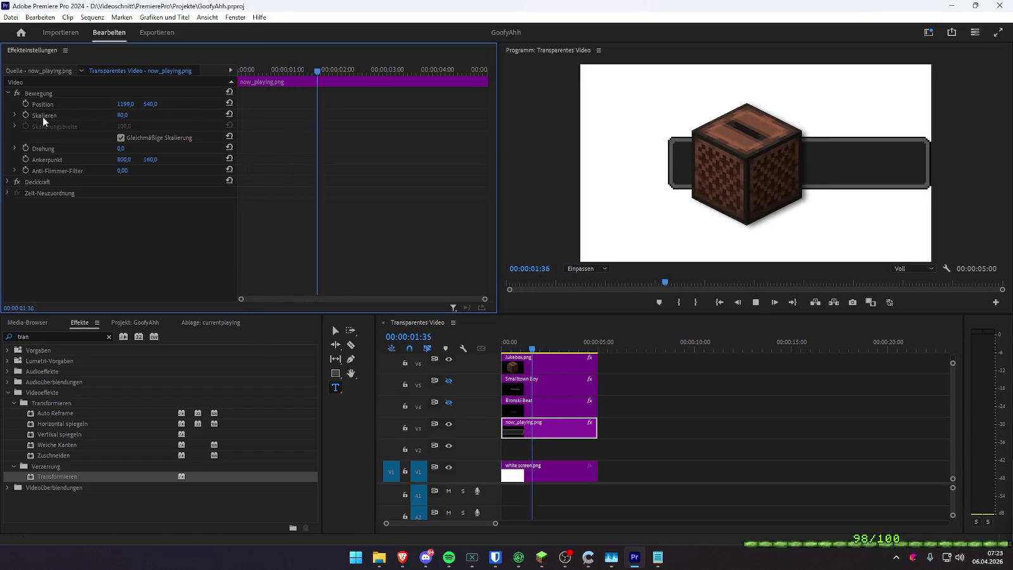
left_click(27, 114)
left_click(291, 67)
left_click(134, 115)
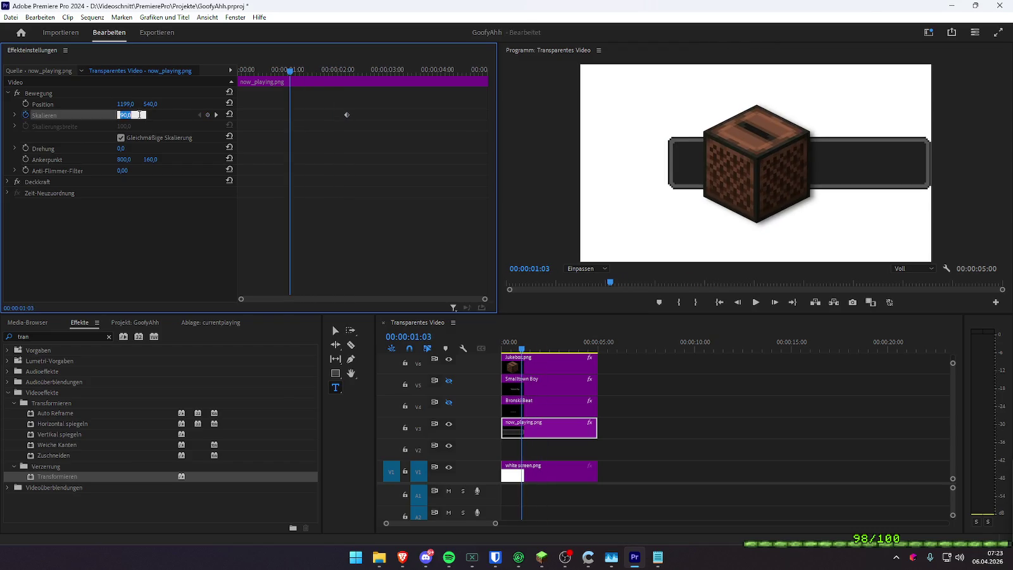
type("70")
key("Return")
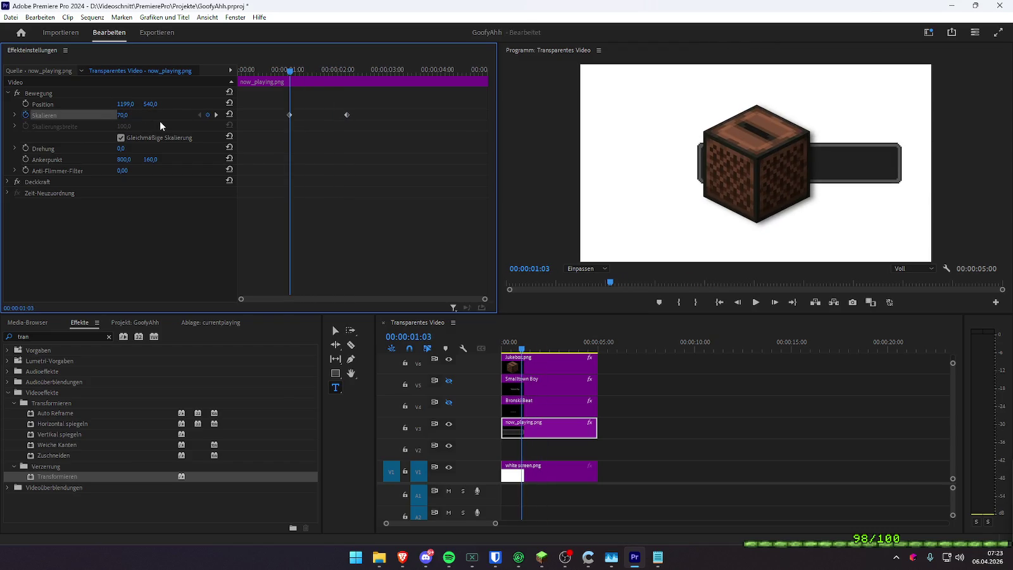
- Preview the scale growth, then delete the Skalieren keyframes and replay
left_click_drag(290, 71, 229, 80)
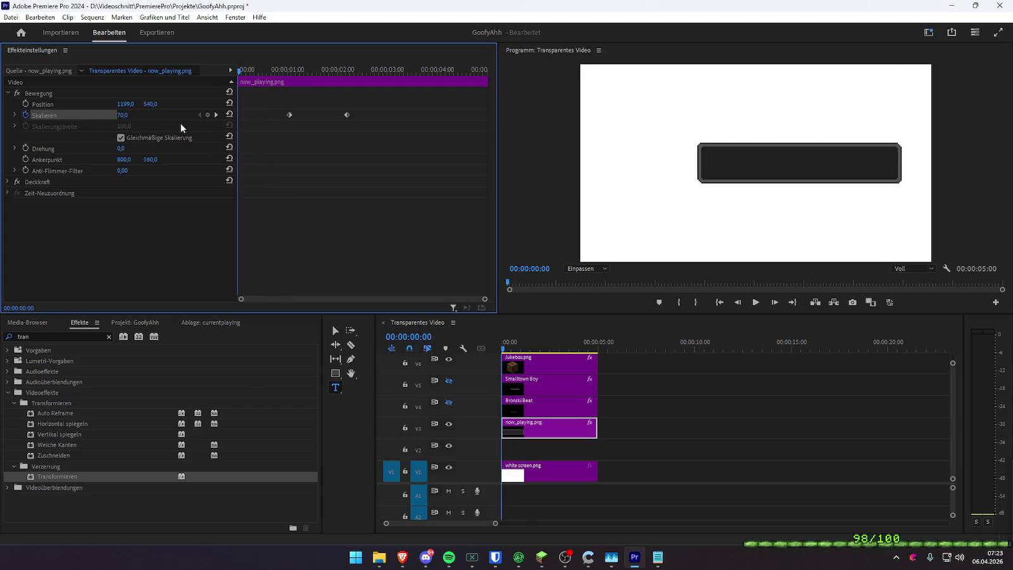
key("space")
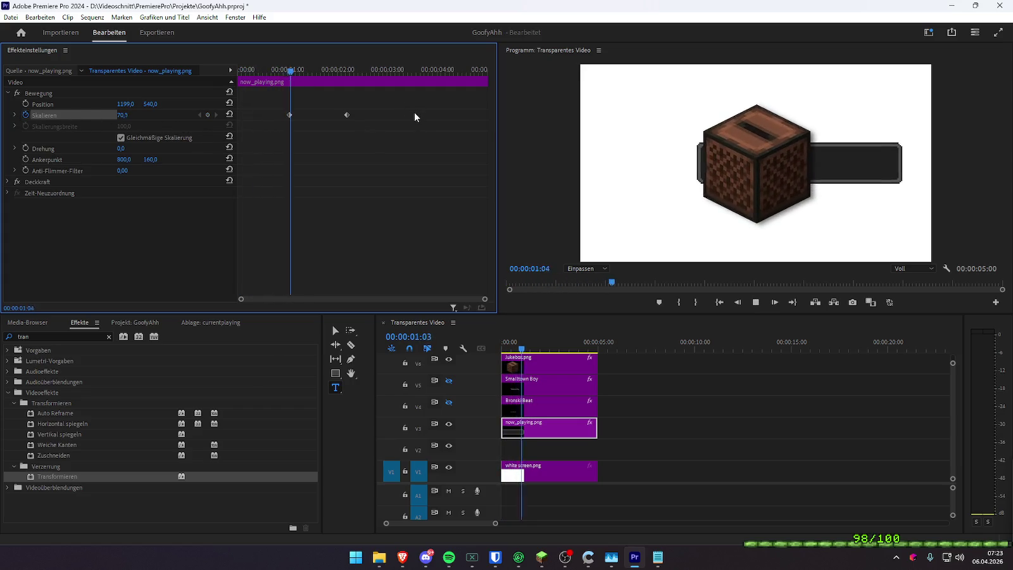
key("space")
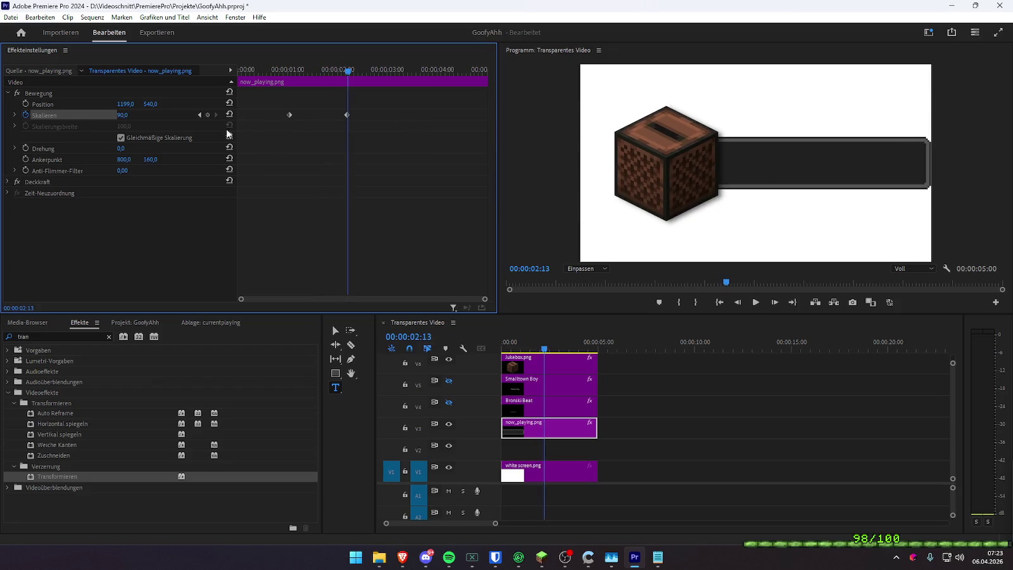
left_click(25, 115)
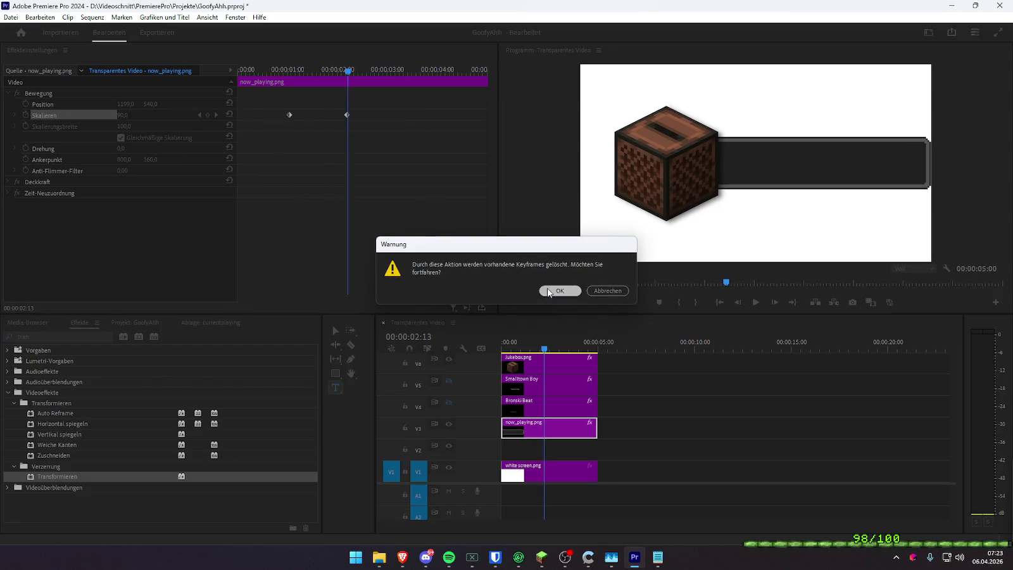
left_click(573, 290)
key("Home")
key("space")
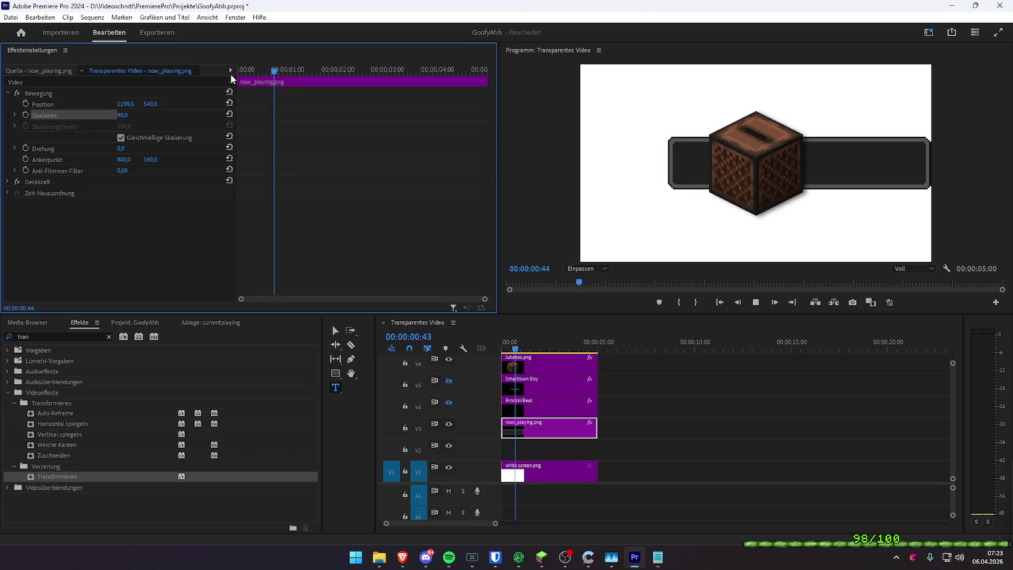
key("space")
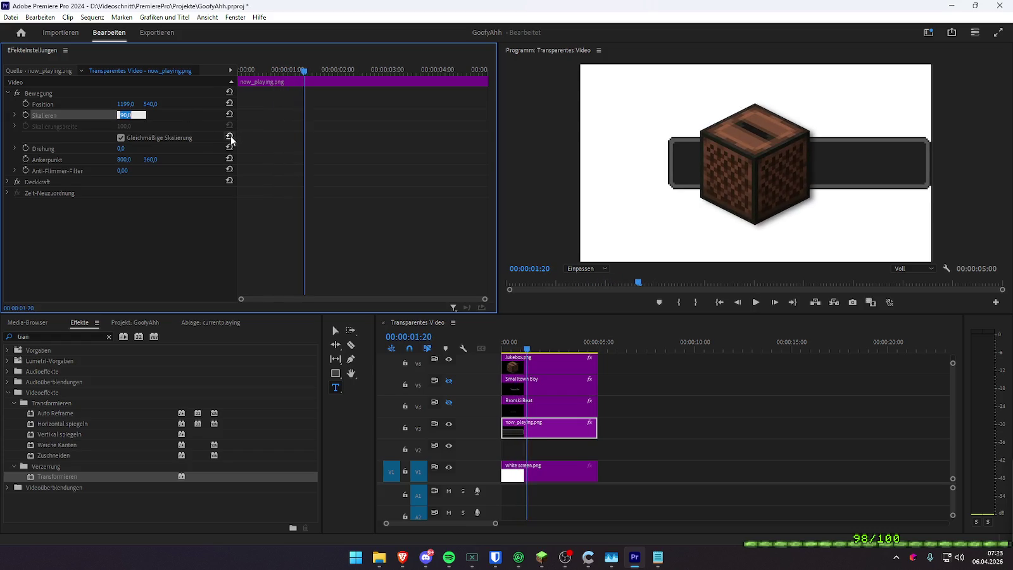
key("space")
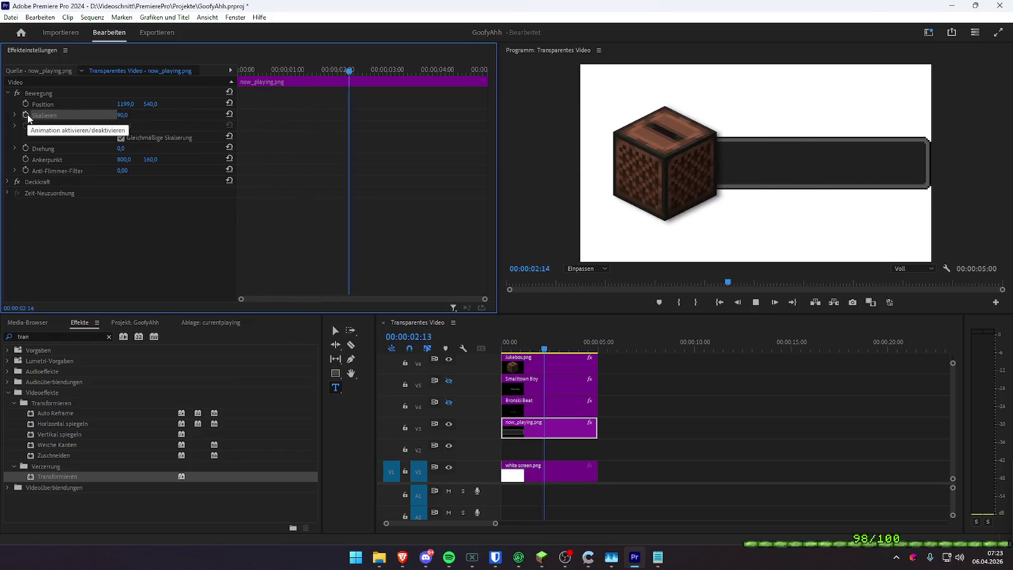
- Re-enable Skalieren keyframing and set scale 70 around 1:23
left_click(27, 116)
left_click_drag(279, 73, 246, 78)
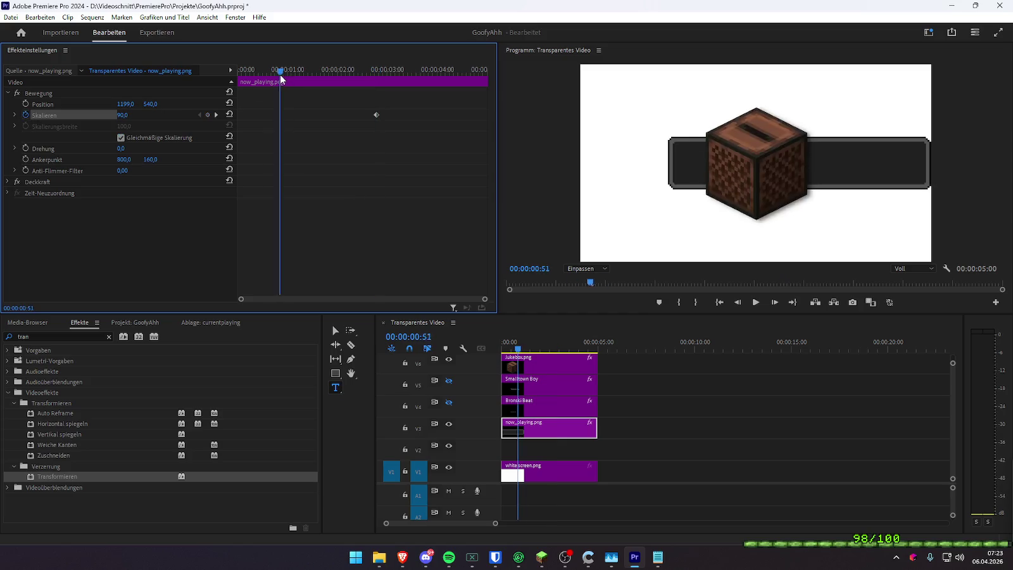
key("space")
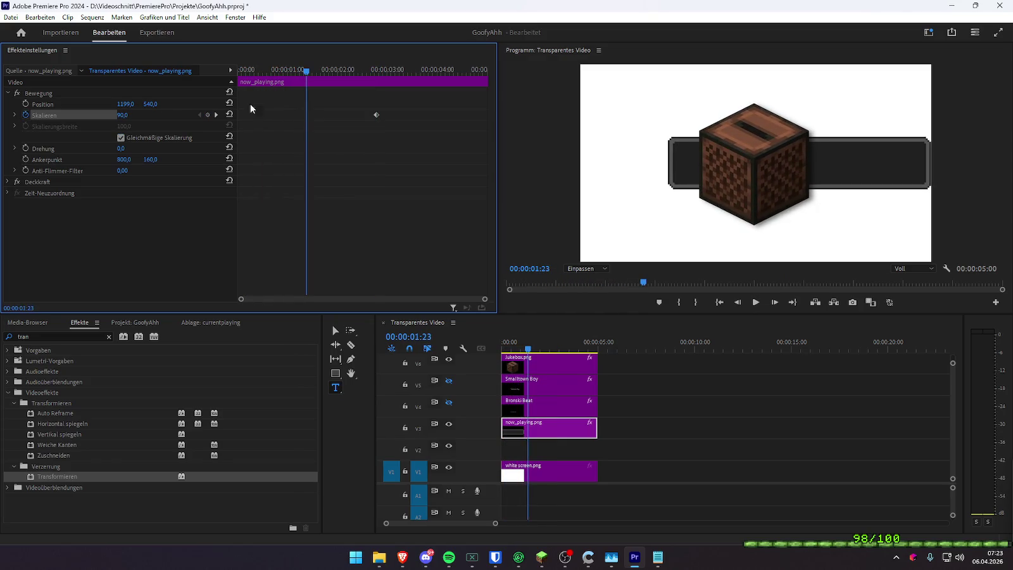
left_click(126, 116)
type("70")
key("Return")
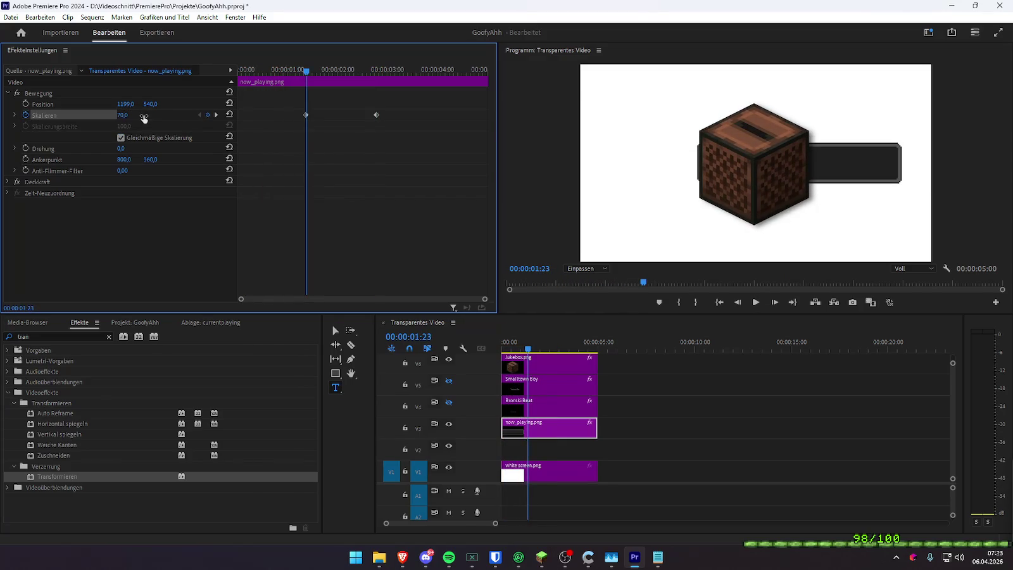
- Ease into the second scale keyframe and out of the first, then preview the eased scale
left_click(14, 115)
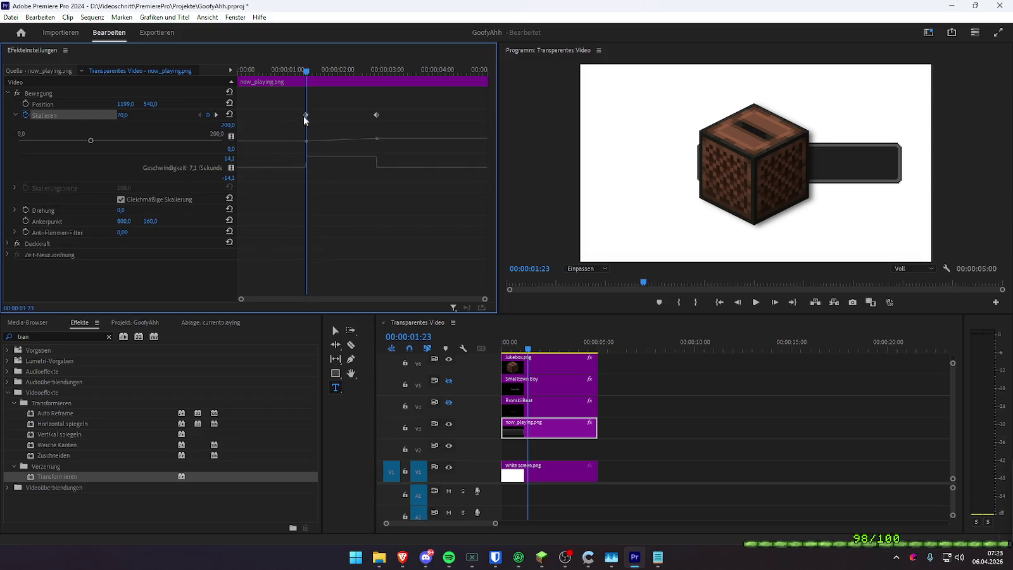
left_click_drag(377, 168, 346, 169)
left_click(291, 71)
key("space")
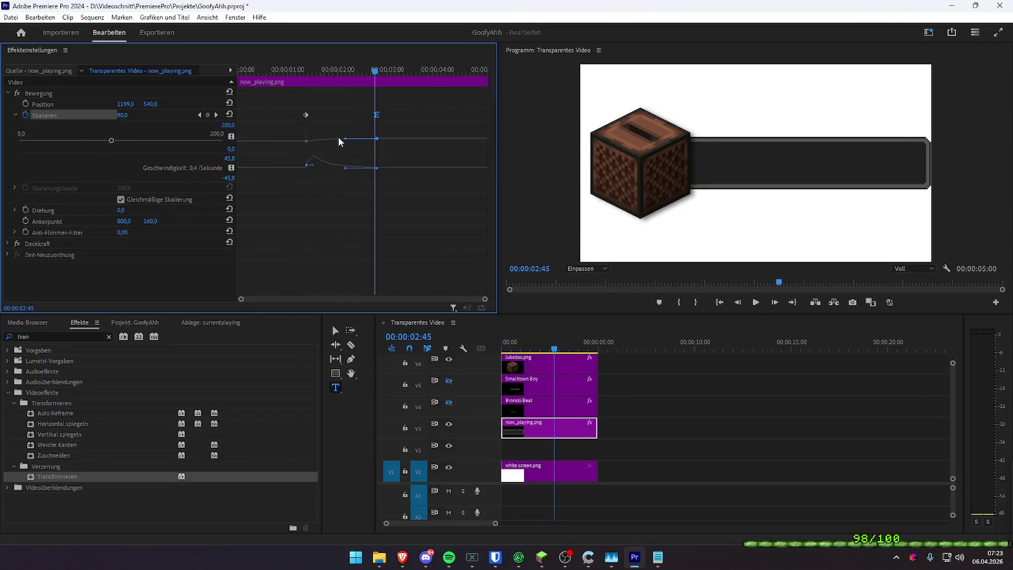
left_click(315, 166)
left_click_drag(315, 167, 318, 167)
left_click(282, 71)
key("space")
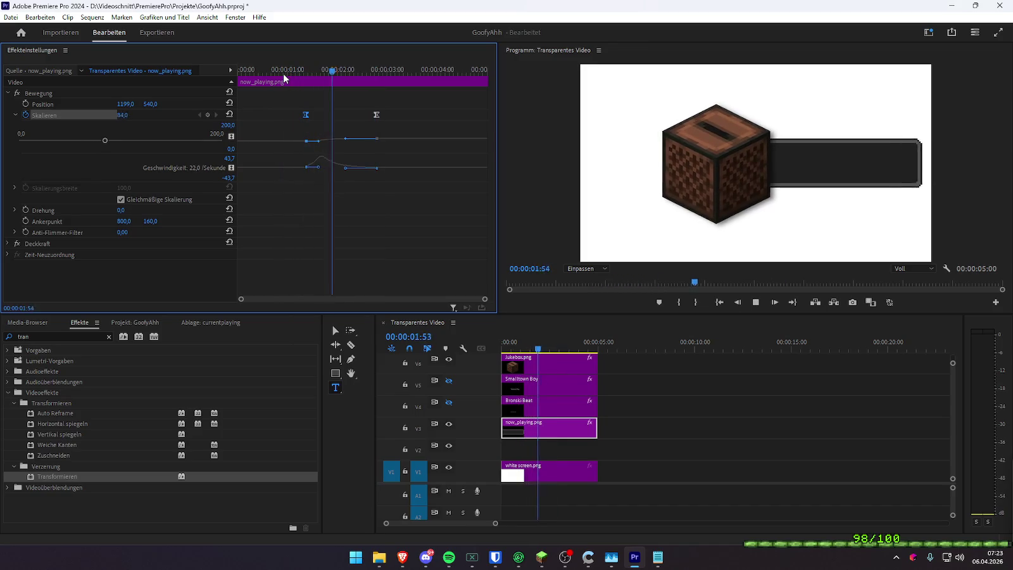
- Move the second scale keyframe later and preview the scale animation from the start
key("space")
left_click(376, 115)
left_click_drag(377, 116, 390, 115)
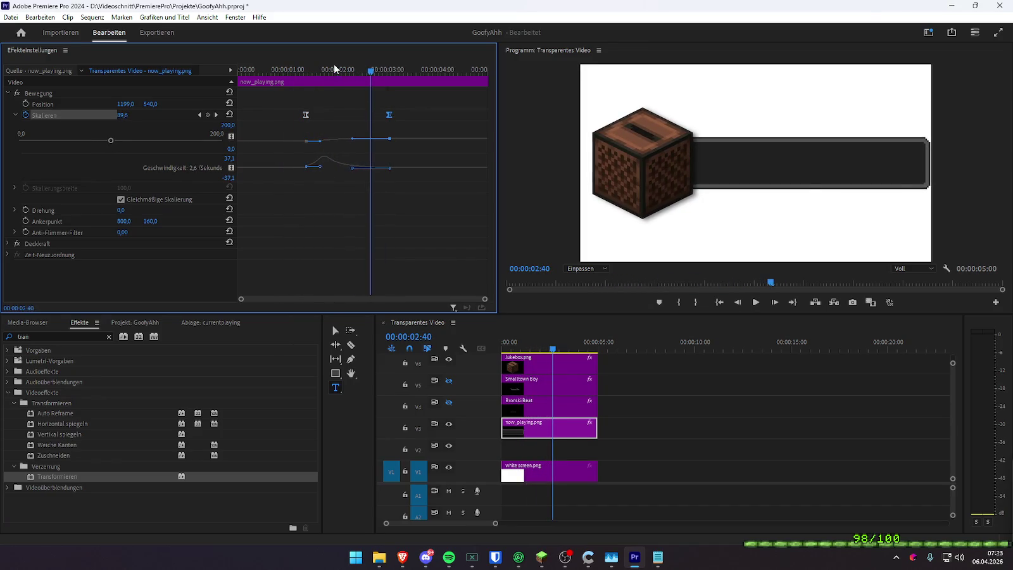
key("space")
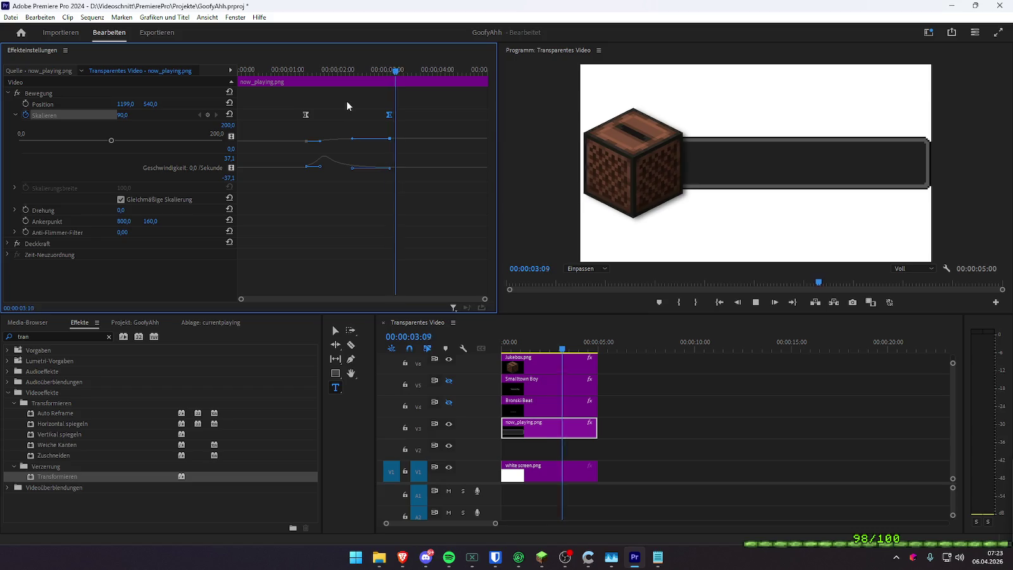
key("space")
left_click_drag(297, 70, 242, 70)
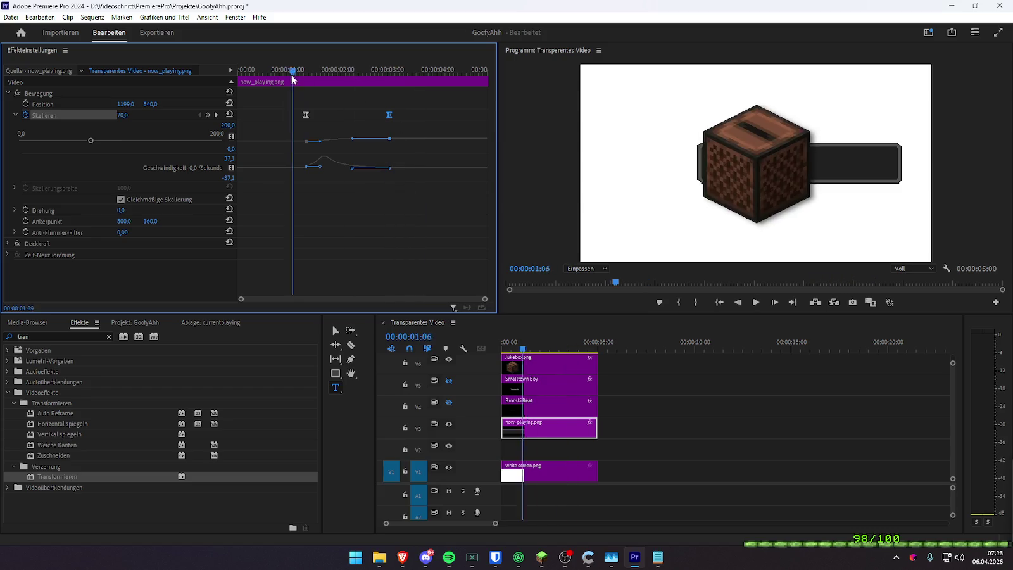
key("space")
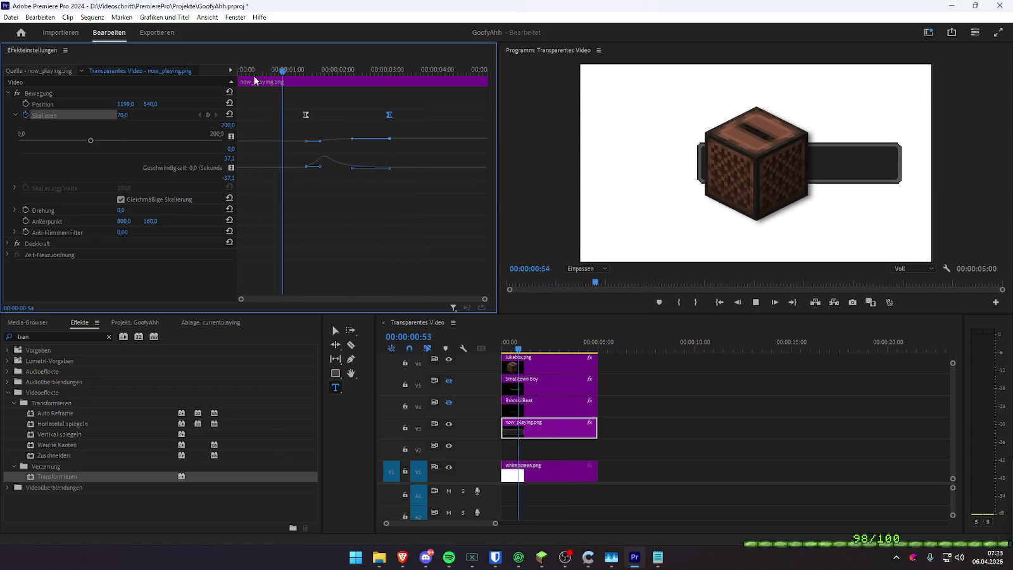
key("space")
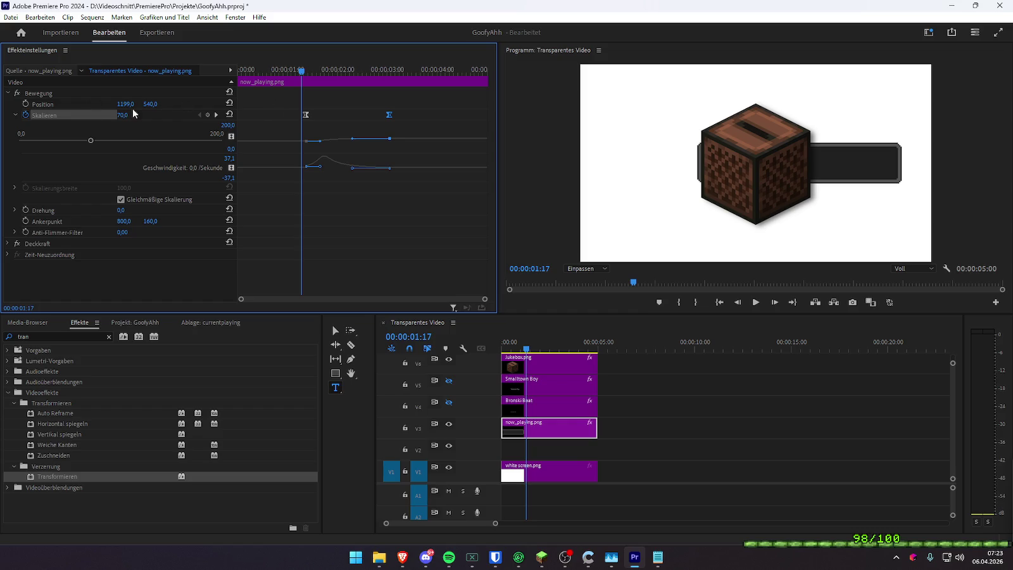
- Set the bar's Position X to 949, then scrub it down to 641
left_click(126, 103)
type("949")
key("Return")
left_click_drag(126, 104, 76, 103)
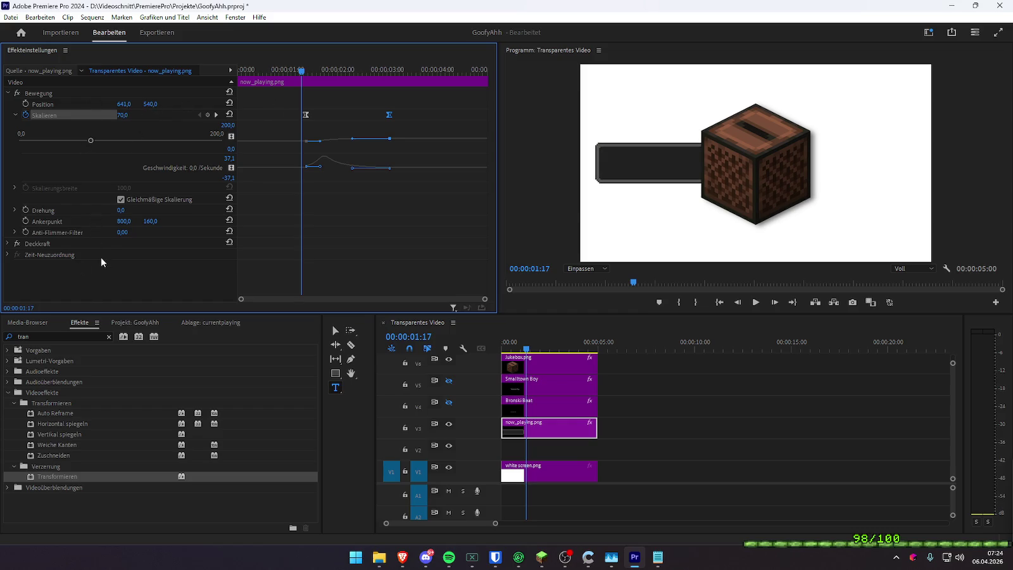
- Add a rectangle mask under Deckkraft and drag its vertices to reach right past the frame
left_click(7, 244)
scroll(110, 281, "down", 1)
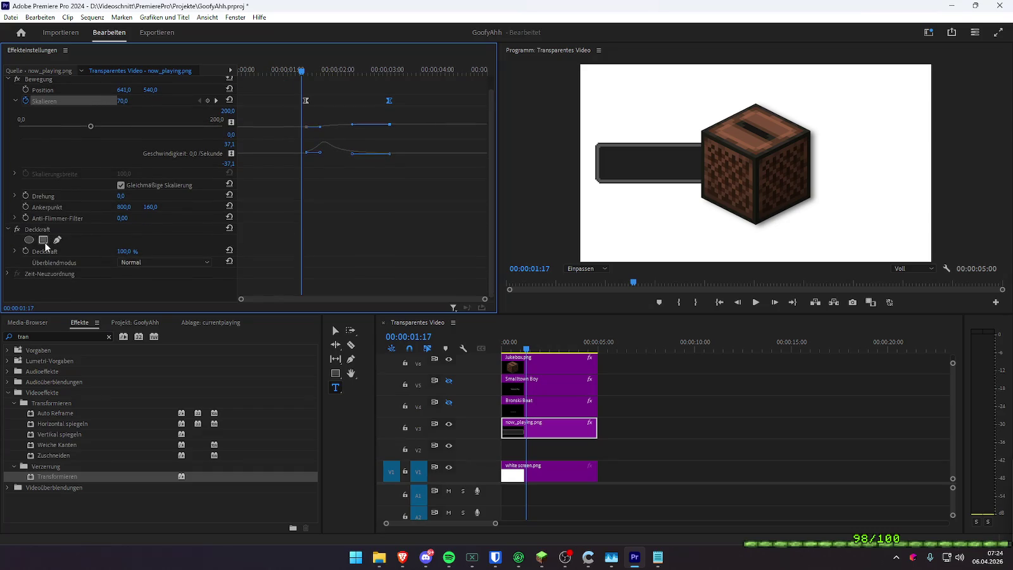
left_click(43, 240)
mouse_move(714, 160)
left_mouse_down()
mouse_move(735, 165)
mouse_move(746, 197)
mouse_move(752, 104)
mouse_move(938, 128)
mouse_move(950, 121)
left_mouse_up()
left_click_drag(759, 201, 953, 206)
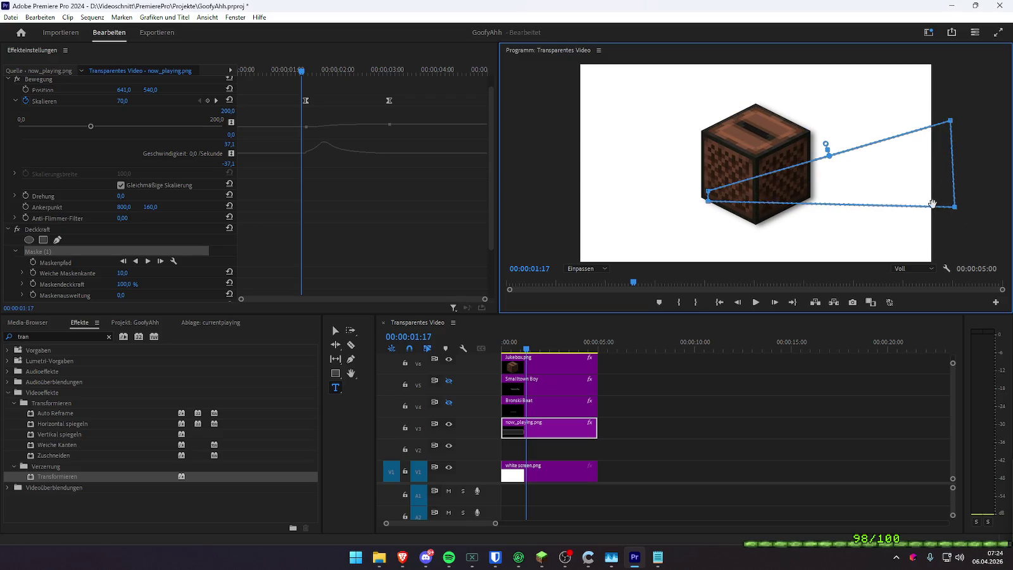
left_click_drag(707, 191, 703, 116)
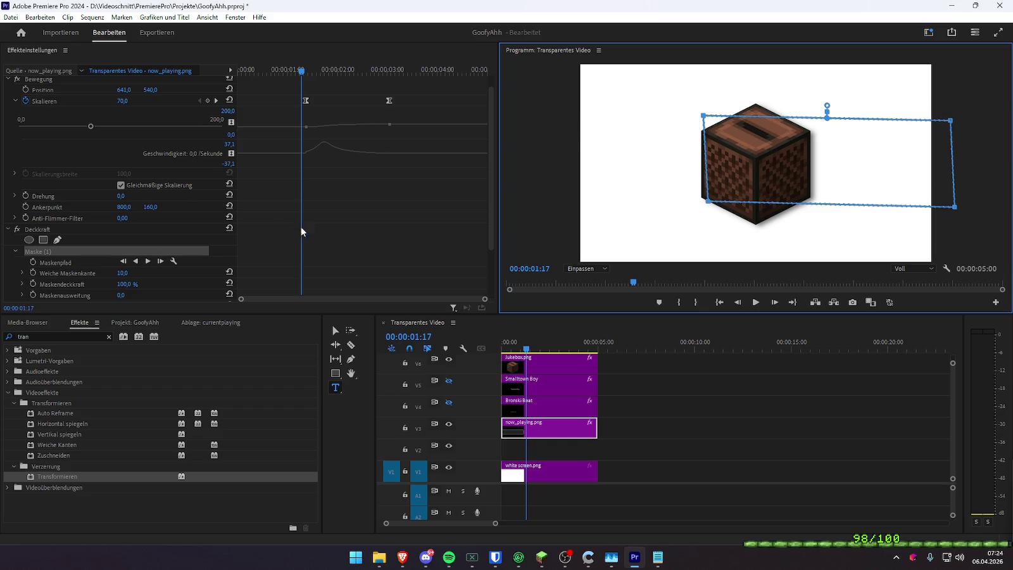
- Preview the masked bar, then test Umgekehrt and leave mask inversion off
scroll(184, 124, "up", 1)
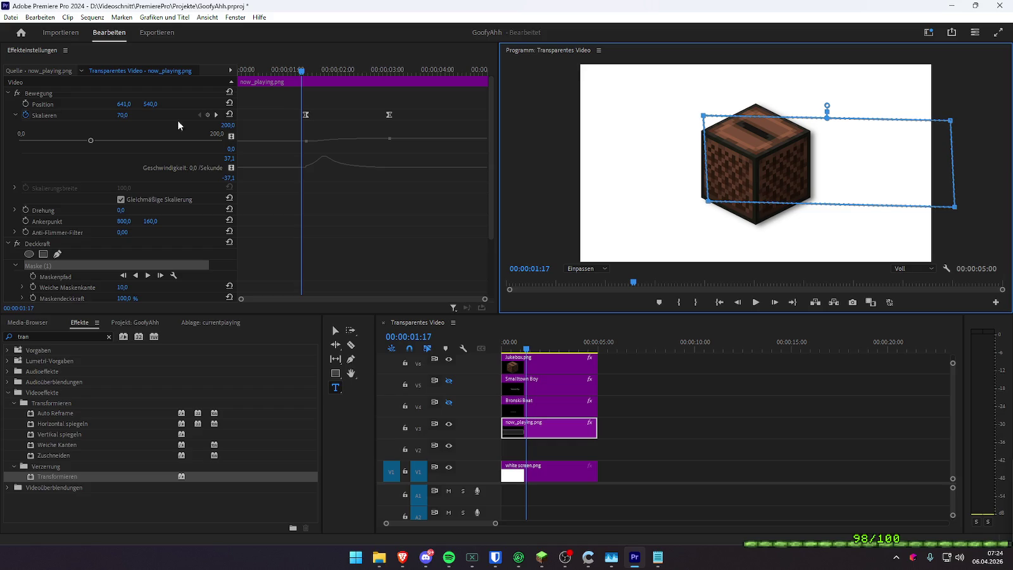
key("space")
key("space")
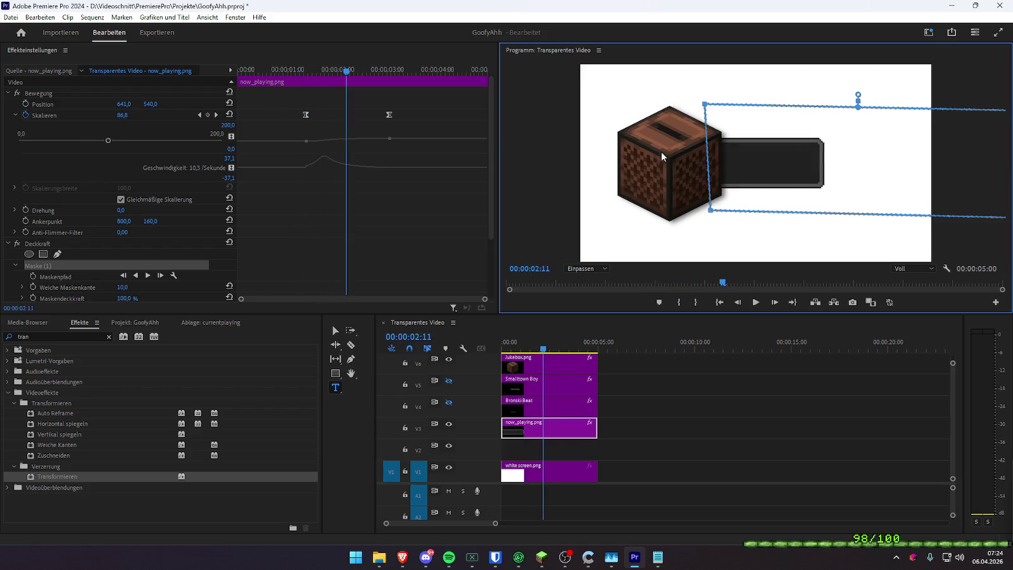
key("space")
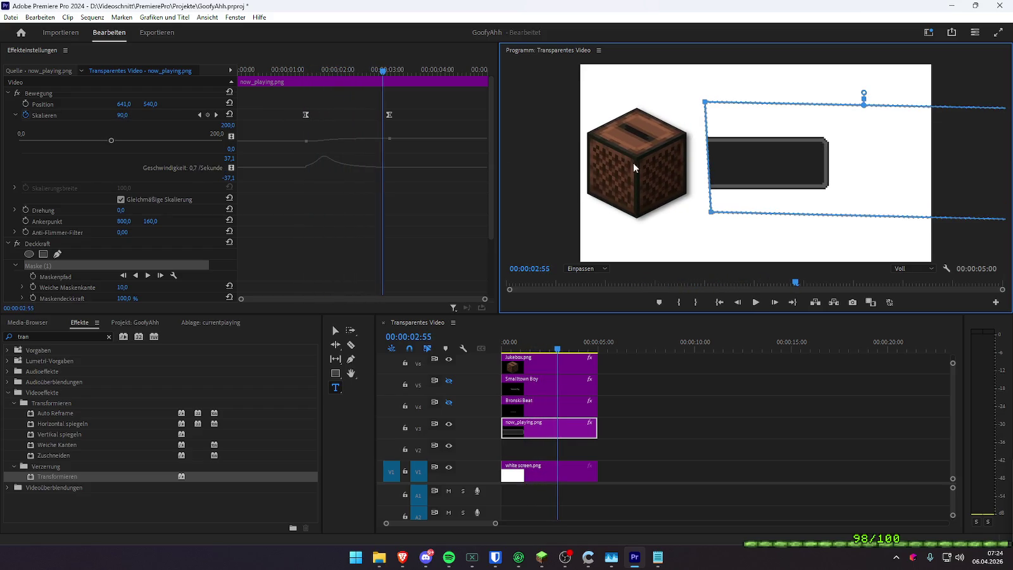
left_click(308, 74)
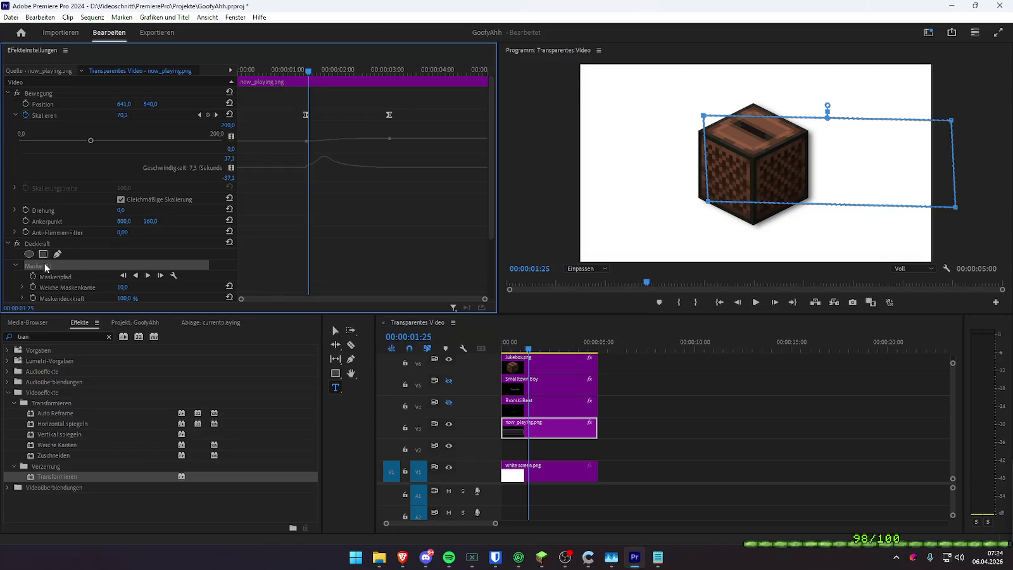
scroll(71, 253, "down", 1)
scroll(92, 257, "down", 1)
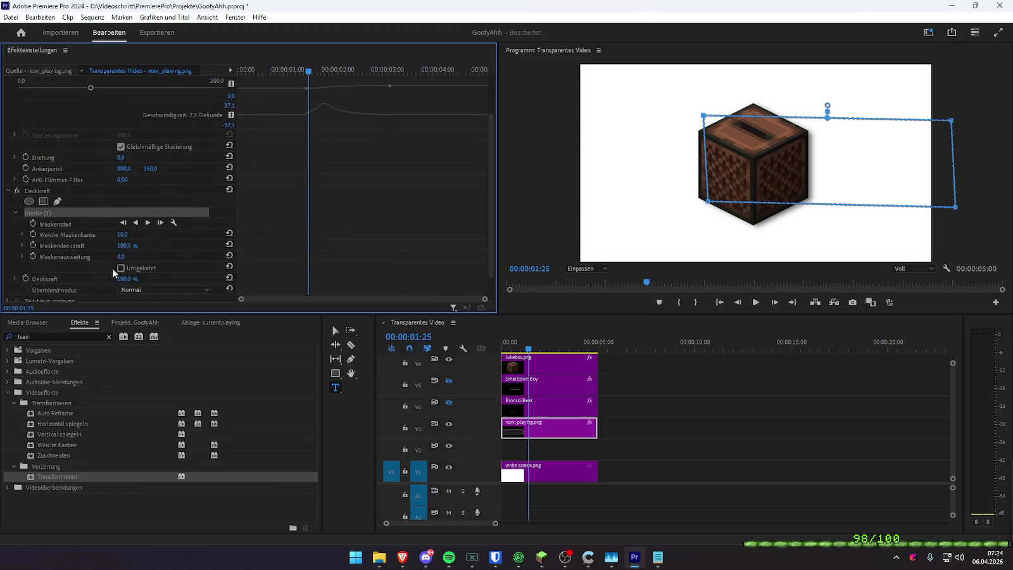
left_click(121, 268)
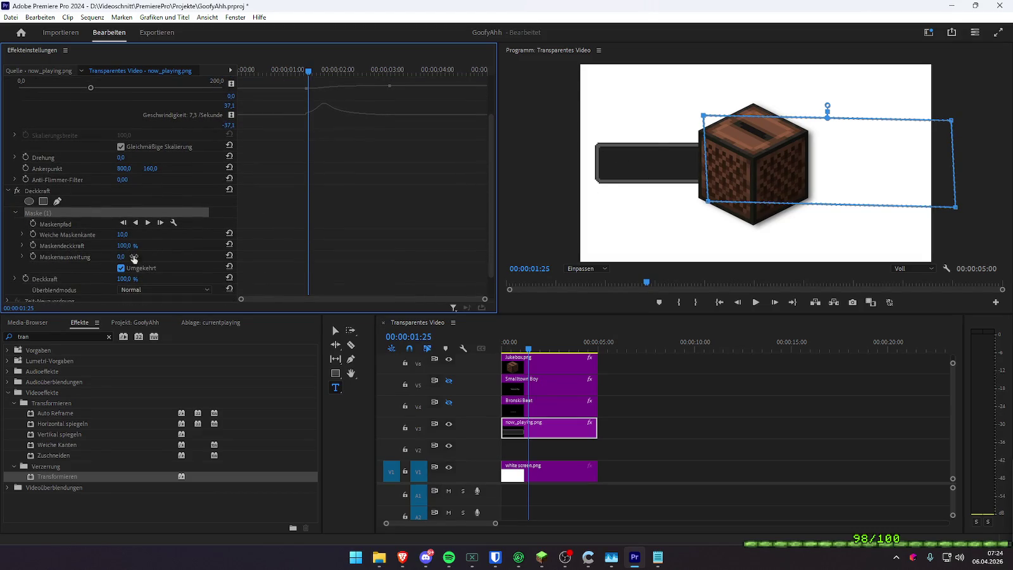
left_click(121, 267)
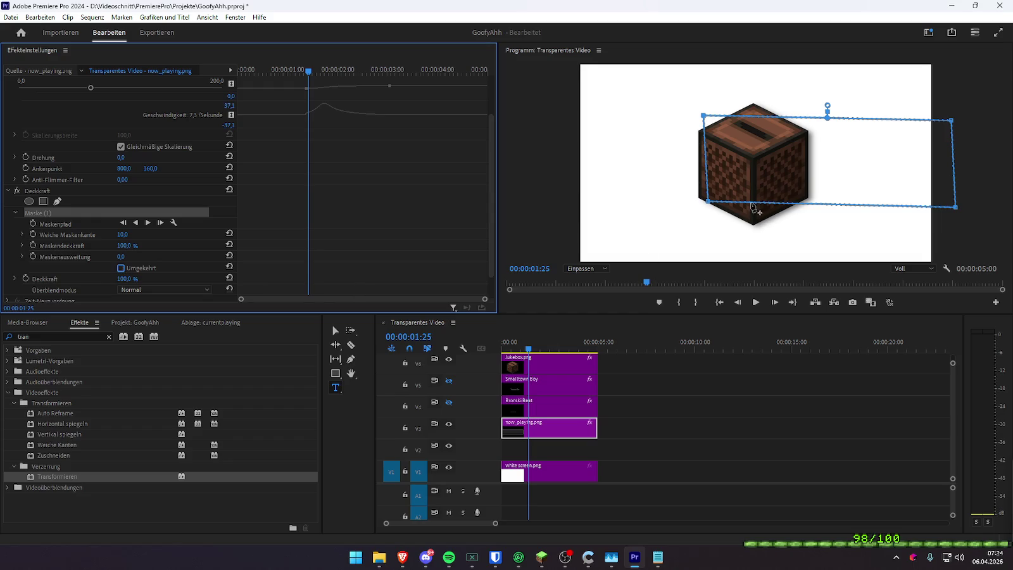
left_click_drag(528, 348, 486, 355)
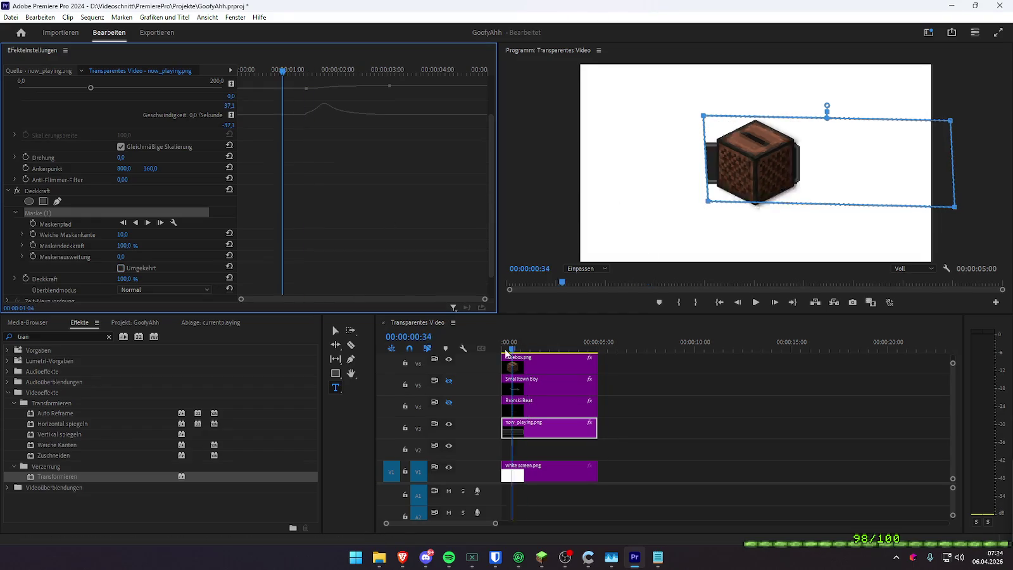
- Drag the now_playing.png clip on V3 to start later, around 00:00:01:21
key("space")
key("space")
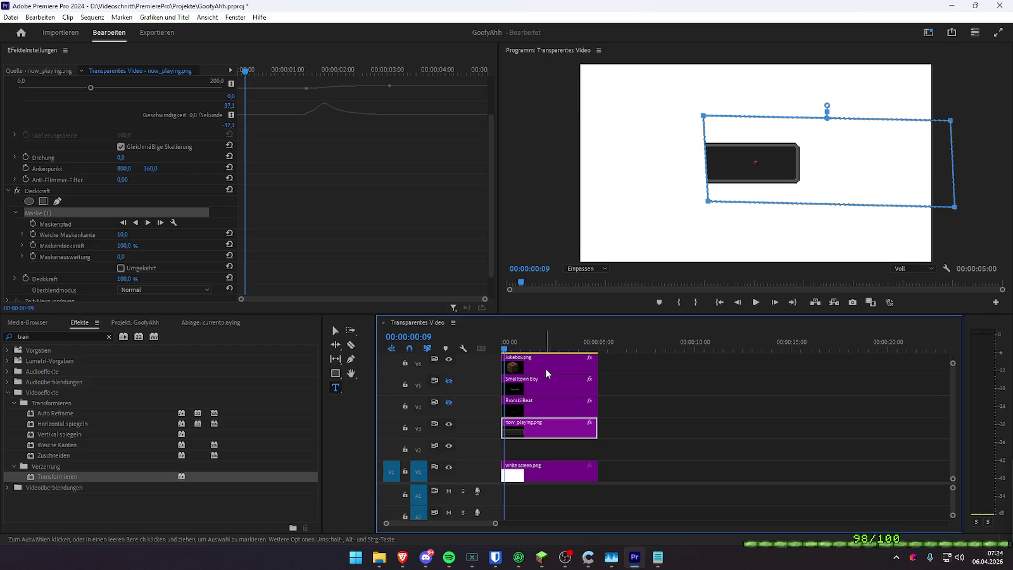
key("space")
key("Left")
key("Left")
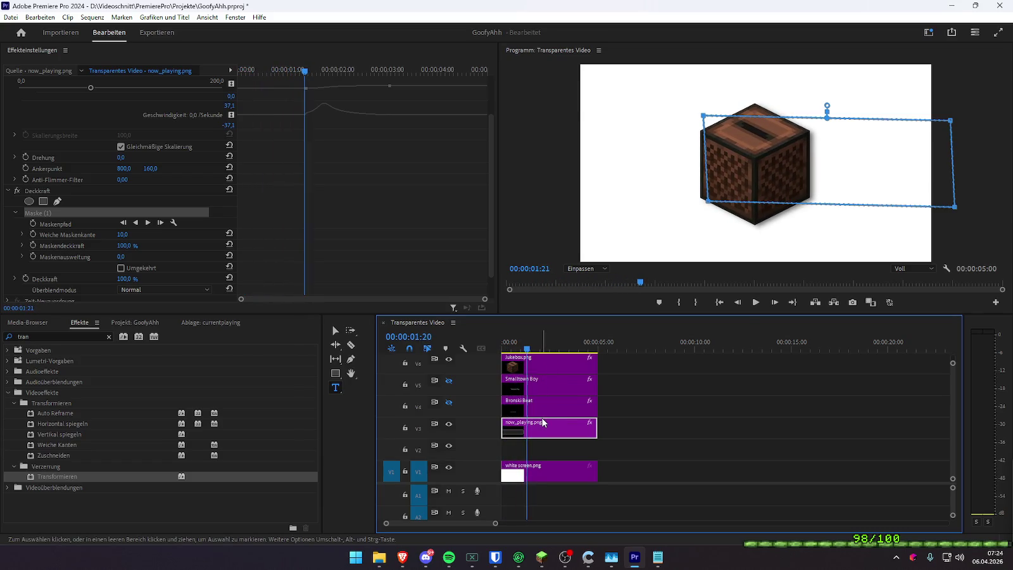
left_click_drag(545, 431, 573, 434)
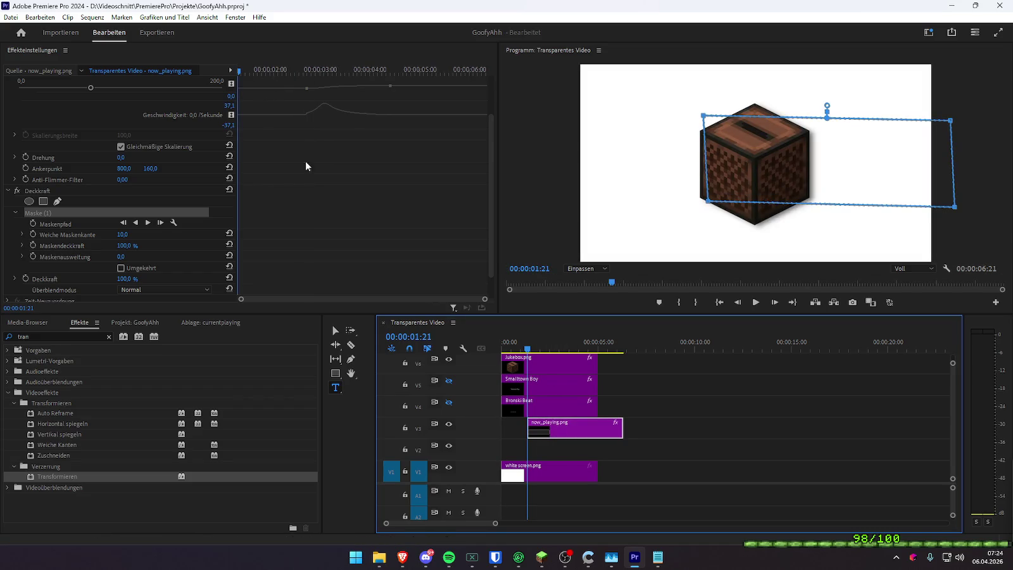
- Shift both Skalieren keyframes to the clip's start and play it back
scroll(298, 146, "up", 3)
left_click(208, 68)
mouse_move(424, 120)
left_mouse_down()
mouse_move(282, 95)
mouse_move(238, 120)
left_mouse_up()
key("space")
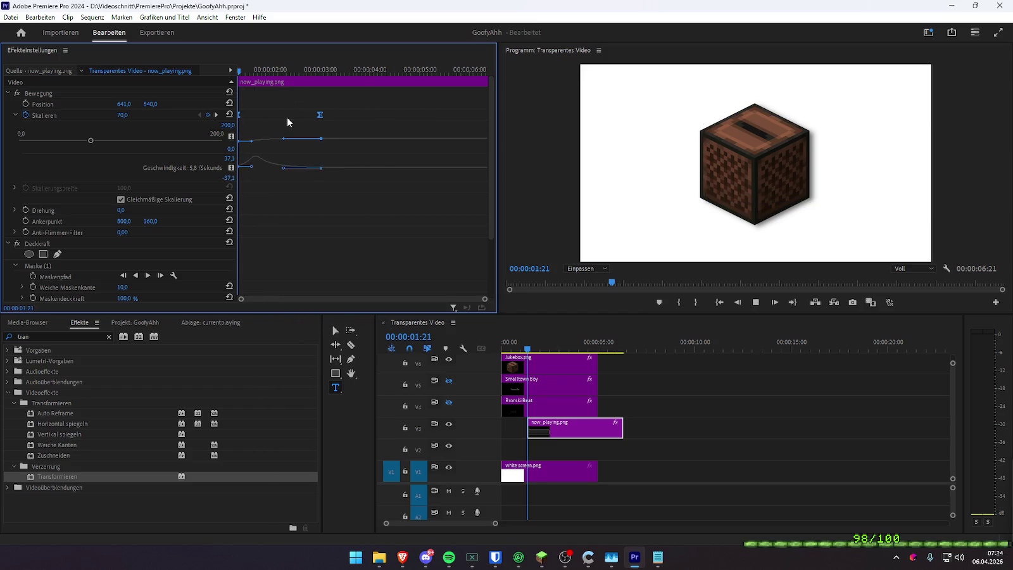
- Keyframe Position from 01:21 so the bar slides right to X 1198 at 03:52
key("space")
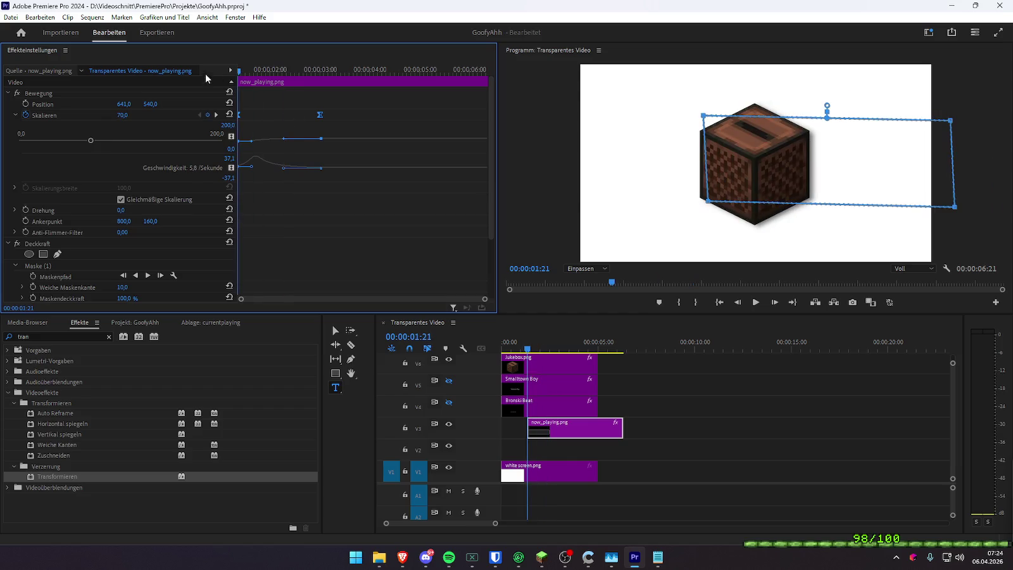
left_click(26, 104)
key("space")
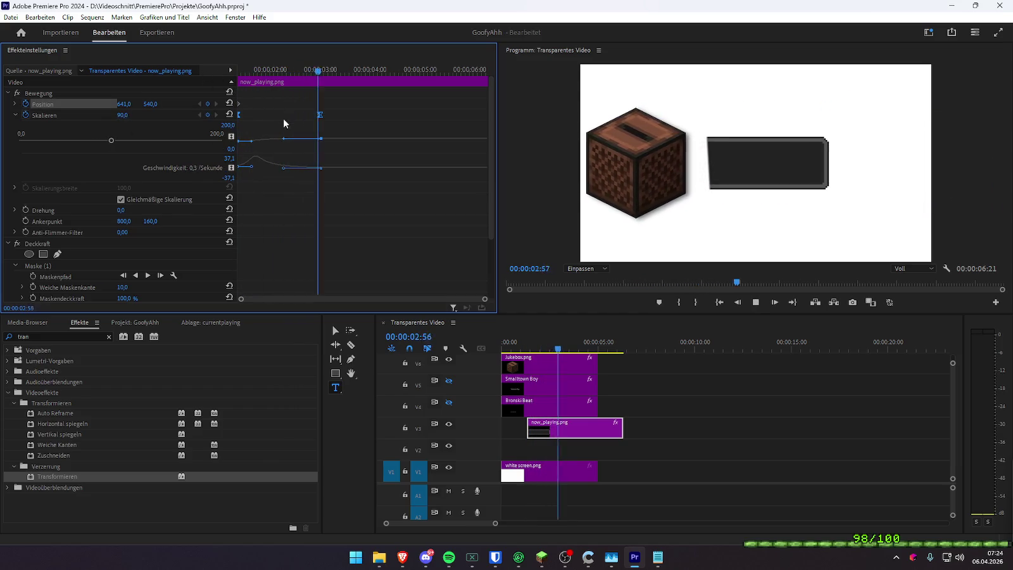
key("space")
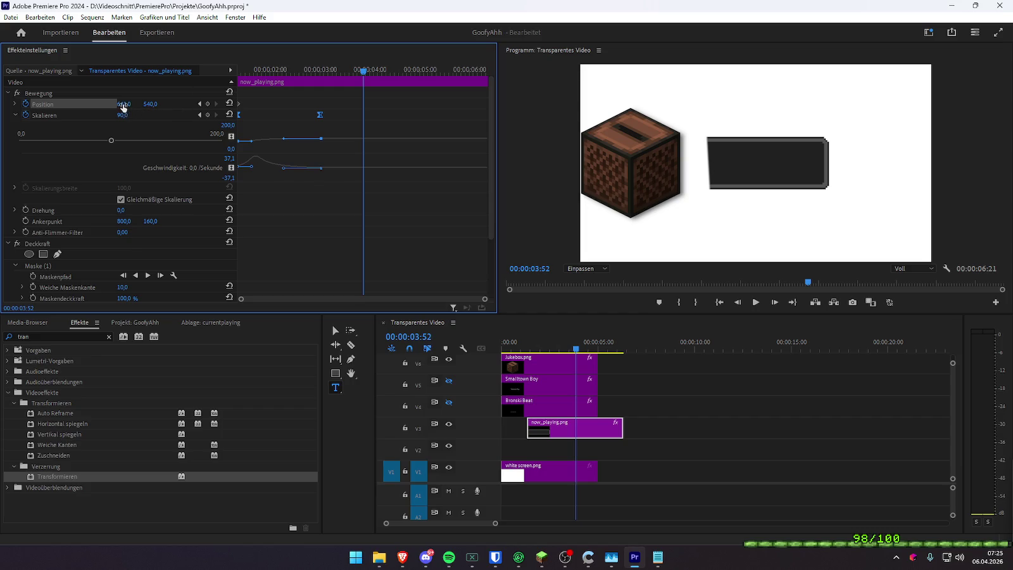
left_click_drag(122, 104, 450, 104)
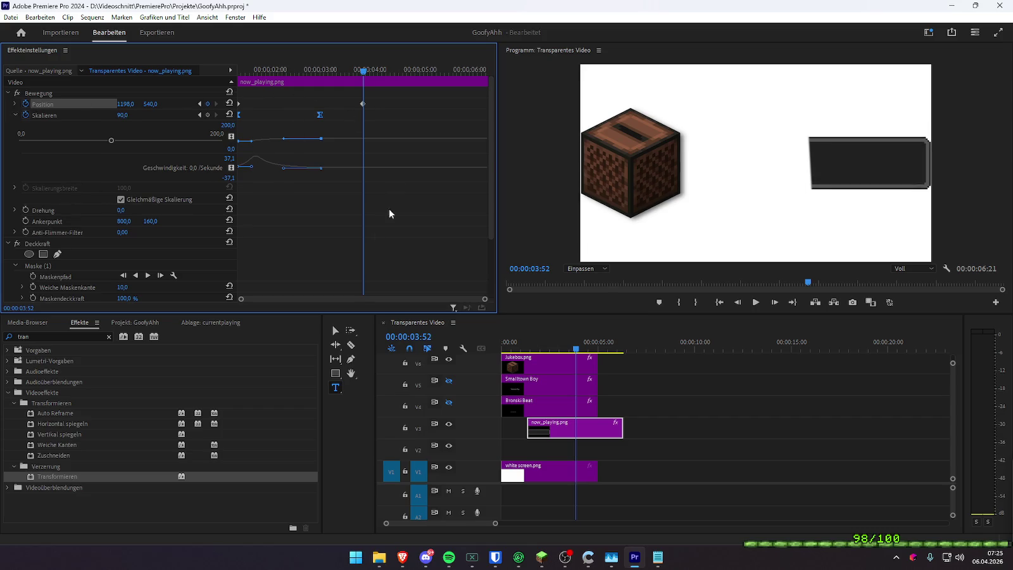
scroll(354, 215, "down", 2)
scroll(324, 230, "down", 3)
left_click(239, 68)
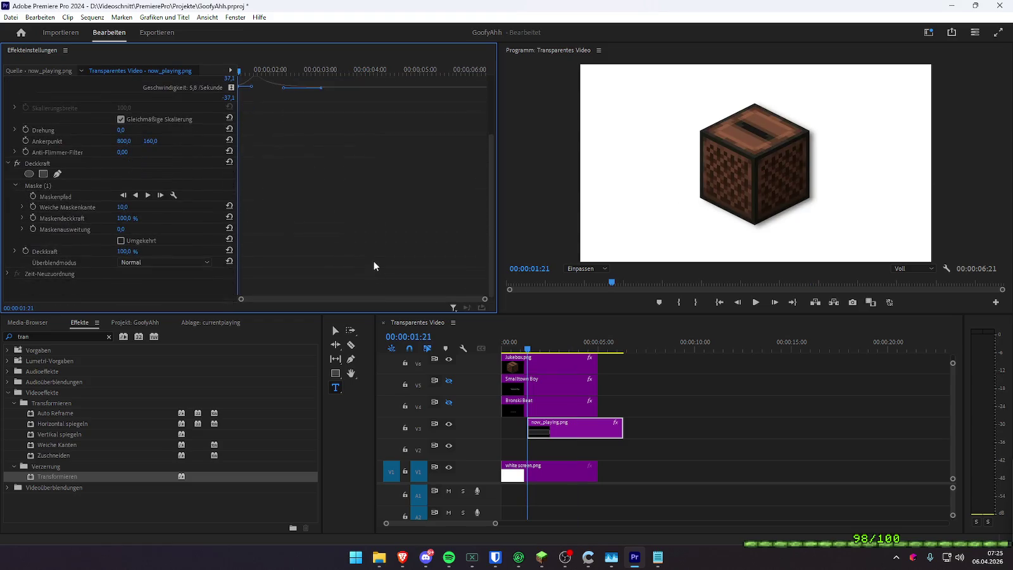
- Enable Maskenpfad keyframing and, at about 03:28, pull the mask's left corners onto the jukebox
left_click(46, 197)
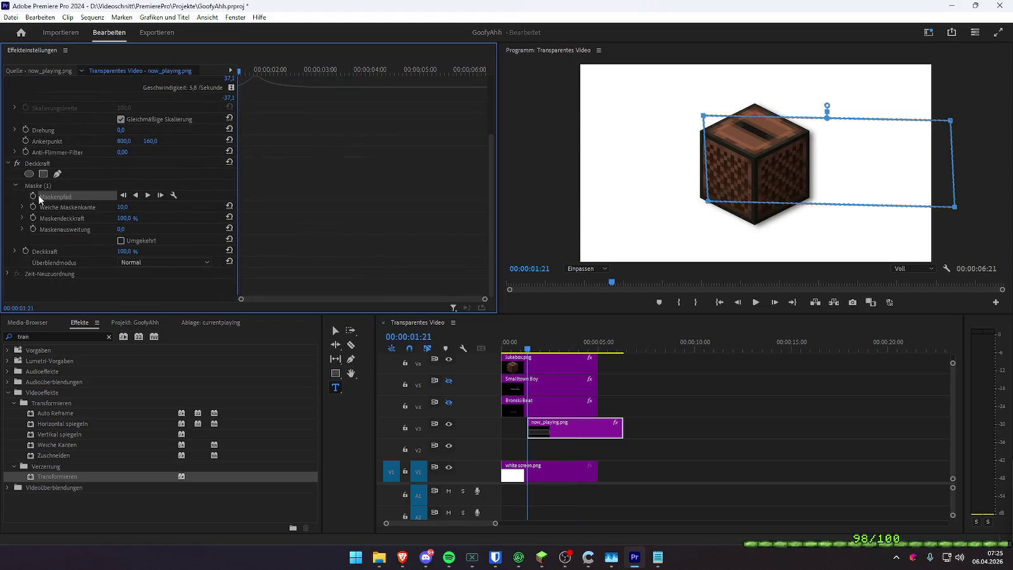
left_click(32, 195)
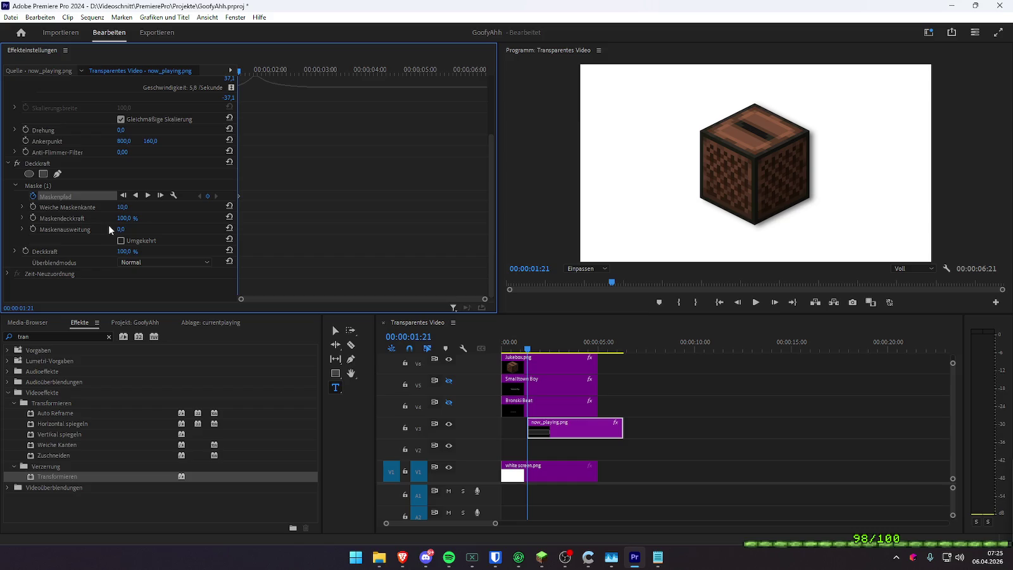
left_click(38, 183)
key("space")
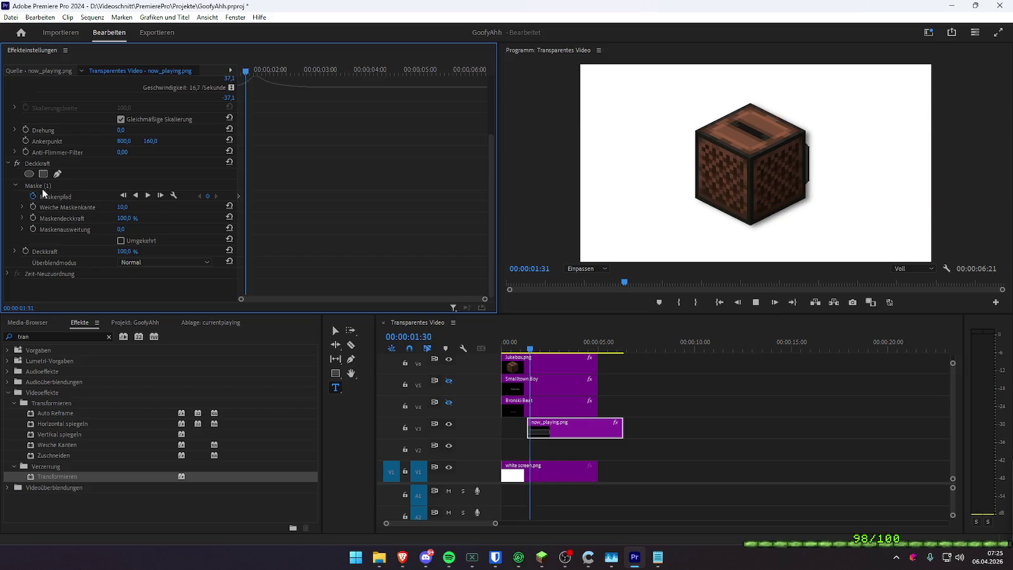
left_click(48, 185)
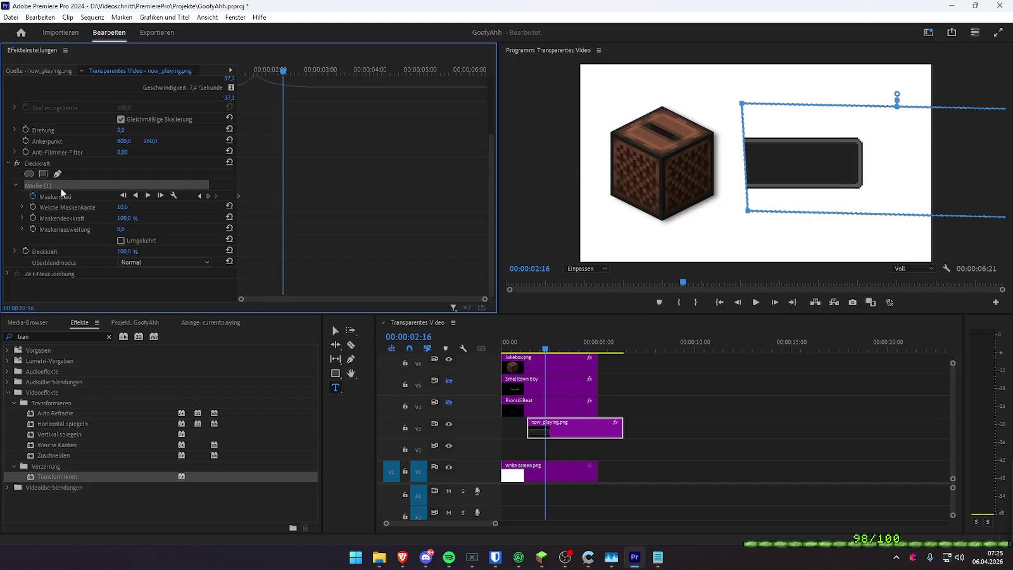
left_click_drag(748, 213, 670, 206)
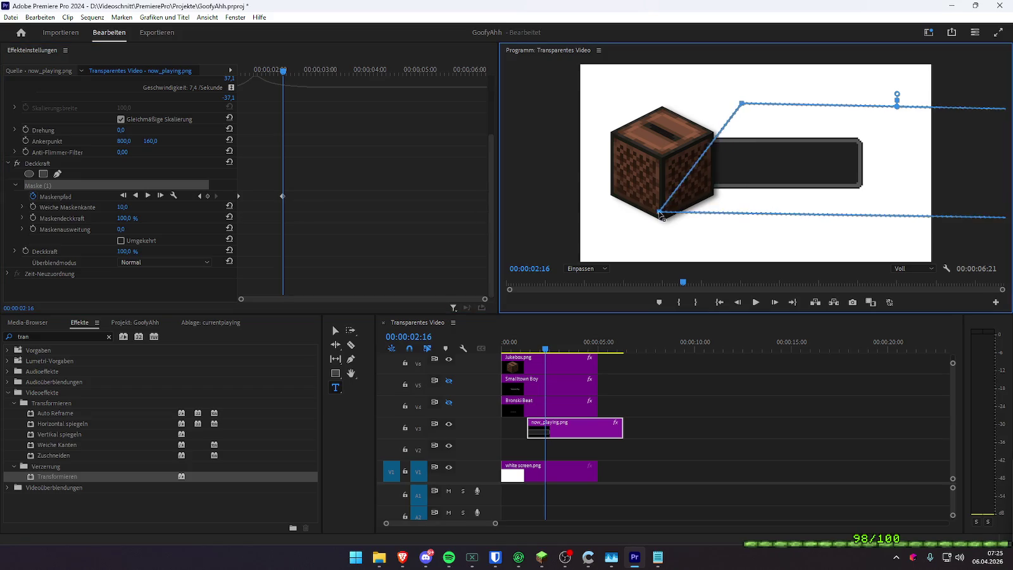
left_click_drag(743, 103, 662, 106)
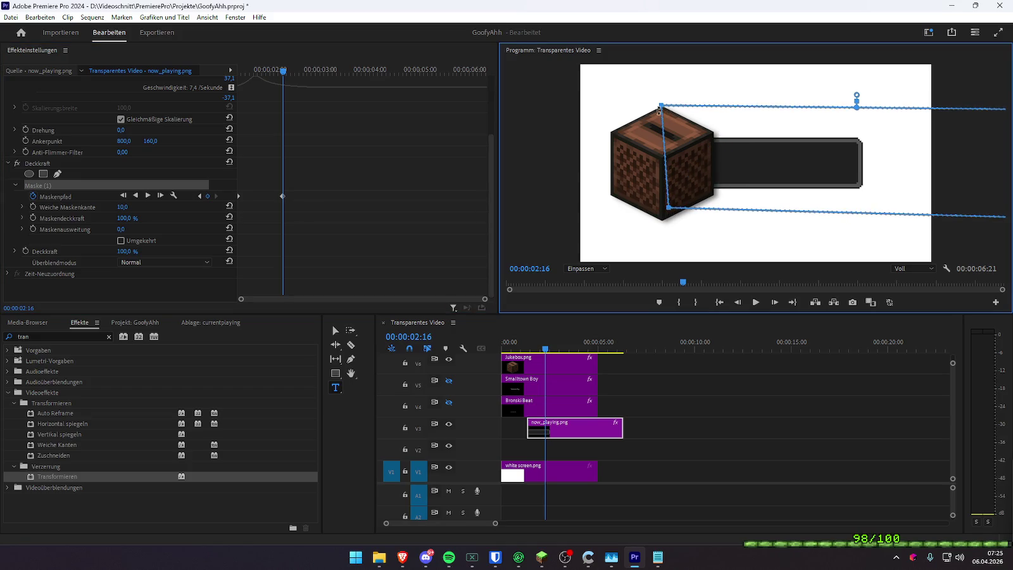
- Move the mask's left corners further onto the jukebox and replay from the clip start
key("space")
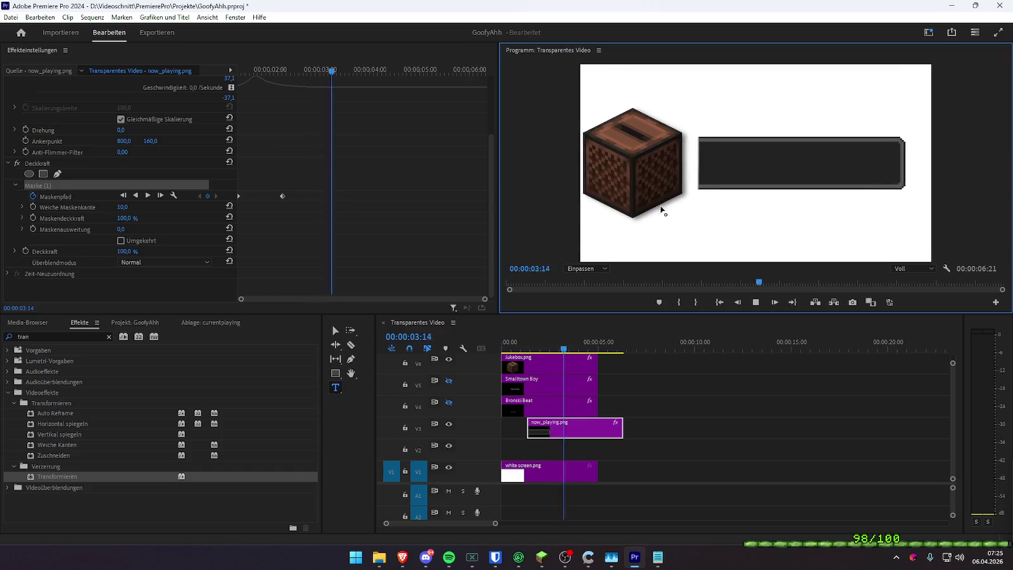
left_click_drag(706, 211, 616, 206)
left_click_drag(706, 112, 606, 113)
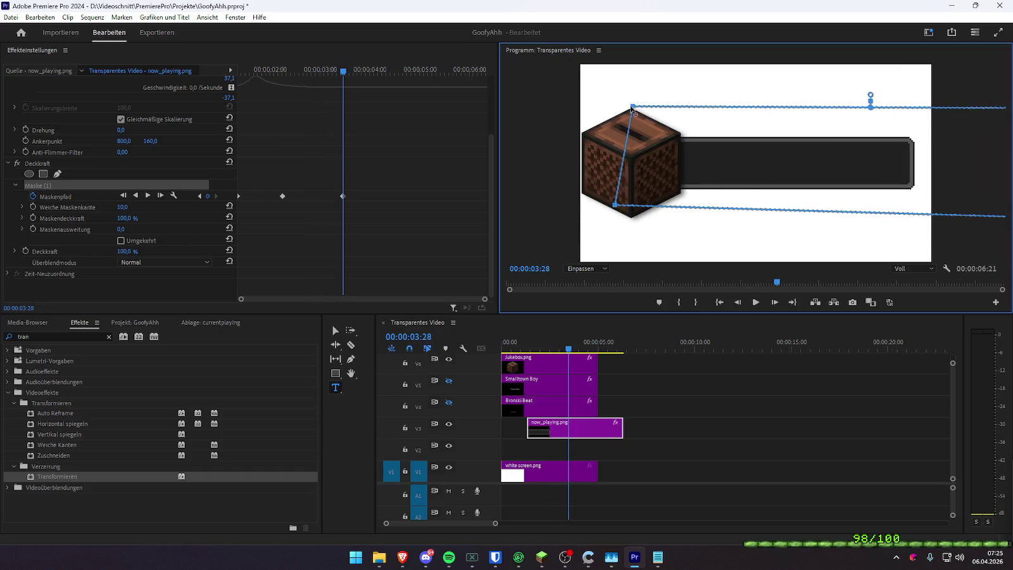
key("space")
key("space")
key("space")
key("space")
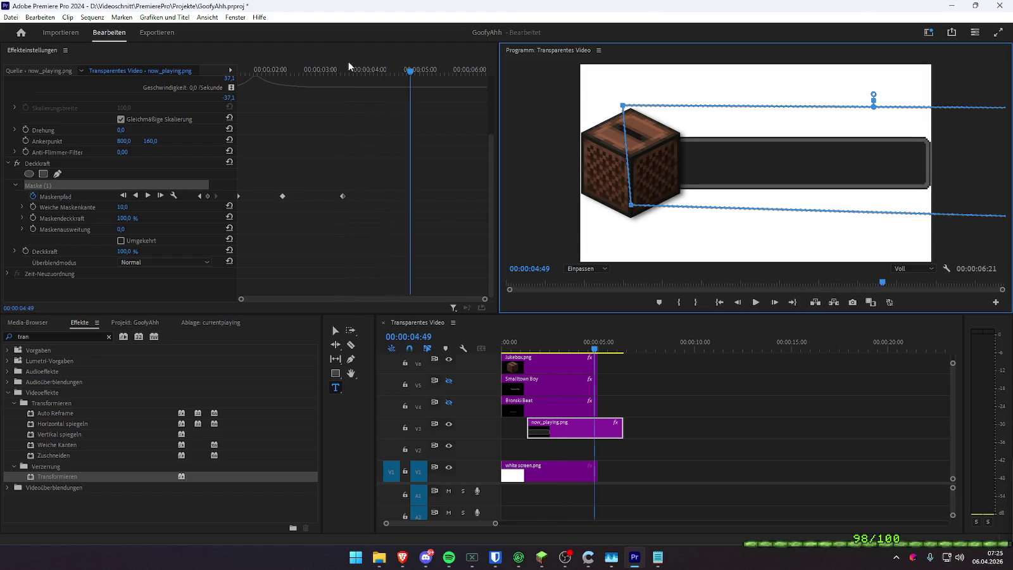
left_click(178, 62)
key("Home")
key("space")
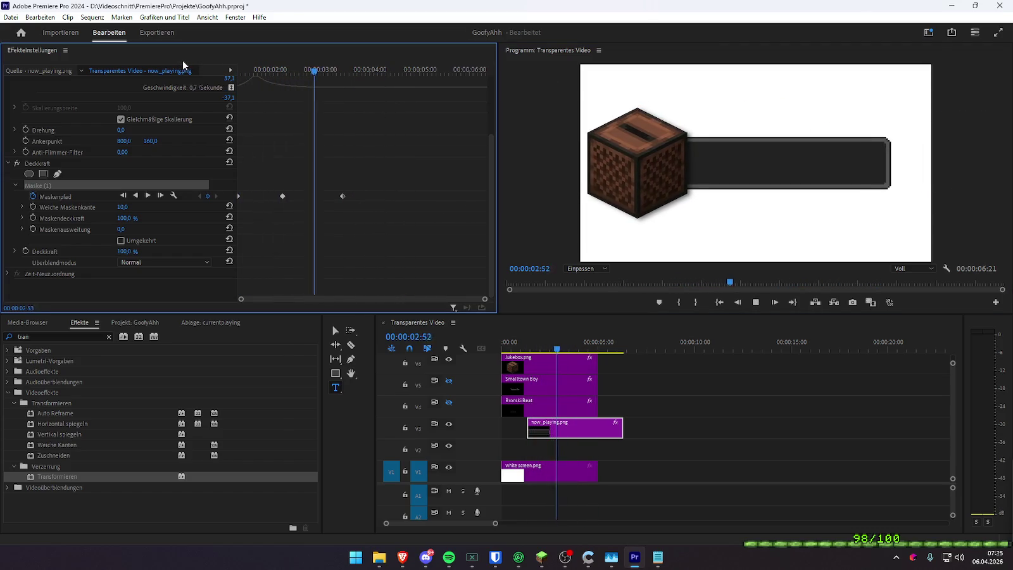
key("space")
left_click_drag(271, 65, 245, 70)
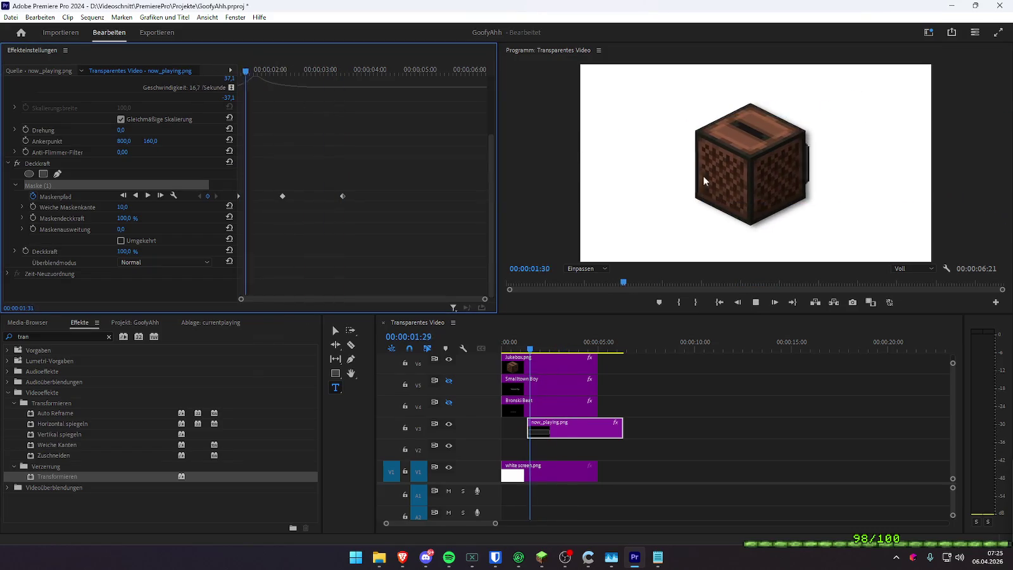
key("space")
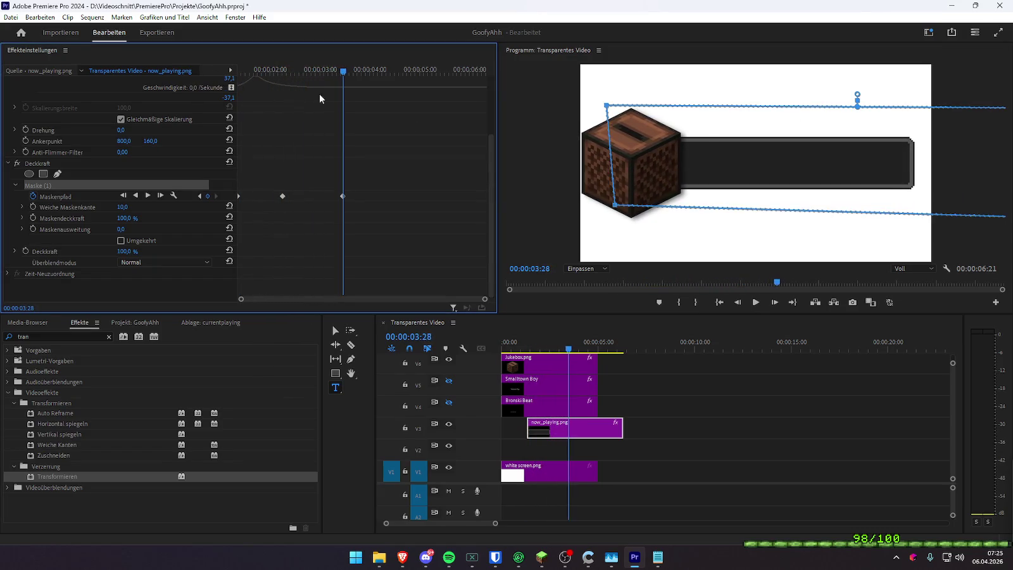
- Replay the animation and move the scale keyframe later in time
key("Home")
key("space")
key("space")
key("Home")
key("space")
key("space")
scroll(418, 180, "up", 2)
scroll(324, 150, "up", 2)
left_click_drag(321, 116, 366, 116)
key("space")
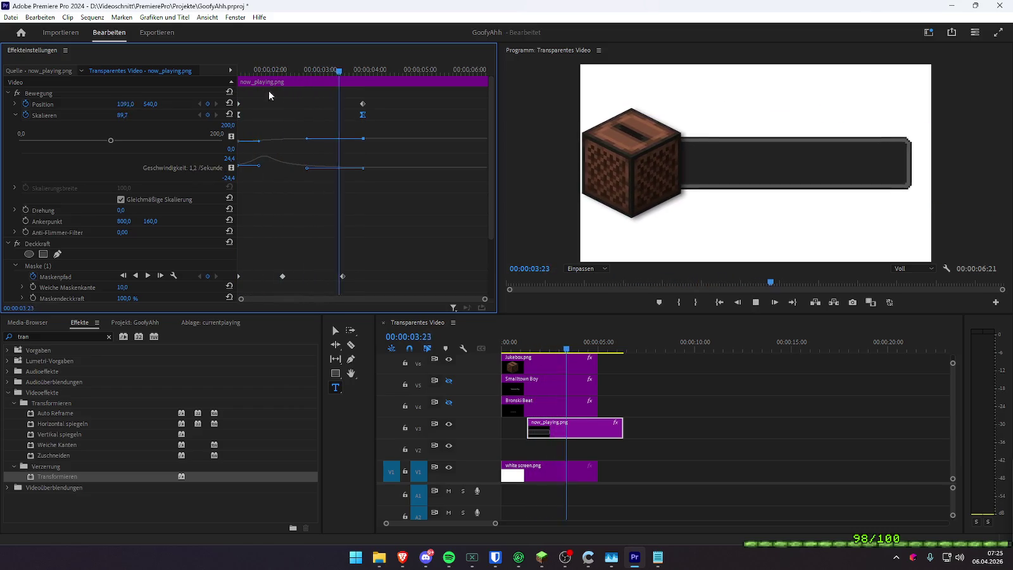
key("space")
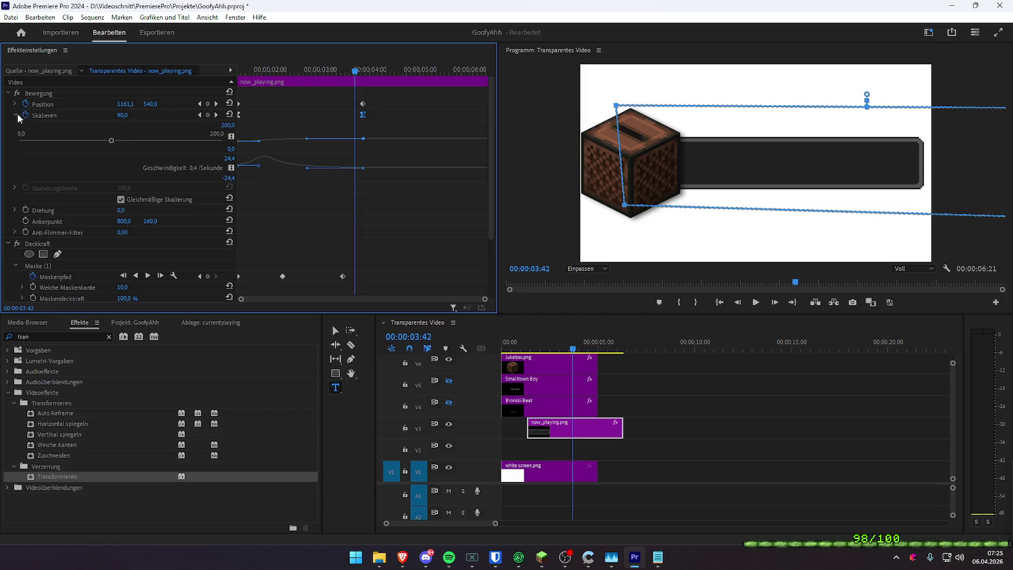
- Turn off the Skalieren stopwatch, confirming keyframe deletion so Scale stays 90
left_click(26, 119)
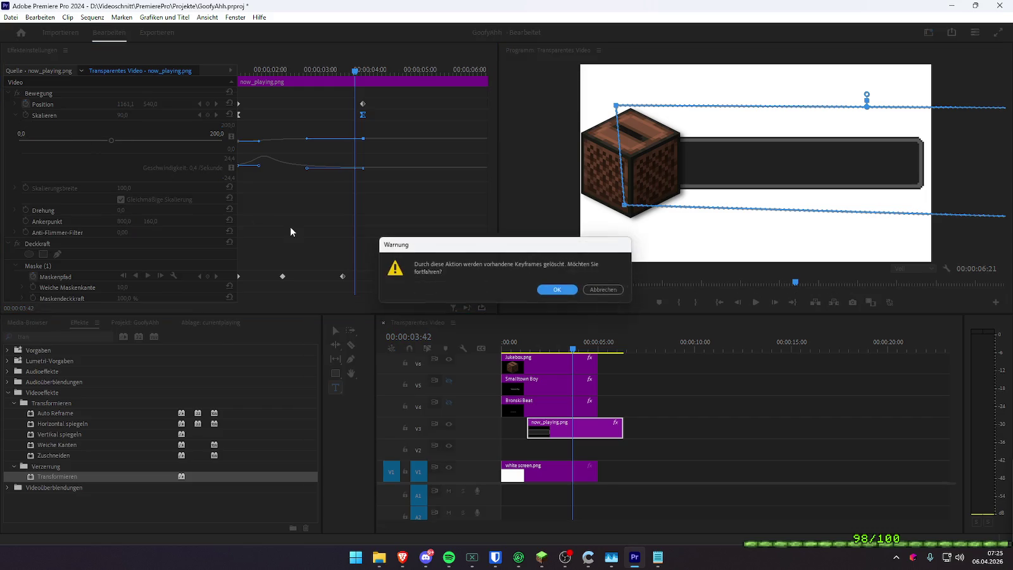
left_click(552, 289)
left_click_drag(272, 71, 212, 75)
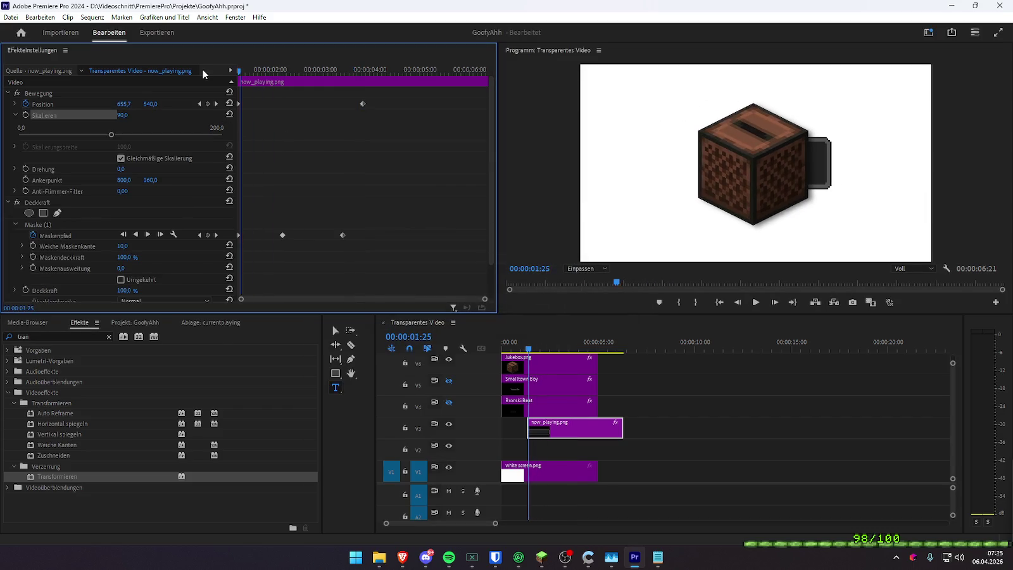
key("space")
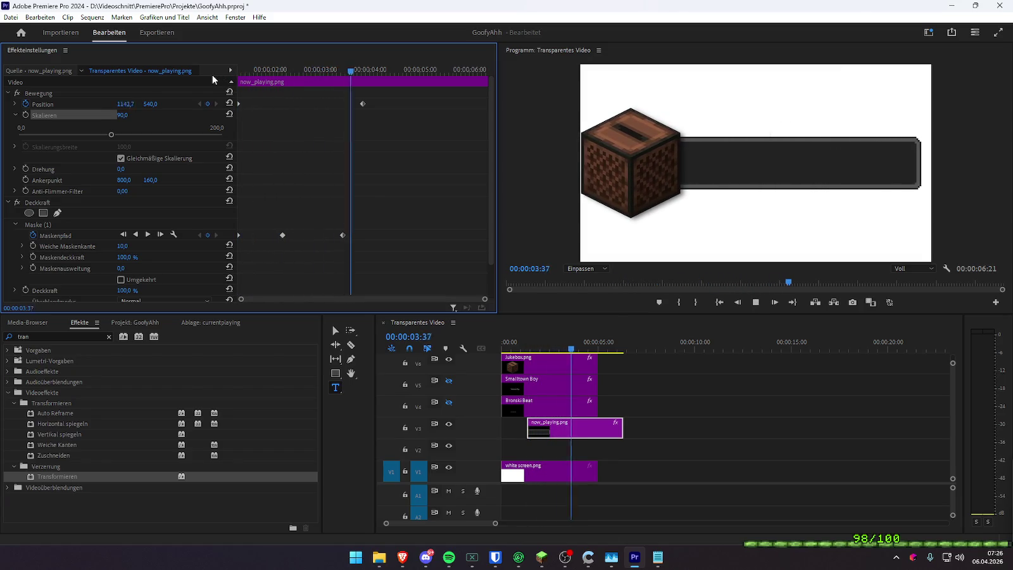
- At the clip start, drag Maske (1)'s left corners inside the jukebox cube
left_click_drag(261, 74, 215, 70)
key("space")
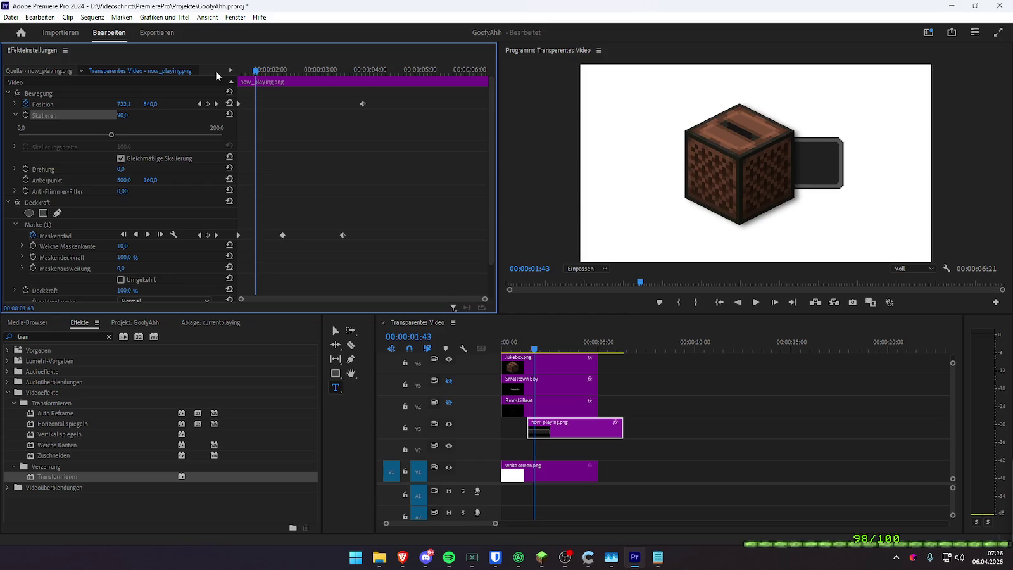
left_click_drag(256, 75, 216, 68)
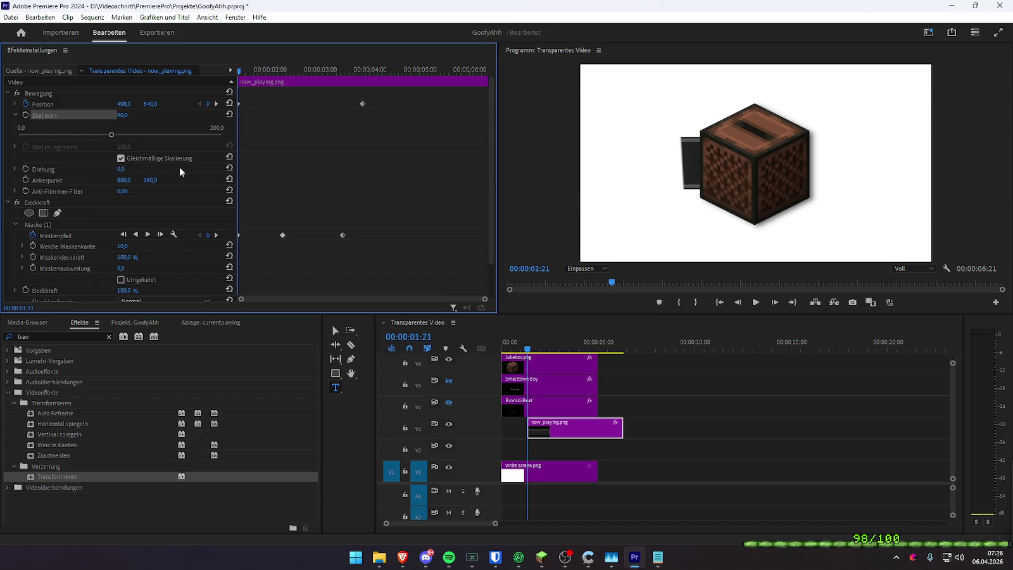
scroll(145, 215, "down", 2)
left_click(50, 185)
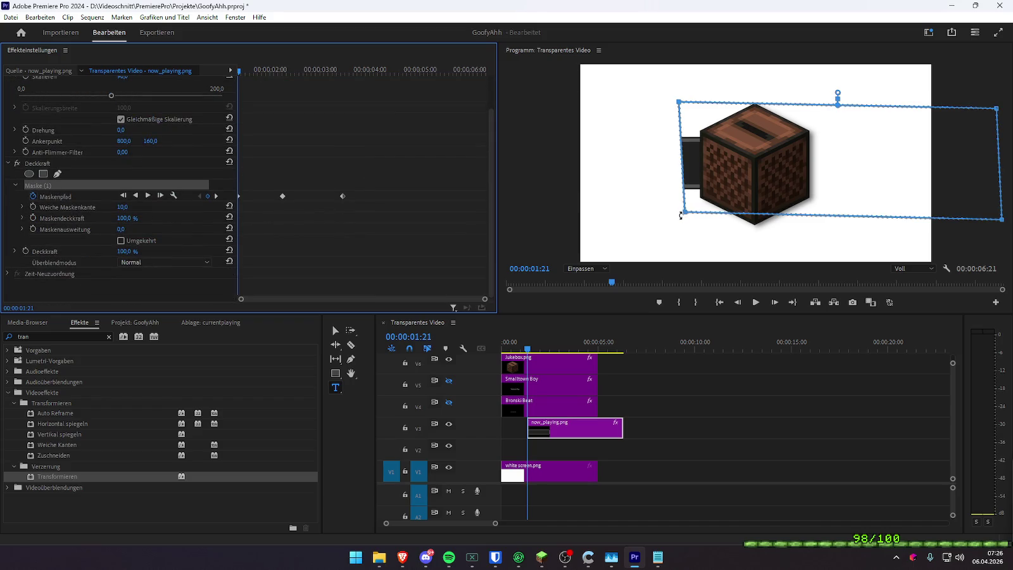
left_click_drag(681, 213, 744, 207)
left_click_drag(685, 103, 744, 108)
- Scrub through to check the mask, then expand Position to show its speed graph
mouse_move(263, 73)
left_mouse_down()
mouse_move(321, 73)
mouse_move(276, 71)
mouse_move(295, 84)
left_mouse_up()
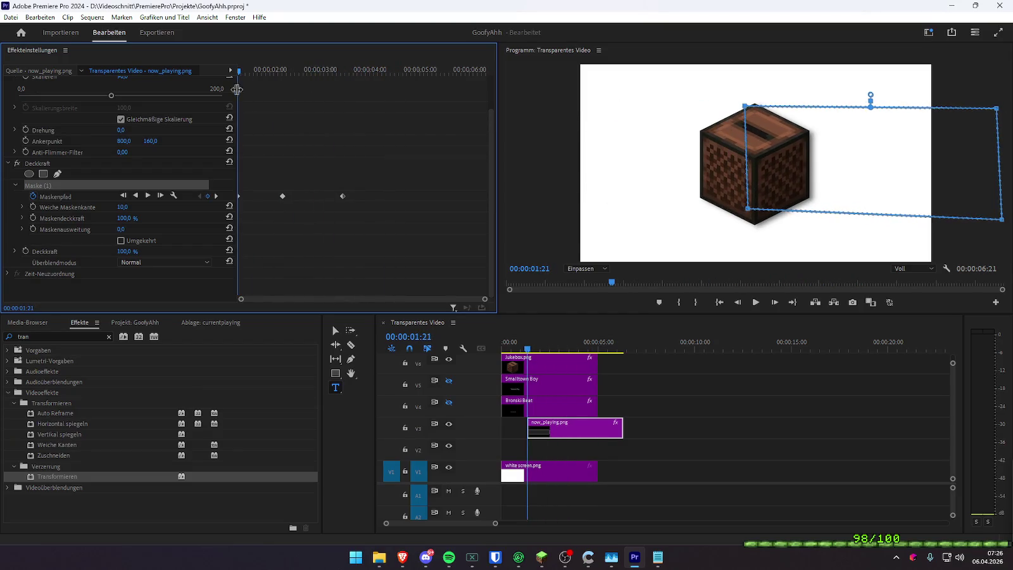
left_click_drag(295, 84, 270, 72)
scroll(335, 179, "up", 3)
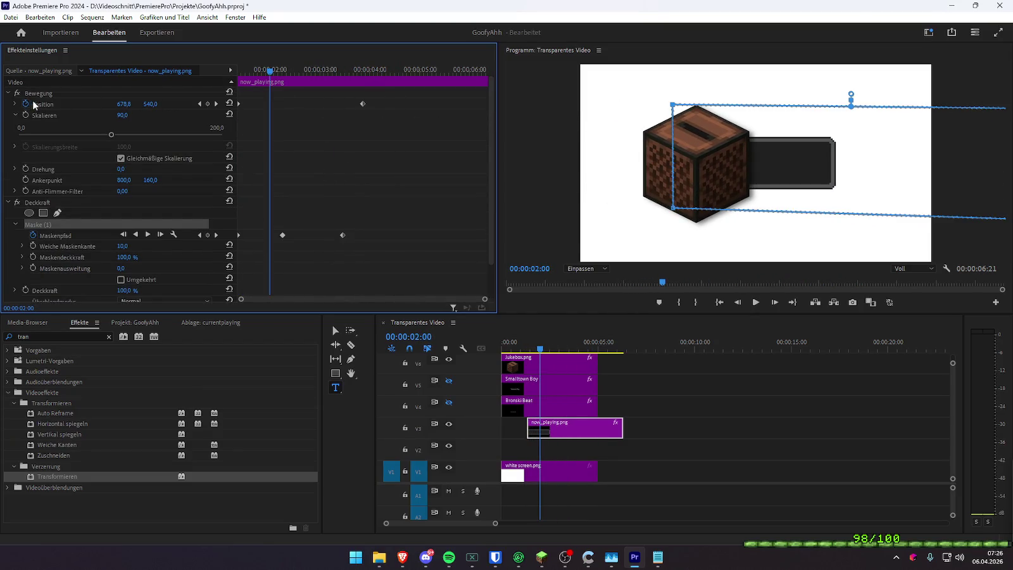
left_click(15, 103)
left_click(252, 68)
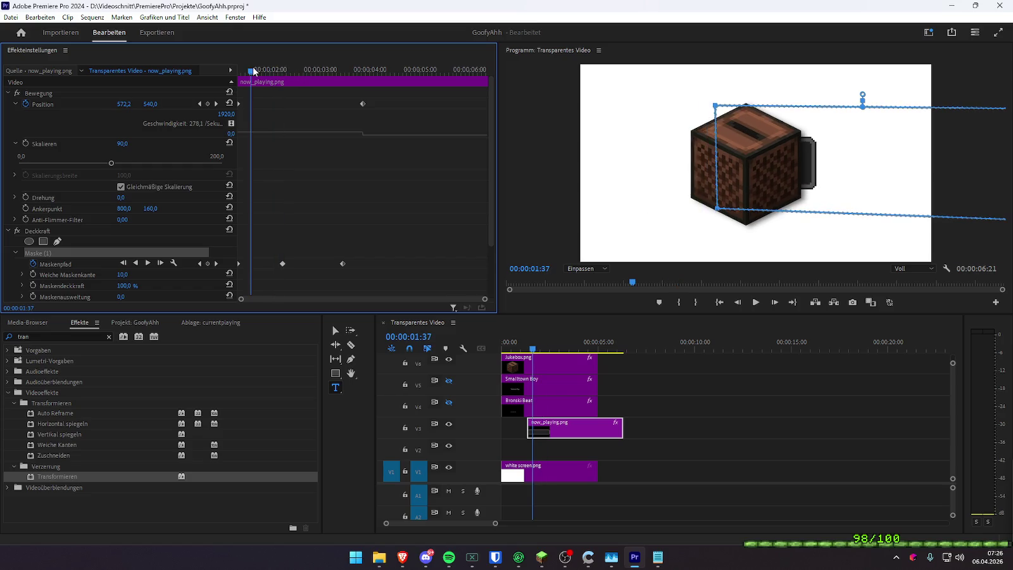
- Reshape the Position speed curve to ease the bar's slide-out
left_click(362, 103)
left_click_drag(251, 70, 230, 76)
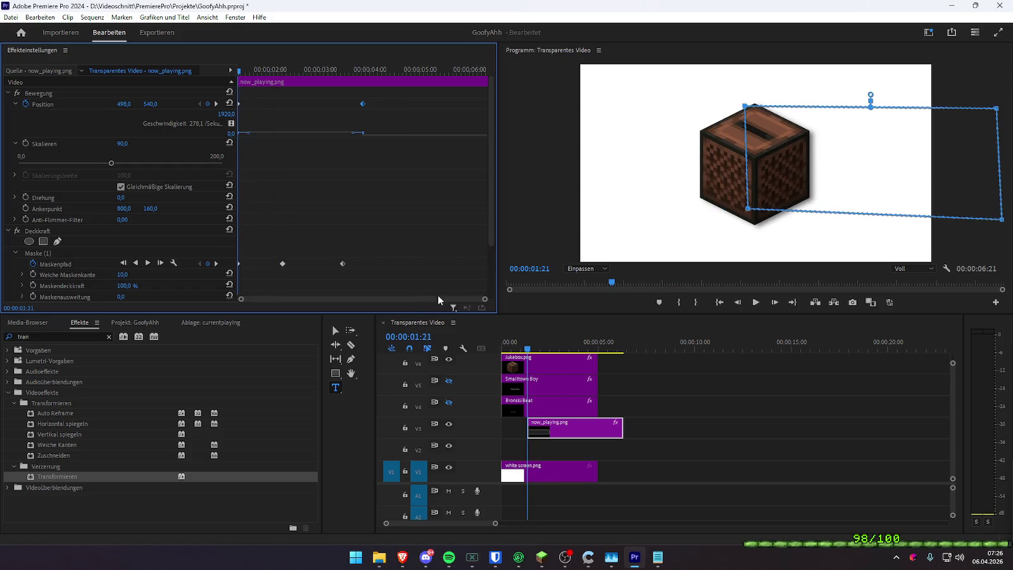
scroll(467, 305, "up", 2)
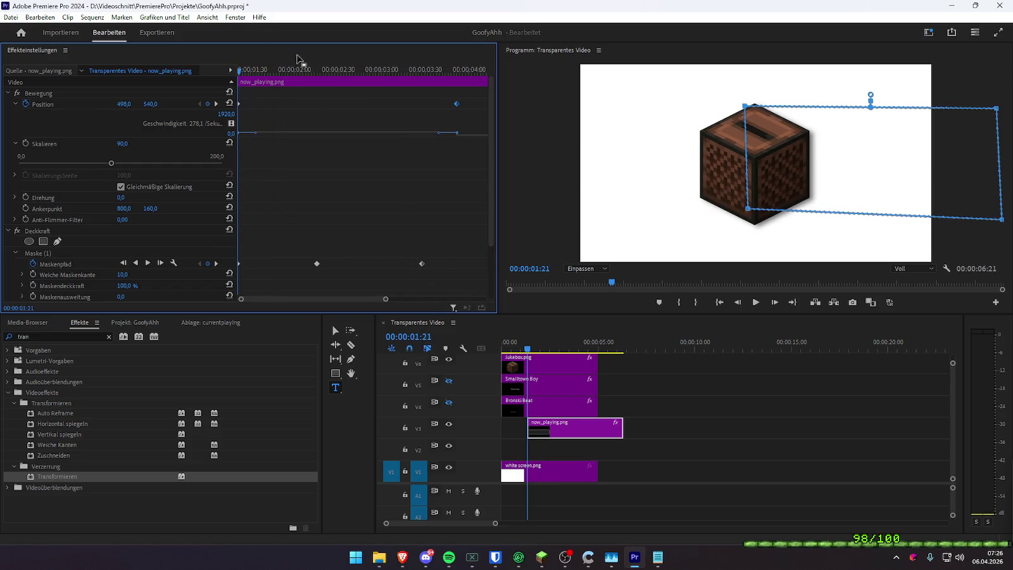
key("space")
key("space")
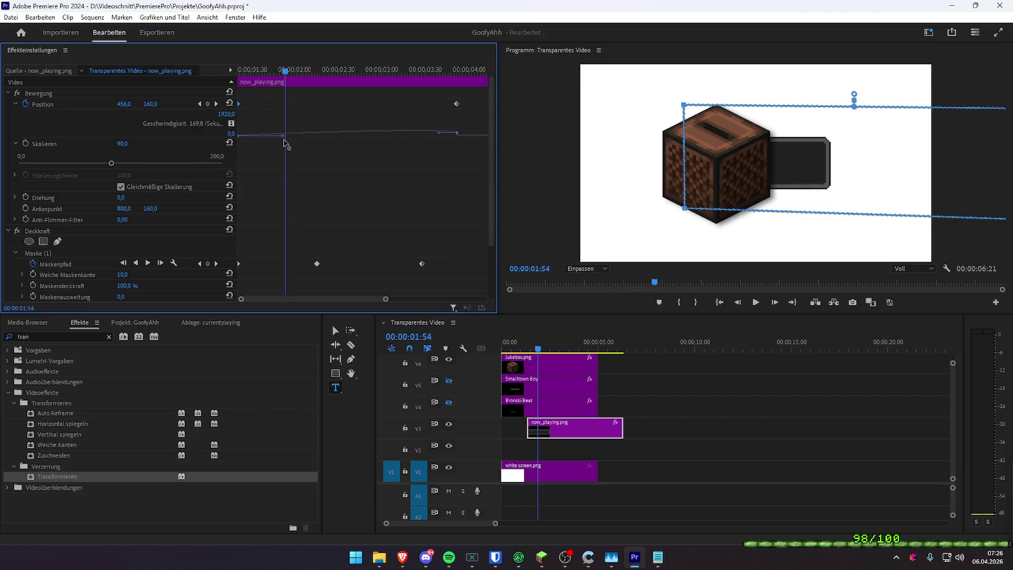
left_click_drag(283, 135, 288, 136)
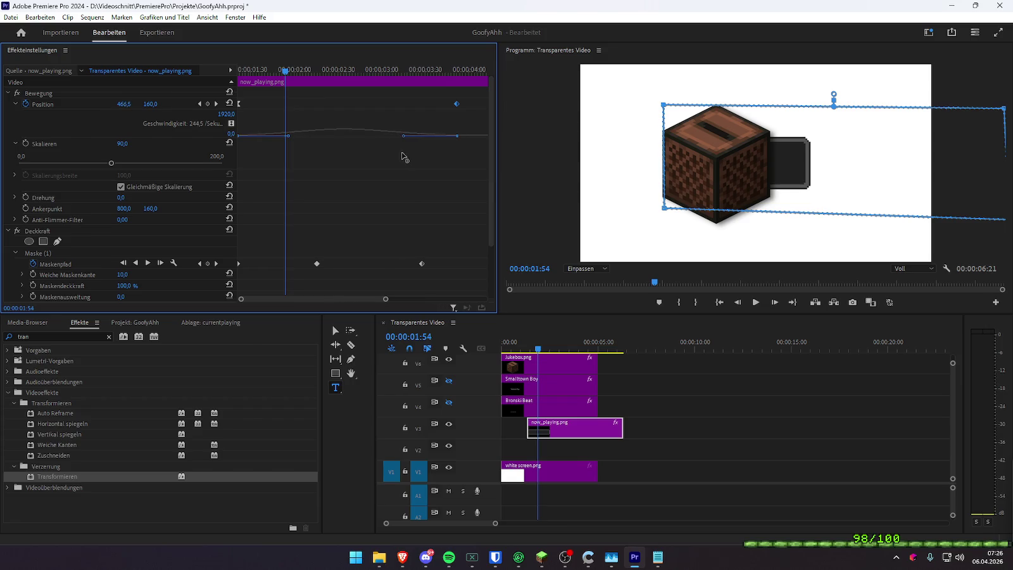
left_click_drag(406, 155, 339, 152)
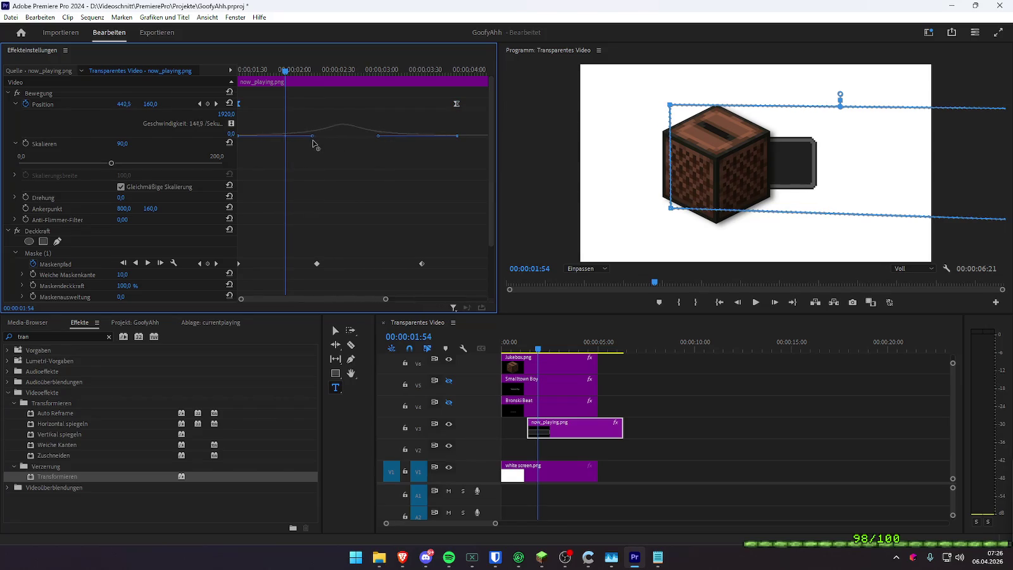
key("space")
key("space")
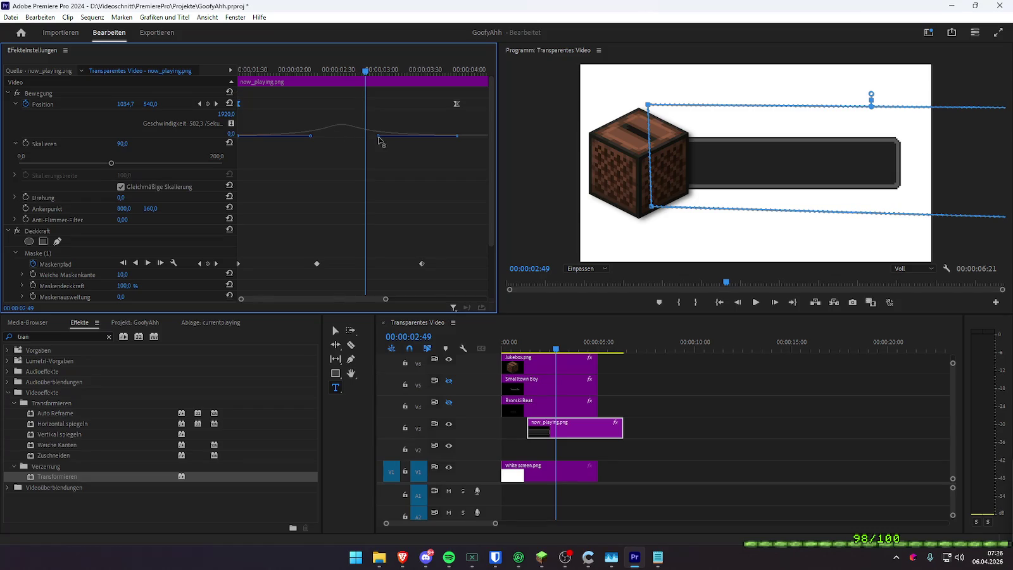
- Fine-tune the Position easing, replaying the slide-out several times
left_click_drag(347, 141, 315, 137)
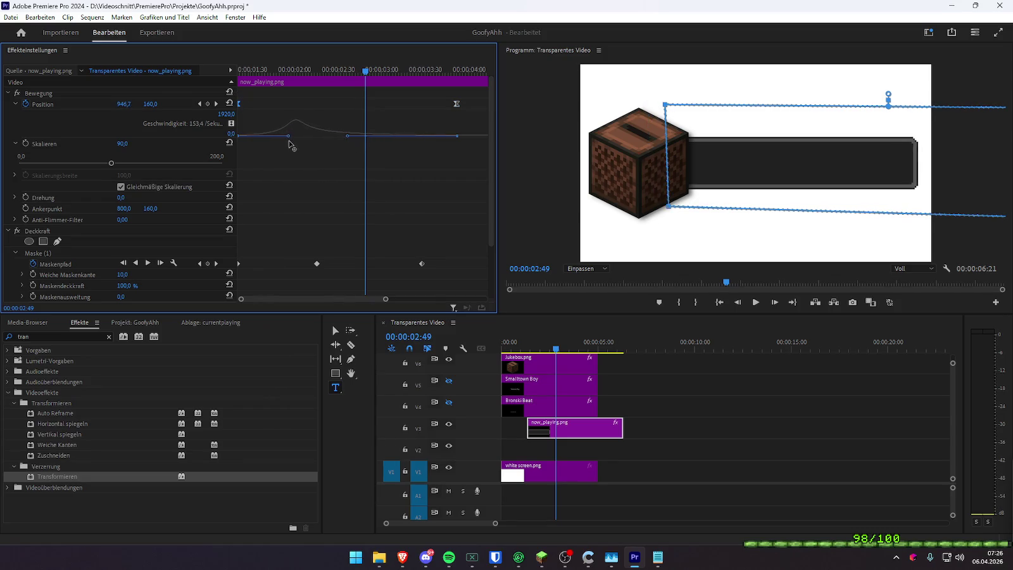
key("space")
key("space")
left_click_drag(288, 136, 292, 136)
key("space")
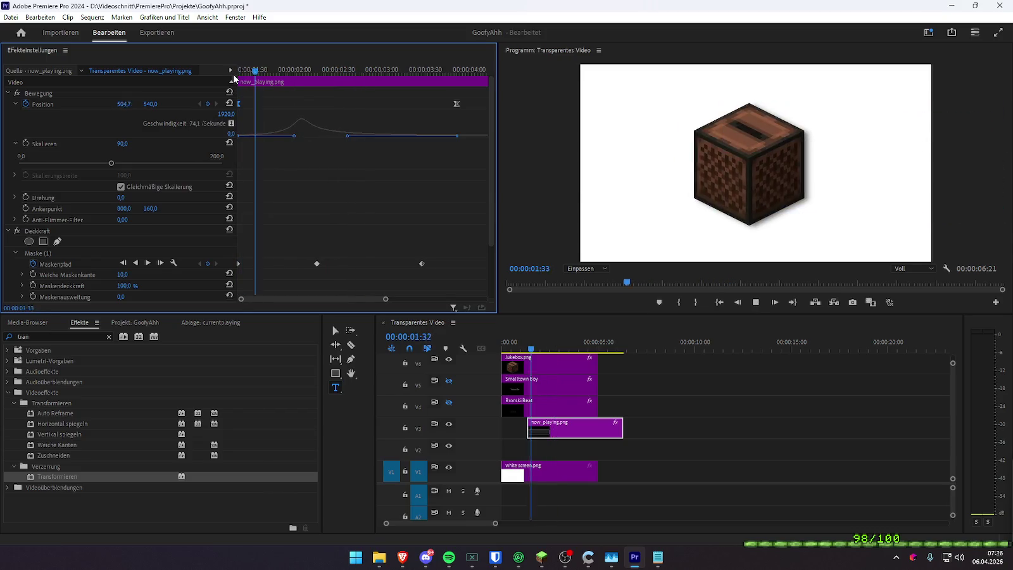
key("space")
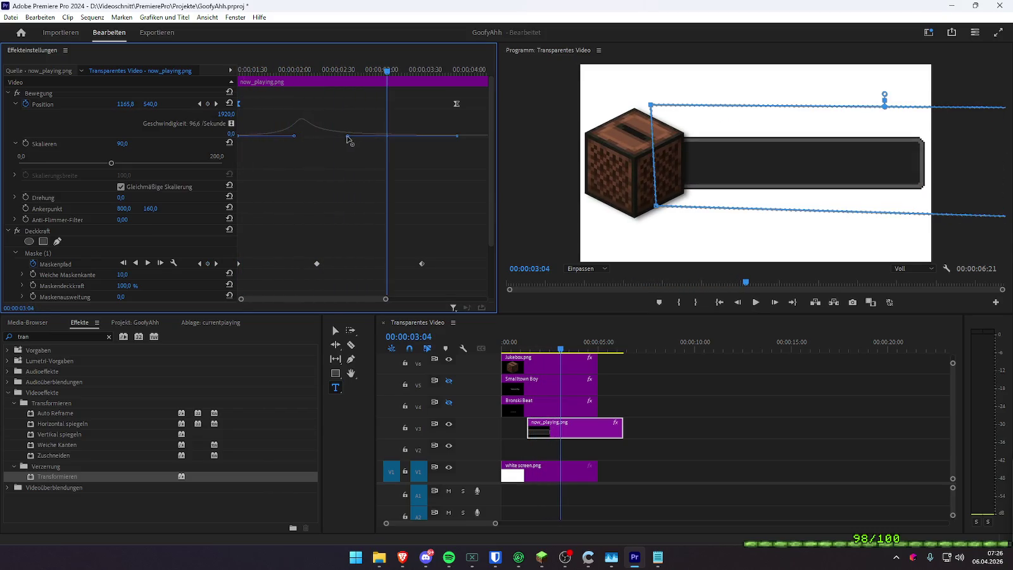
key("space")
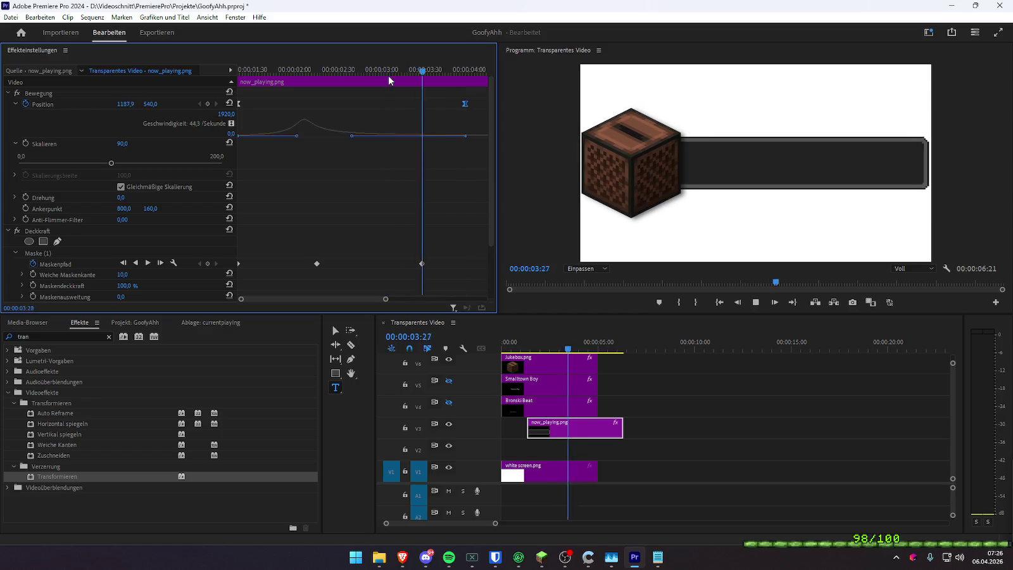
key("space")
key("Home")
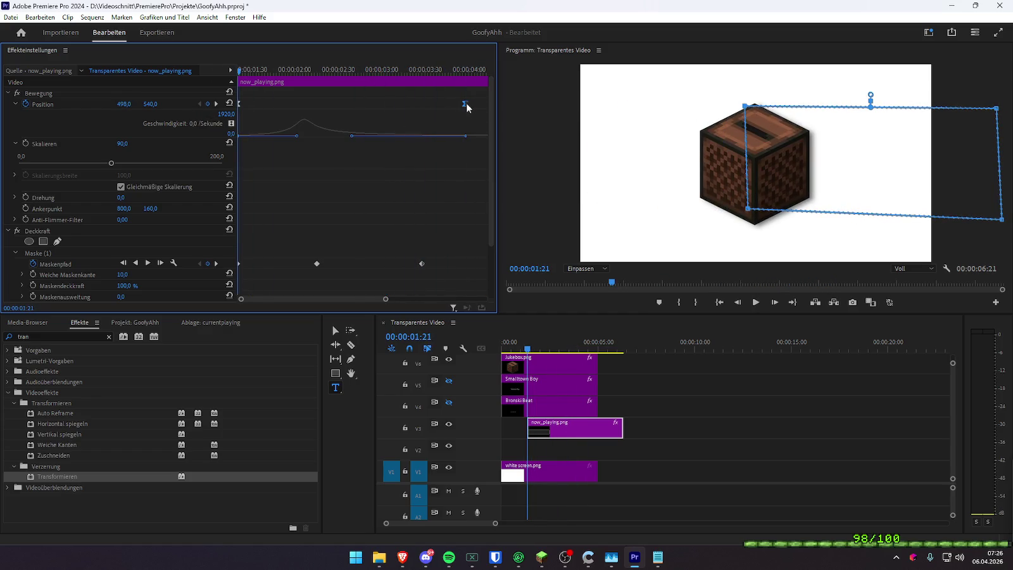
key("space")
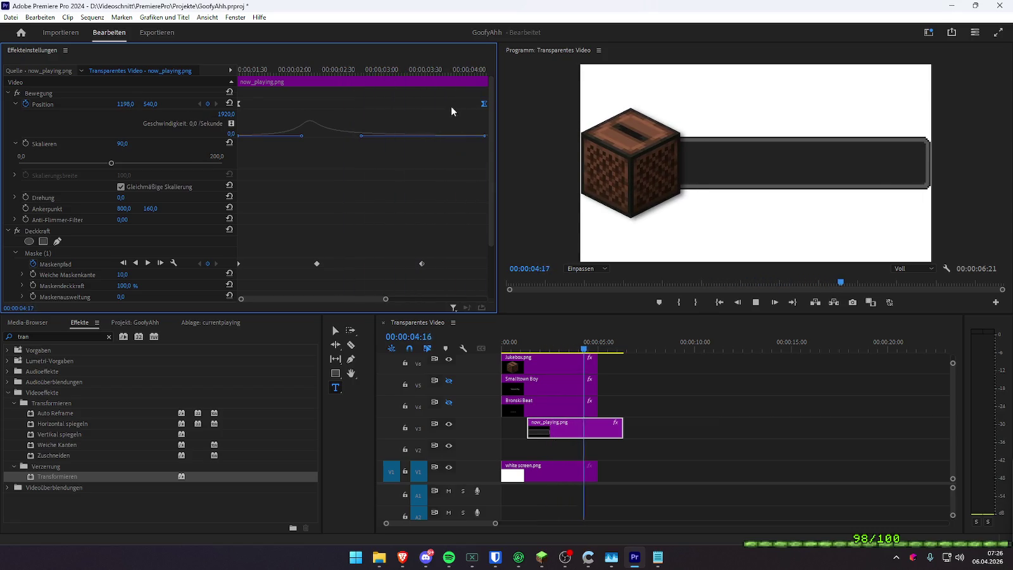
left_click_drag(286, 69, 249, 69)
key("space")
- Move the first Position keyframe to the clip start and preview the retimed slide-out
left_click(272, 69)
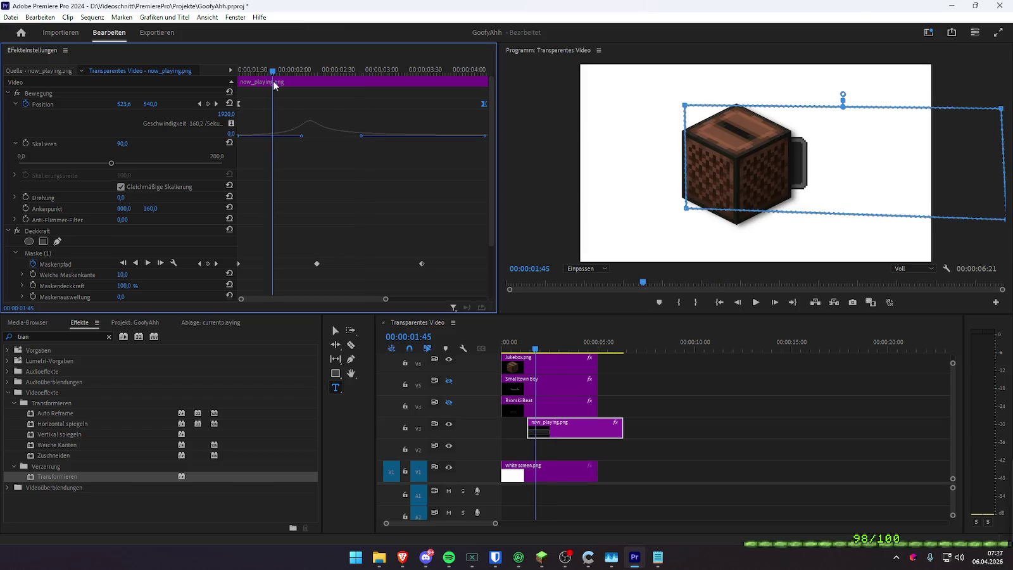
left_click_drag(239, 104, 258, 103)
key("space")
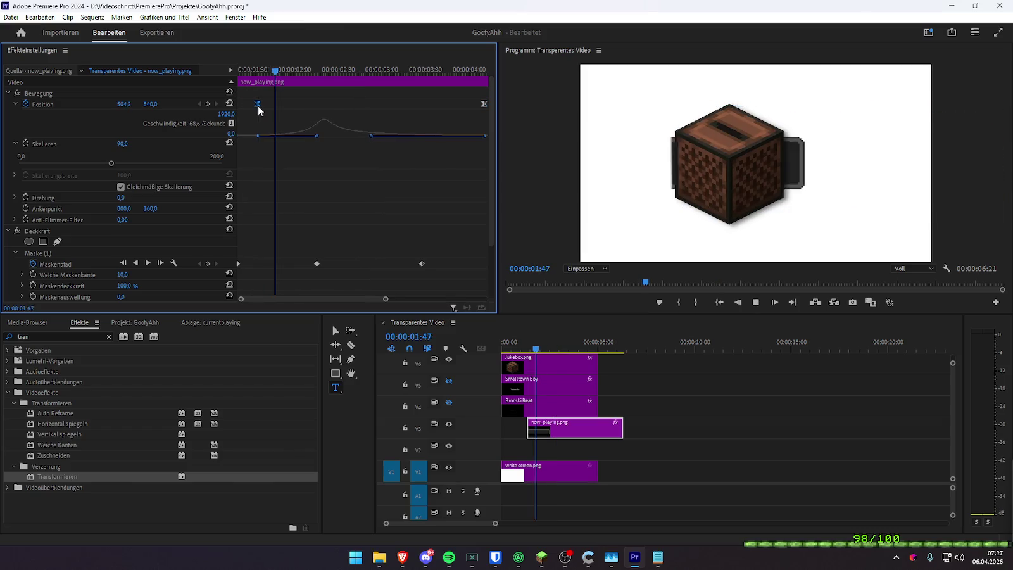
key("space")
key("shift+k")
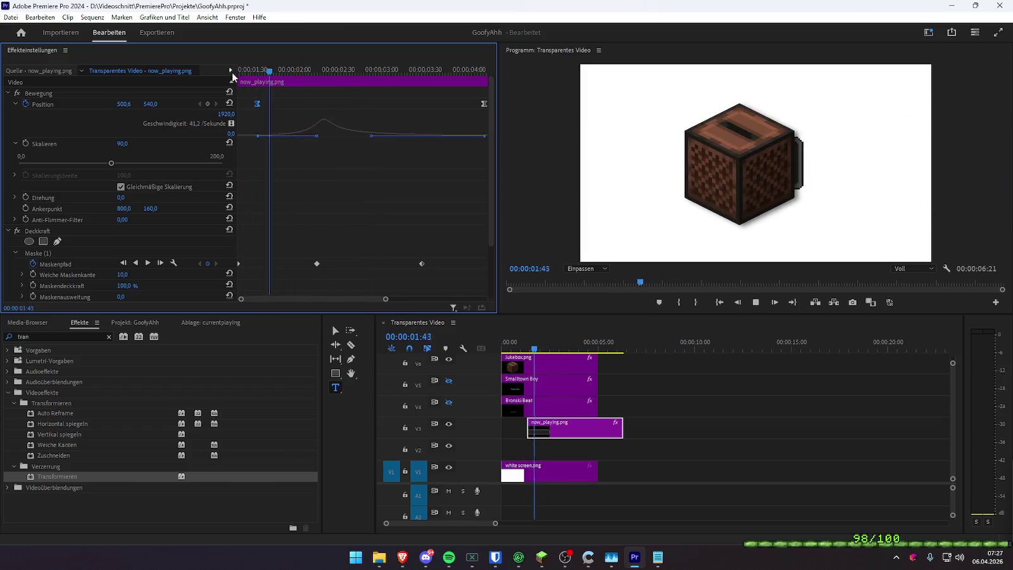
left_click_drag(257, 103, 239, 104)
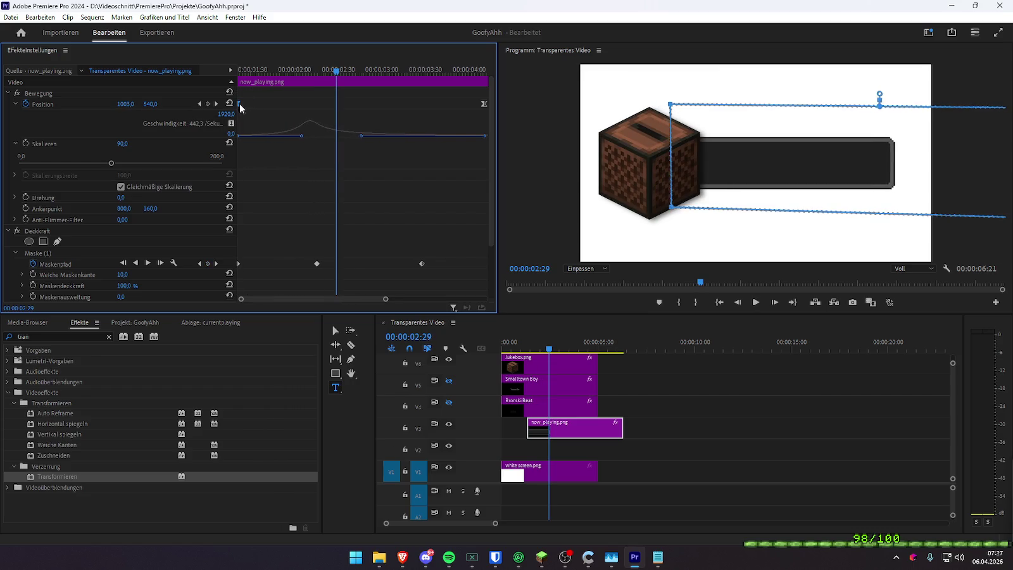
key("shift+k")
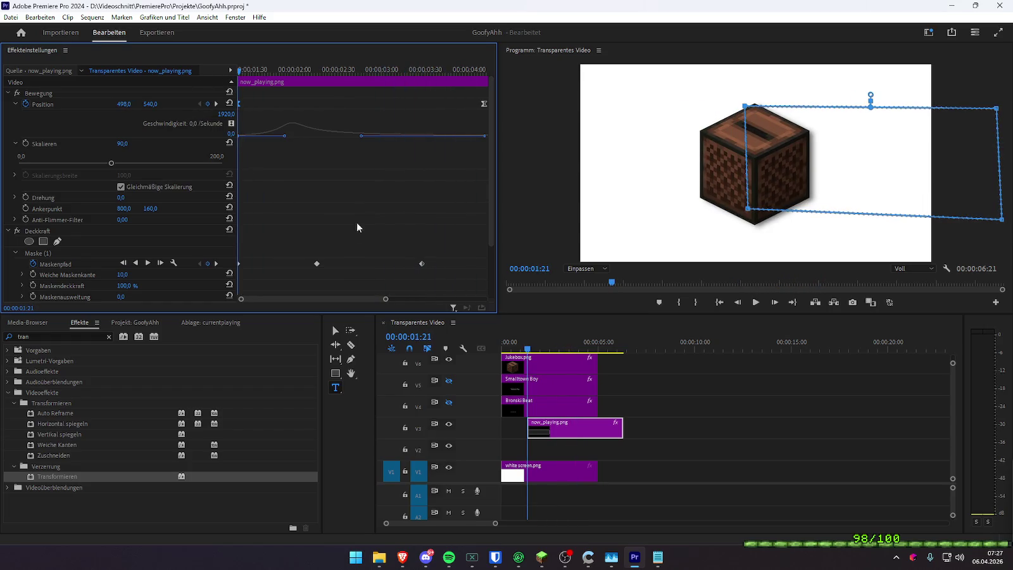
key("space")
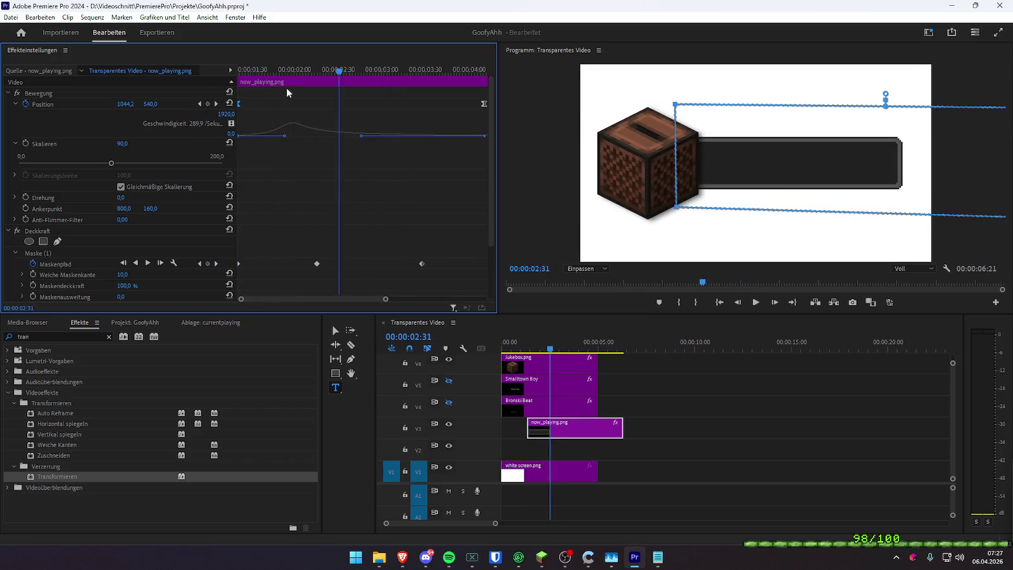
key("space")
key("space")
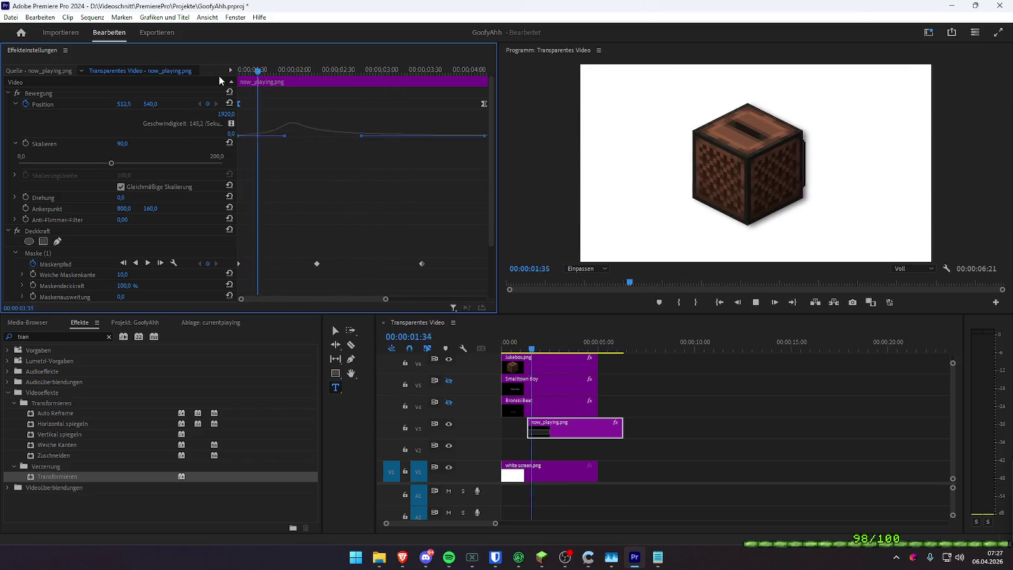
key("space")
key("space")
key("space")
key("space")
key("space")
left_click(506, 345)
key("space")
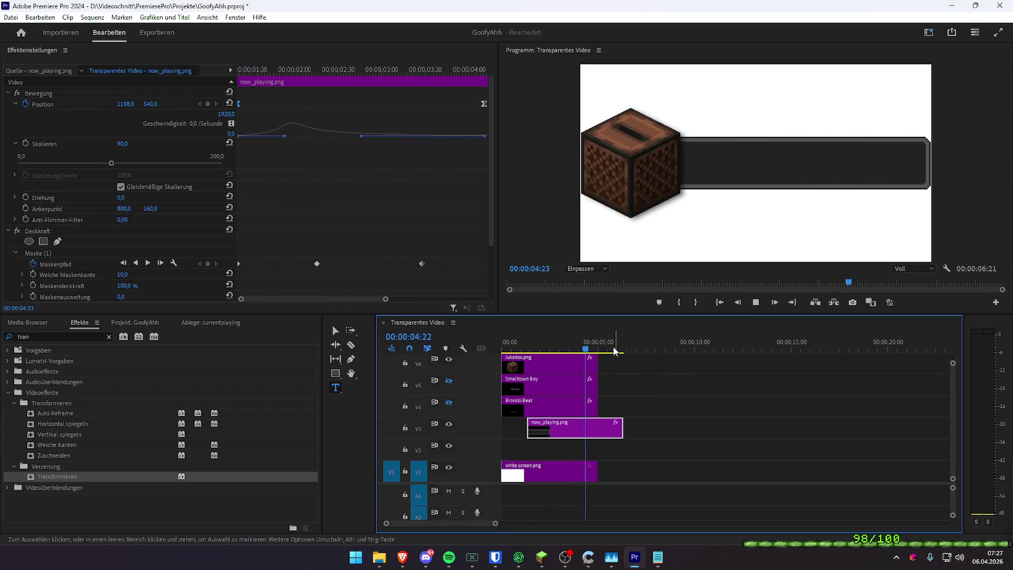
- Play the whole sequence from the start, then select the Jukebox.png clip on V4
left_click(527, 344)
left_click(696, 412)
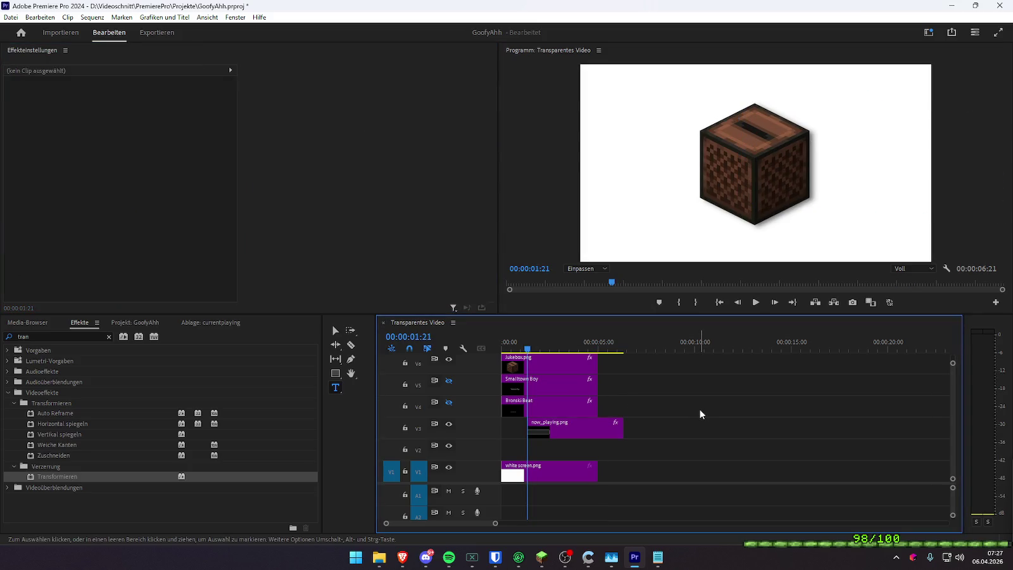
key("Home")
key("space")
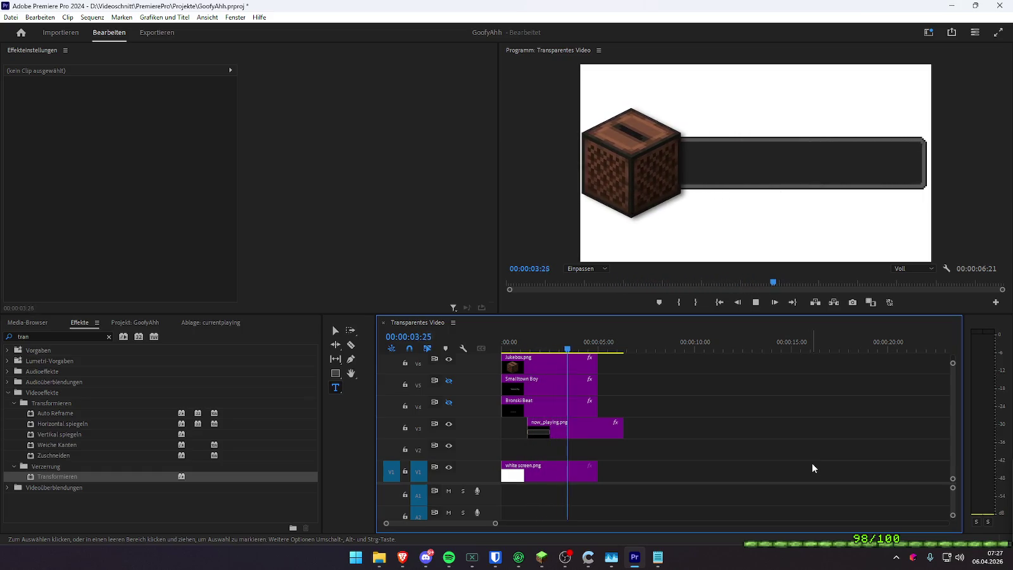
left_click(530, 346)
left_click(545, 369)
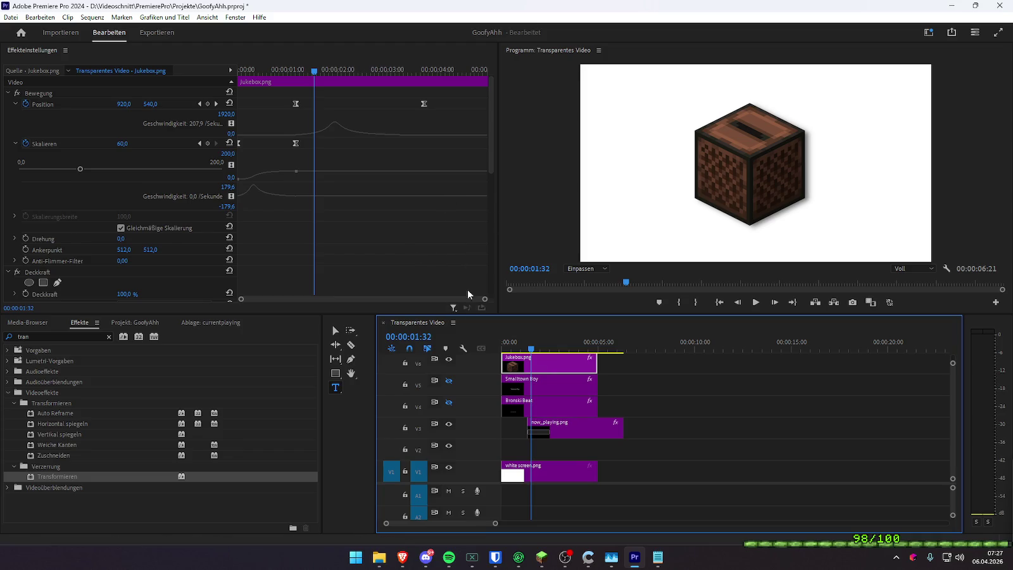
- Nudge the now_playing.png Position keyframes to where the bar is fully out, previewing the timing
left_click(545, 426)
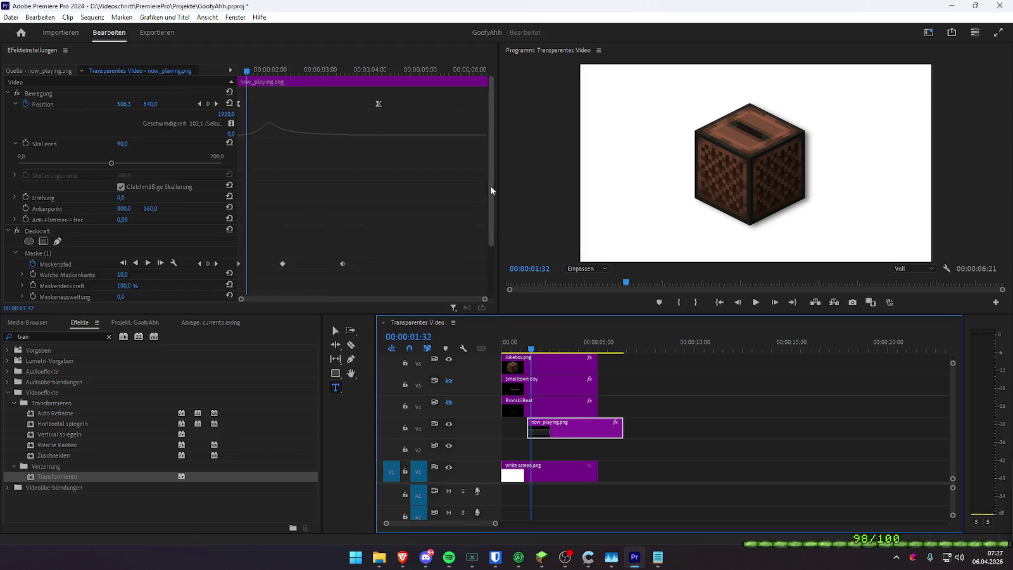
mouse_move(336, 69)
left_mouse_down()
mouse_move(378, 70)
mouse_move(393, 103)
left_mouse_up()
key("space")
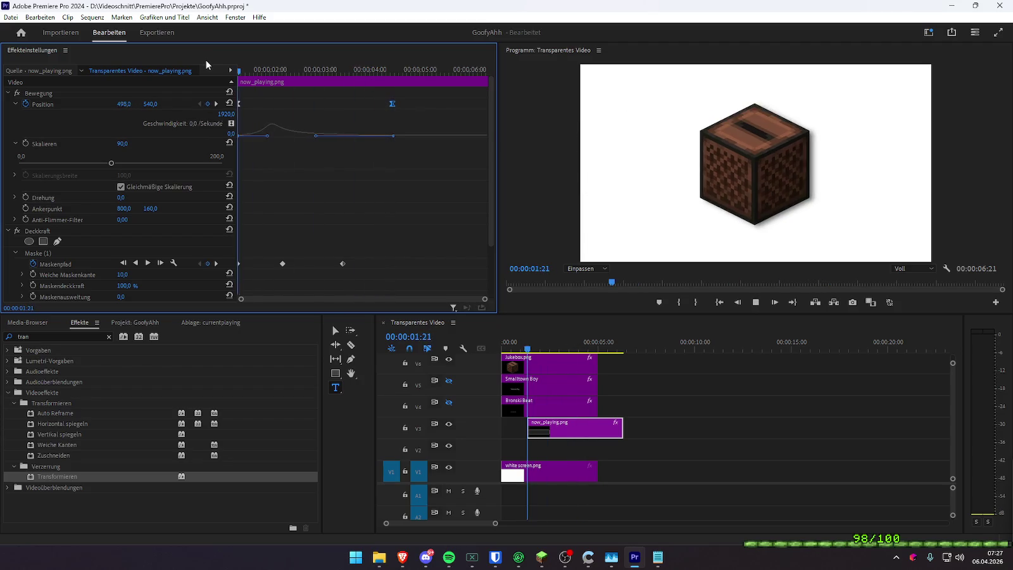
key("space")
key("ctrl+z")
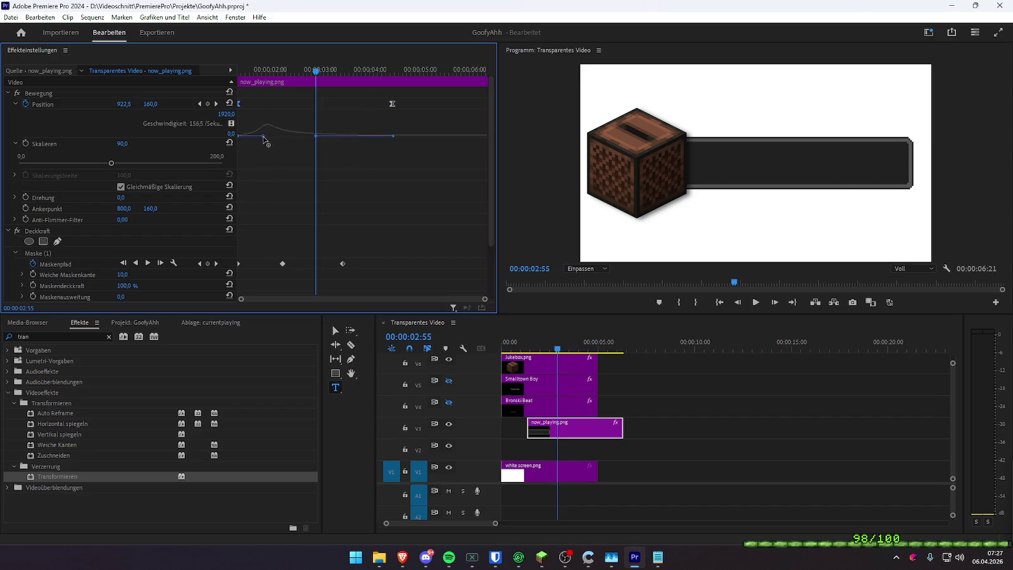
- Smooth the bar's slide-out easing curve and replay from the clip start to check it
left_click_drag(258, 74, 222, 69)
key("space")
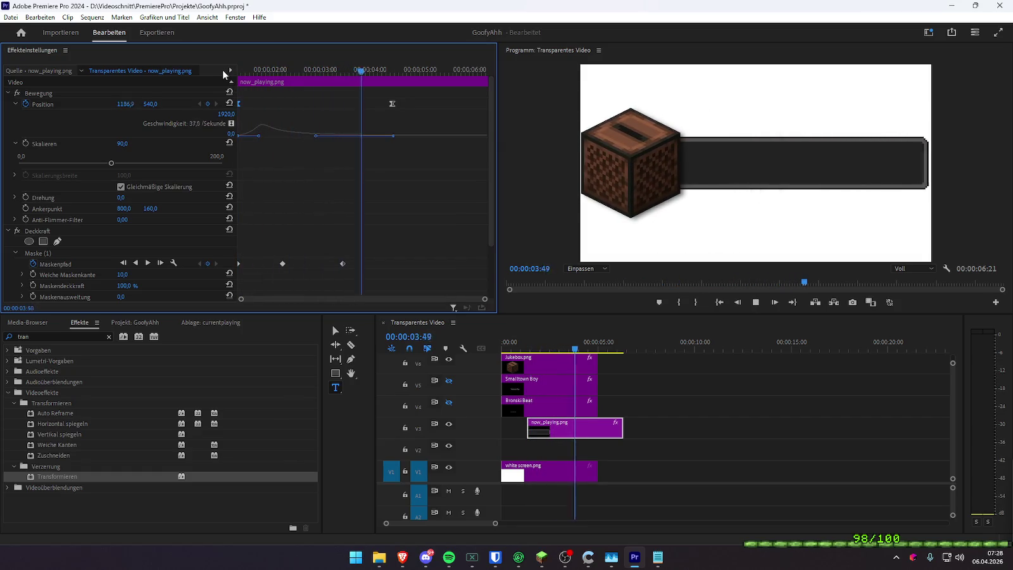
left_click_drag(272, 66, 214, 81)
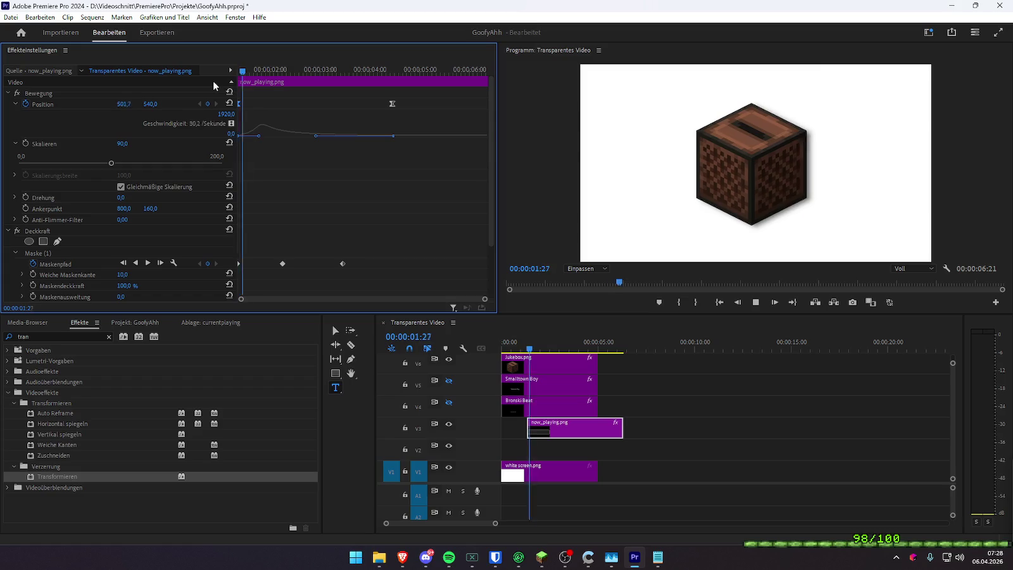
key("space")
key("Up")
key("space")
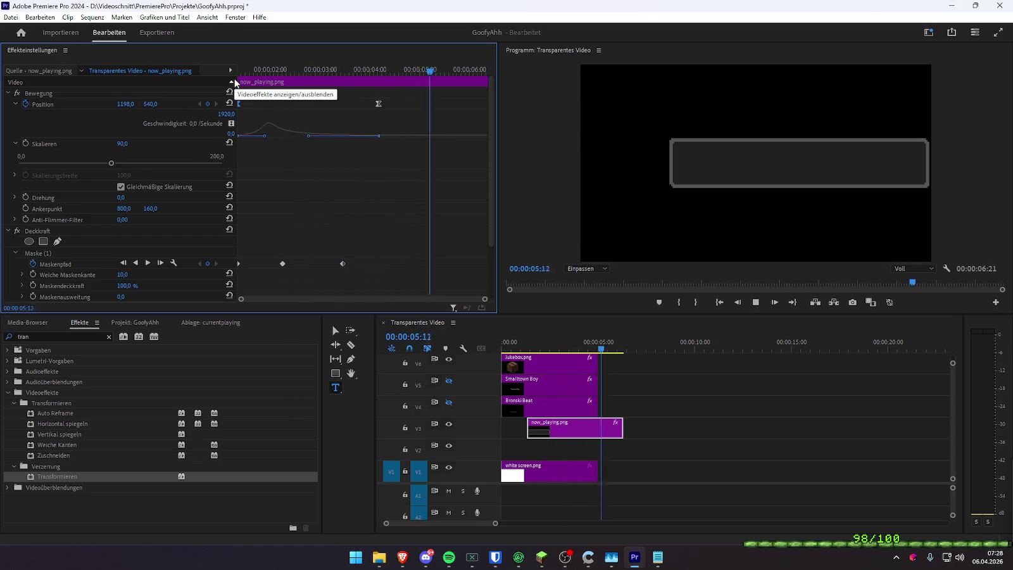
left_click(503, 346)
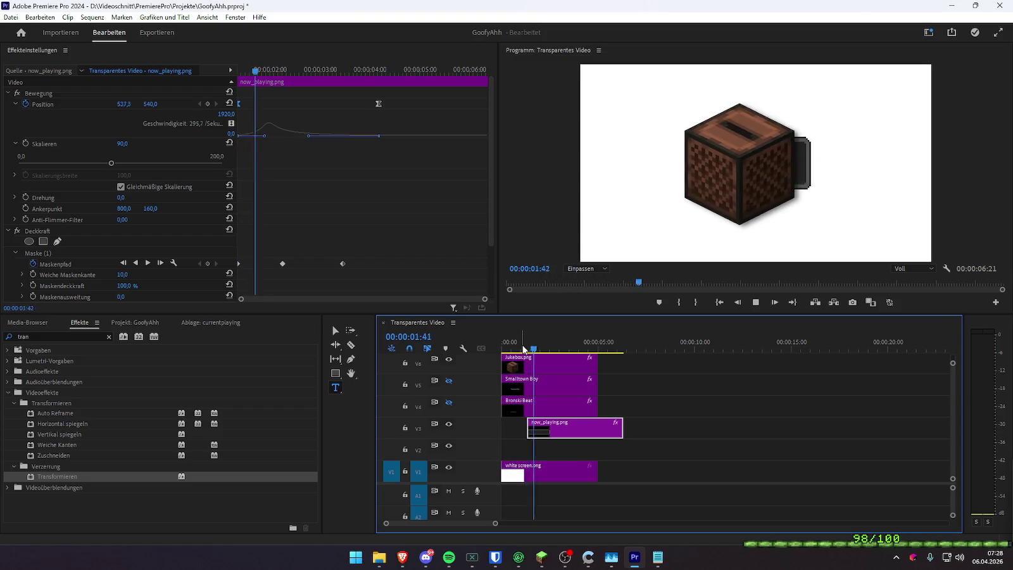
key("space")
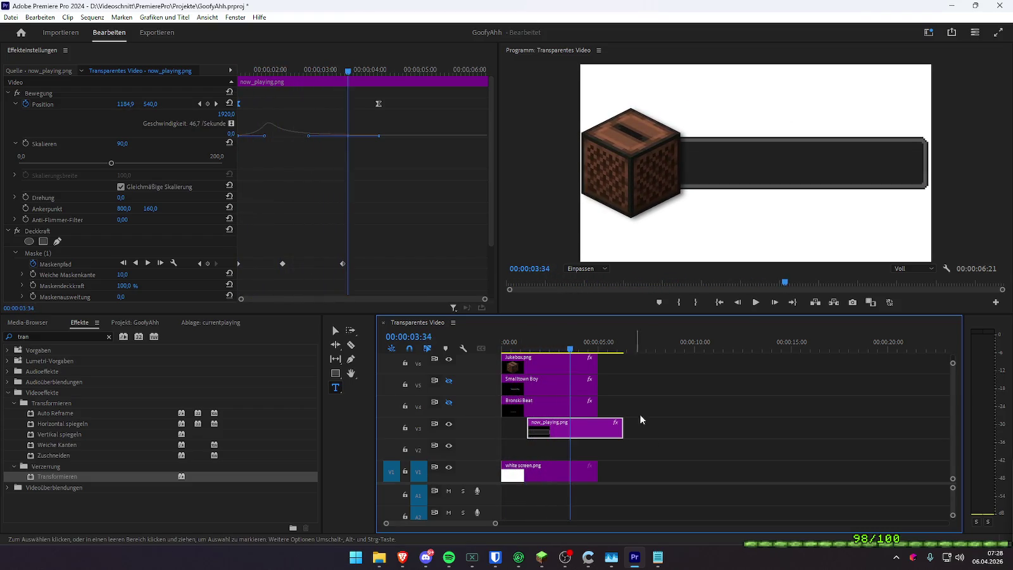
double_click(63, 336)
- Apply the Schlagschatten effect to the now_playing.png clip
type("schlag")
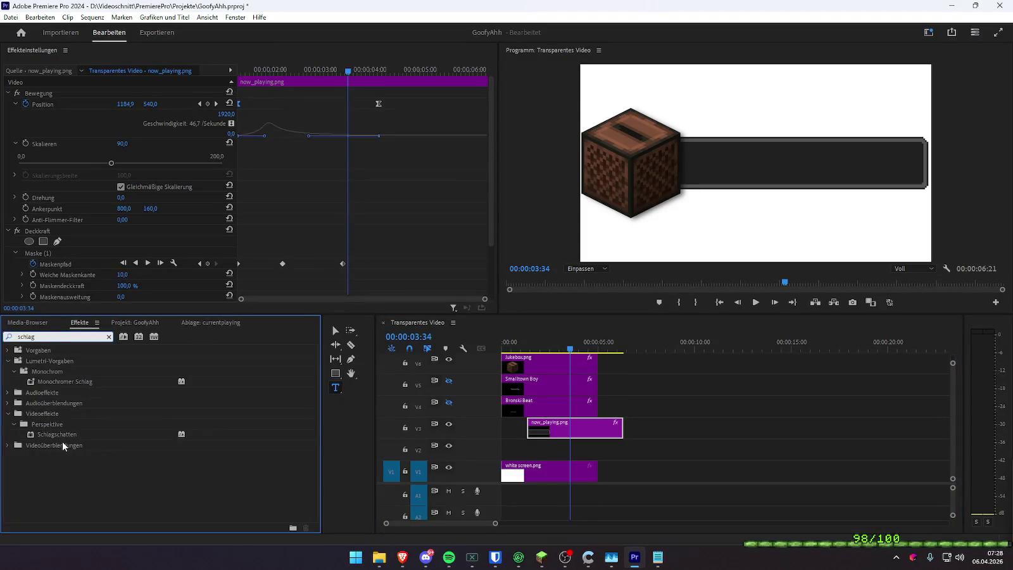
left_click_drag(63, 434, 410, 326)
scroll(309, 175, "down", 2)
scroll(309, 175, "down", 2)
- Set the Schlagschatten to 100 % opacity, distance 199 and direction about 119°
left_click(9, 115)
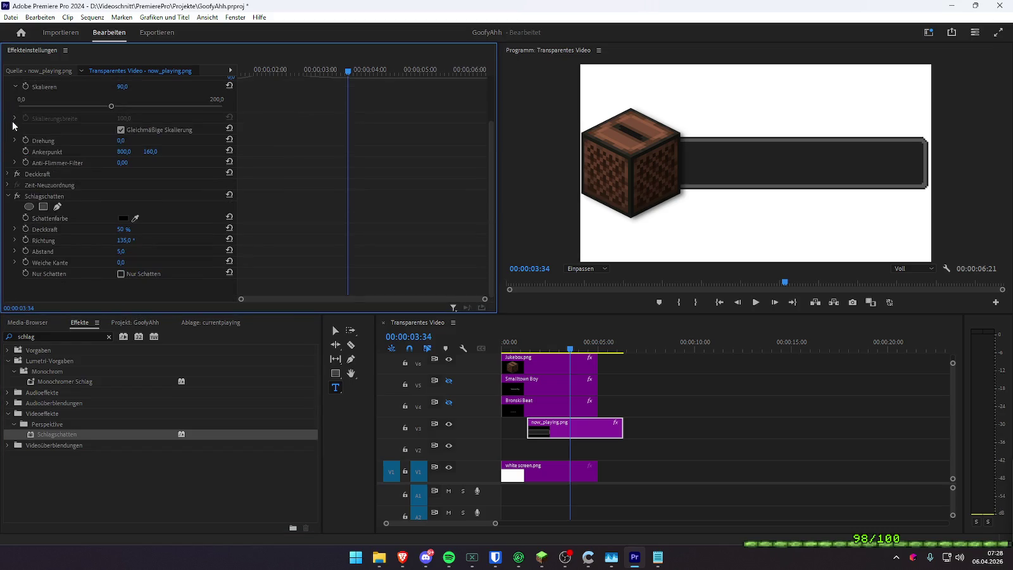
left_click_drag(121, 230, 151, 229)
mouse_move(122, 263)
left_mouse_down()
mouse_move(107, 264)
mouse_move(132, 252)
mouse_move(101, 241)
left_mouse_up()
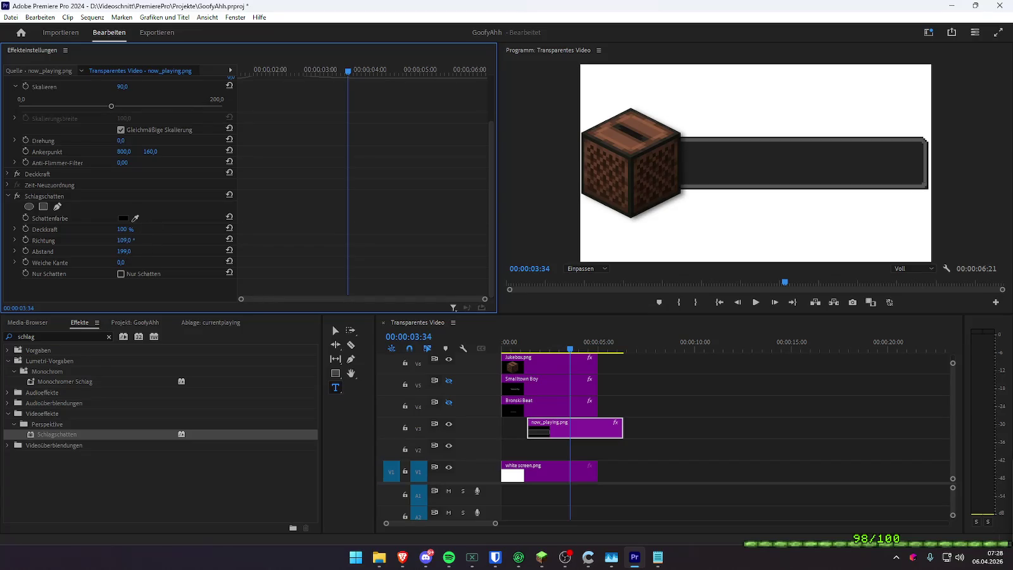
left_click_drag(126, 240, 120, 240)
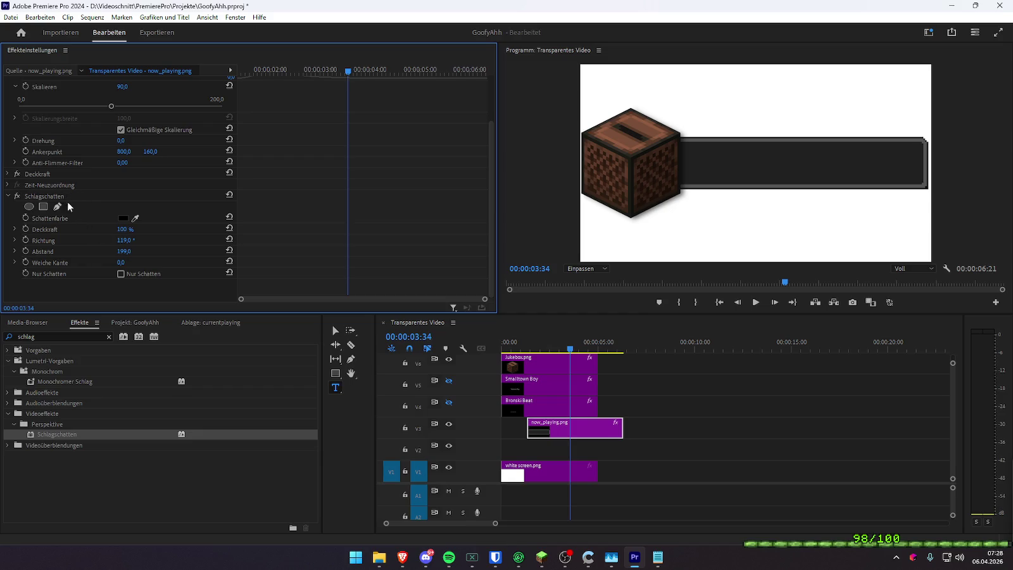
- Check the bar's opacity mask outline and slightly soften the drop shadow's edge
left_click(9, 174)
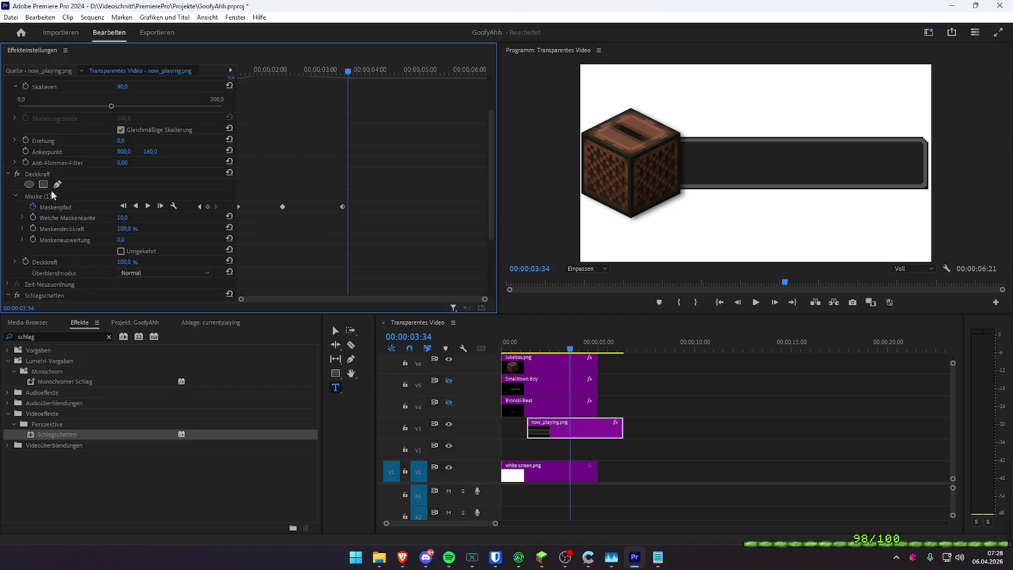
left_click(51, 196)
left_click(8, 173)
left_click(45, 196)
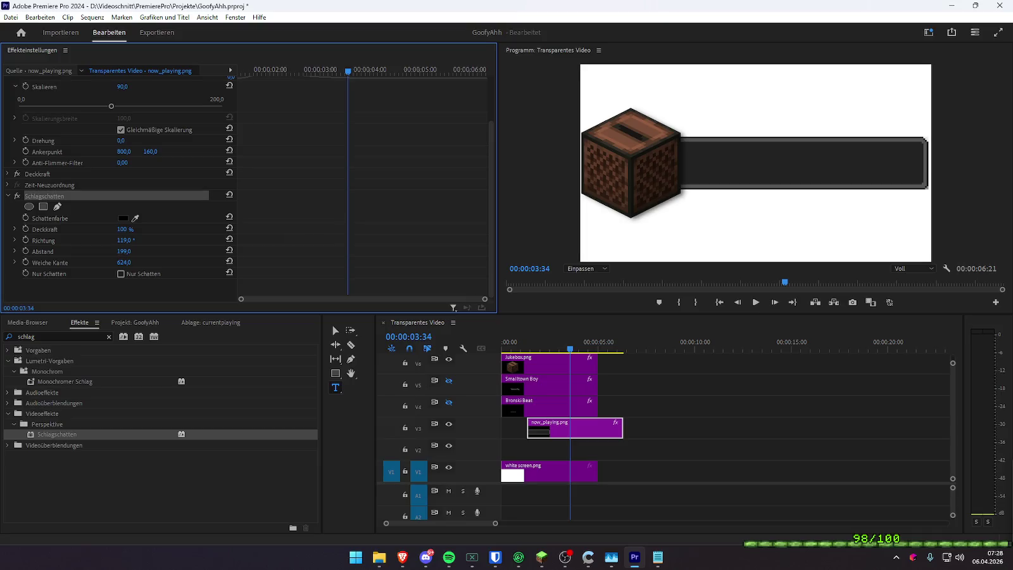
left_click_drag(129, 262, 125, 263)
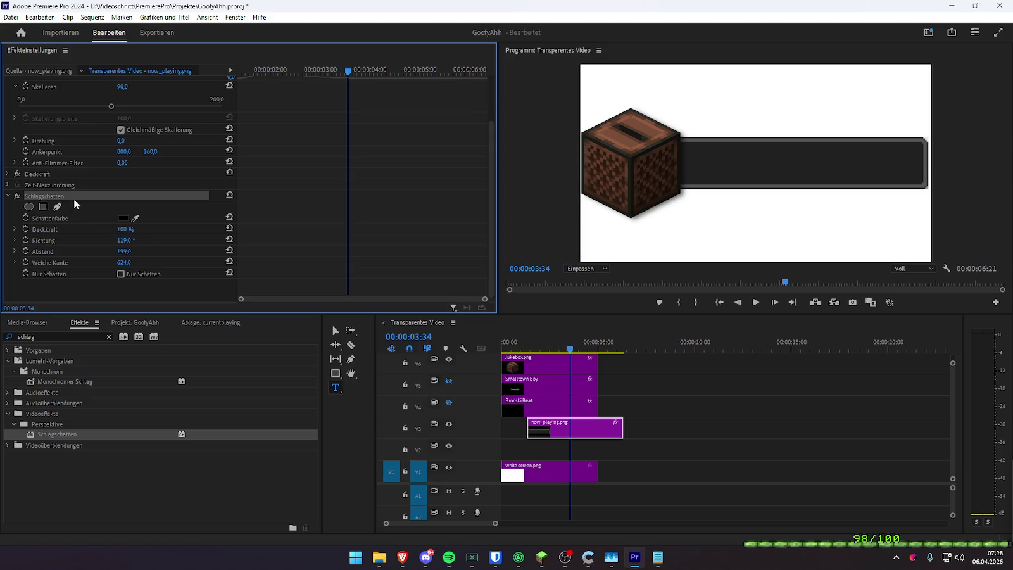
- Delete the drop shadow from now_playing.png and Alt-drag a copy of it onto V2
key("Delete")
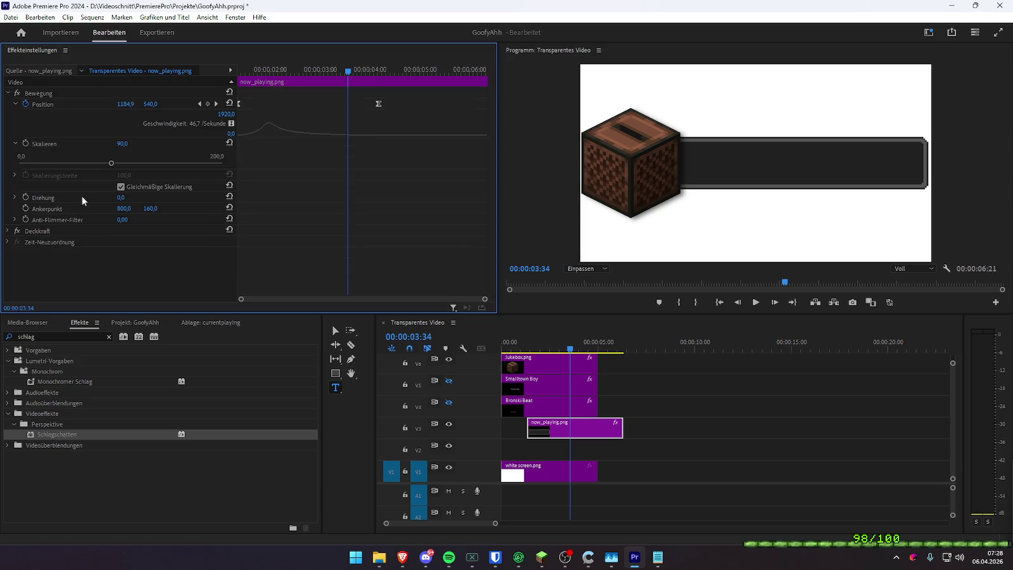
left_click(577, 433)
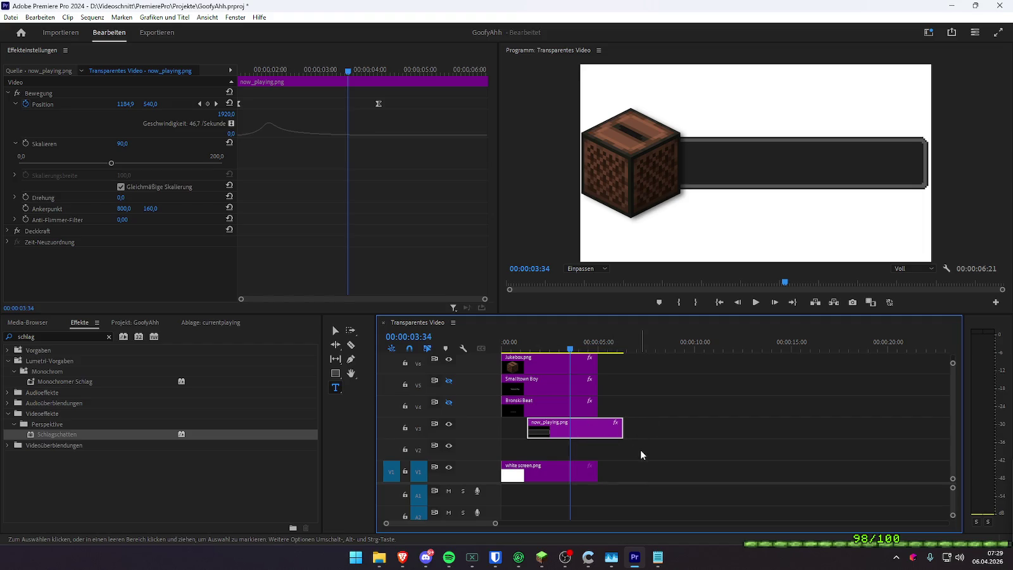
left_click_drag(592, 433, 586, 447)
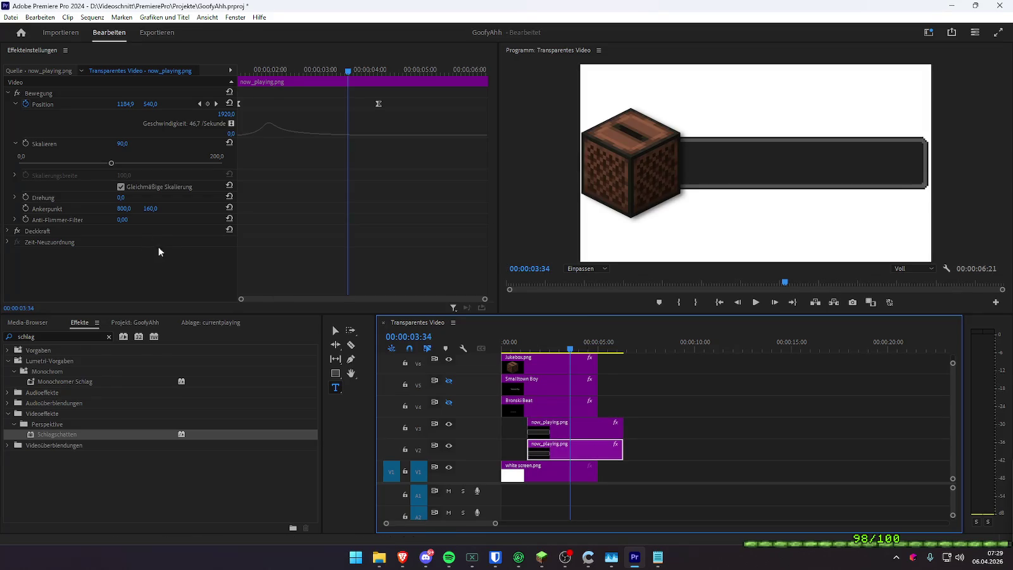
- Search 'trans' and apply the Transformieren effect to the V2 bar copy
double_click(38, 336)
type("trans")
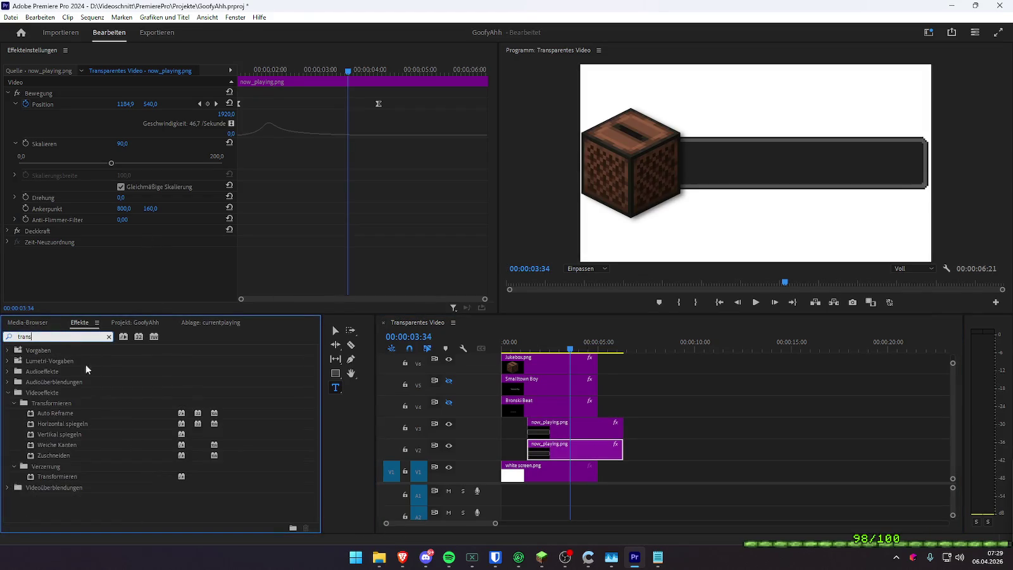
left_click_drag(54, 483, 570, 449)
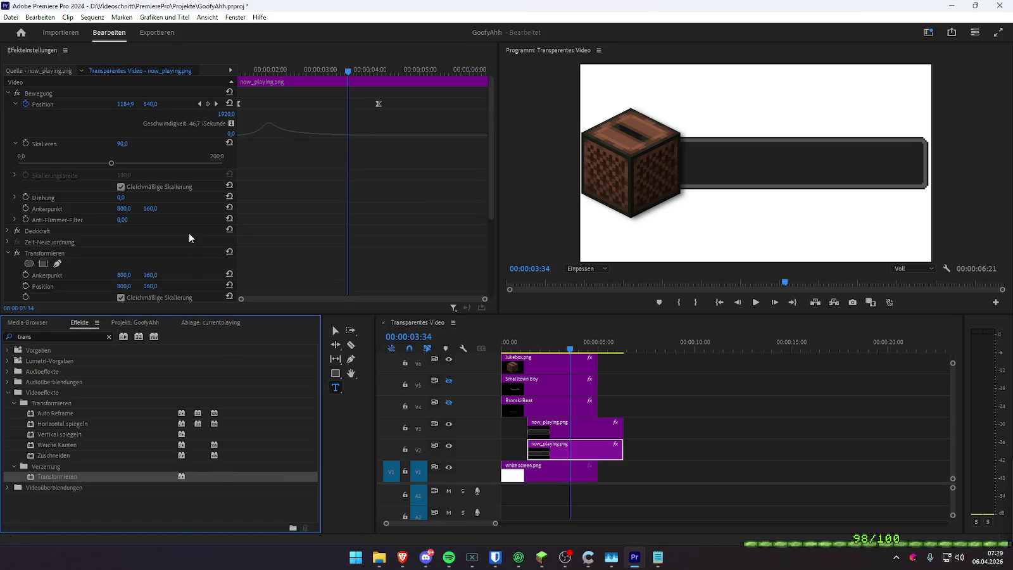
scroll(190, 234, "down", 2)
- Try shifting the Transformieren position to the right, then undo it
left_click(122, 248)
left_click_drag(123, 243, 170, 244)
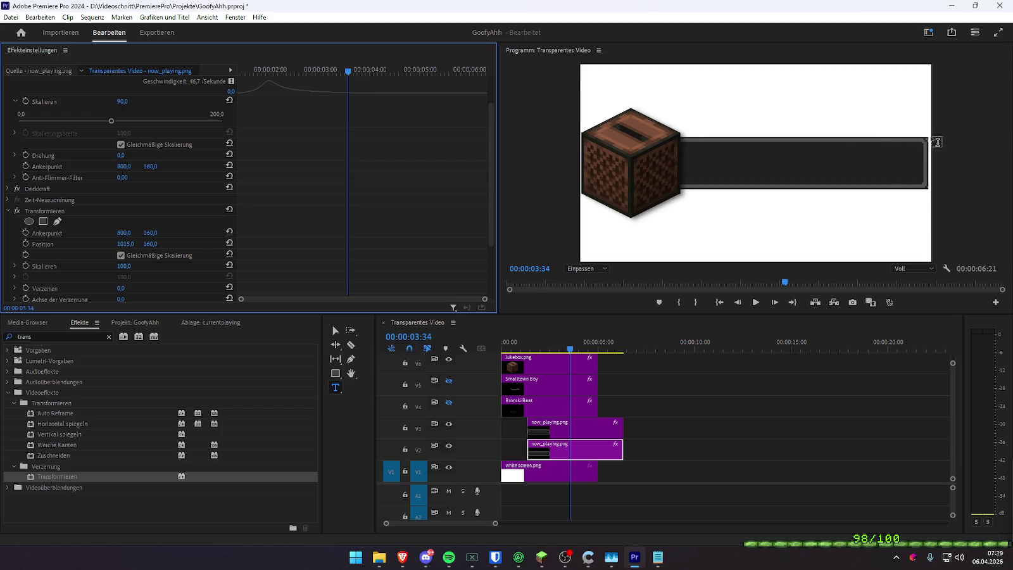
key("ctrl+z")
- Turn off the composition shutter angle and test Ankerpunkt and Position, undoing the anchor change
scroll(178, 222, "up", 2)
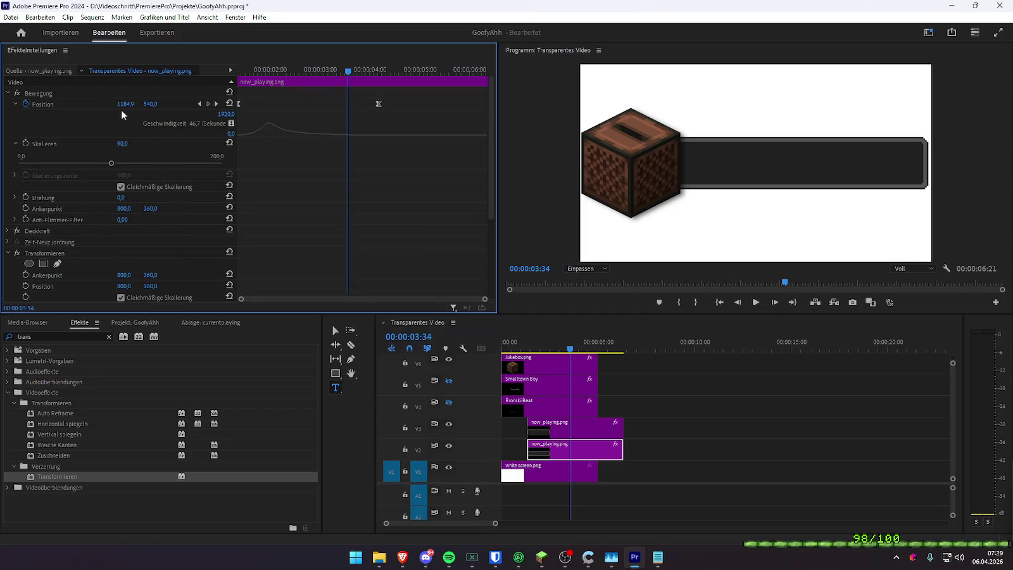
scroll(208, 249, "down", 3)
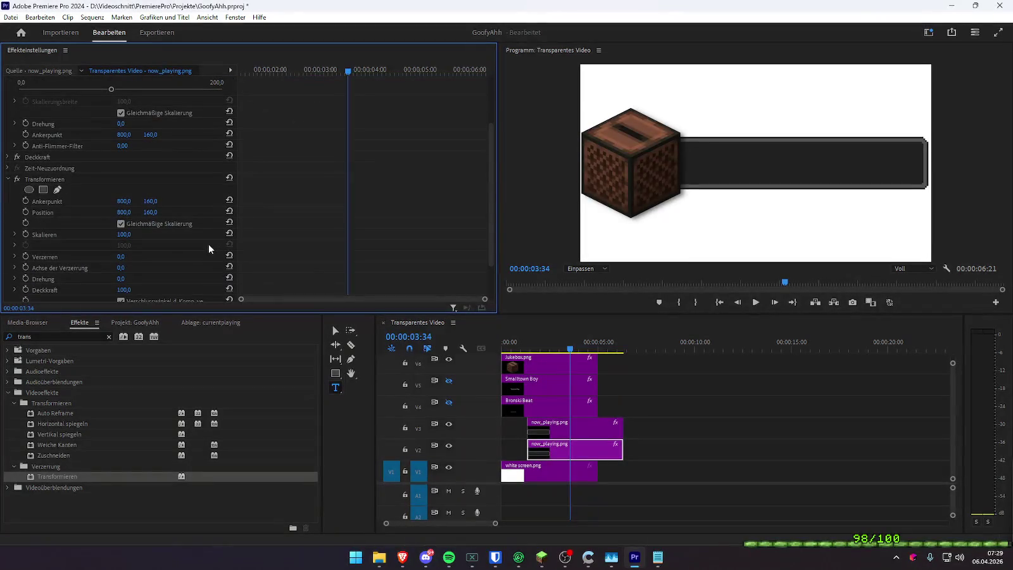
scroll(205, 238, "down", 2)
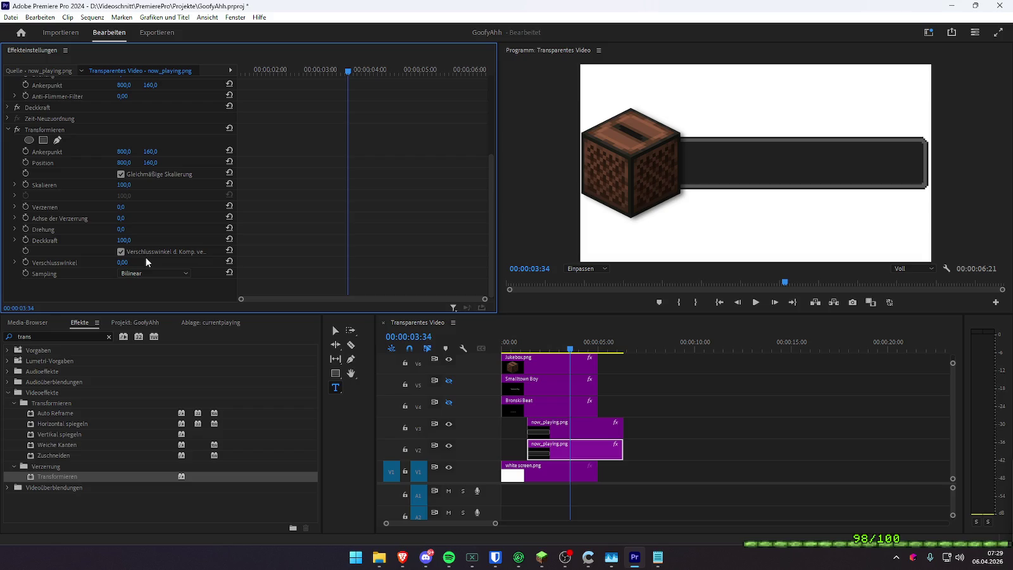
scroll(94, 182, "up", 2)
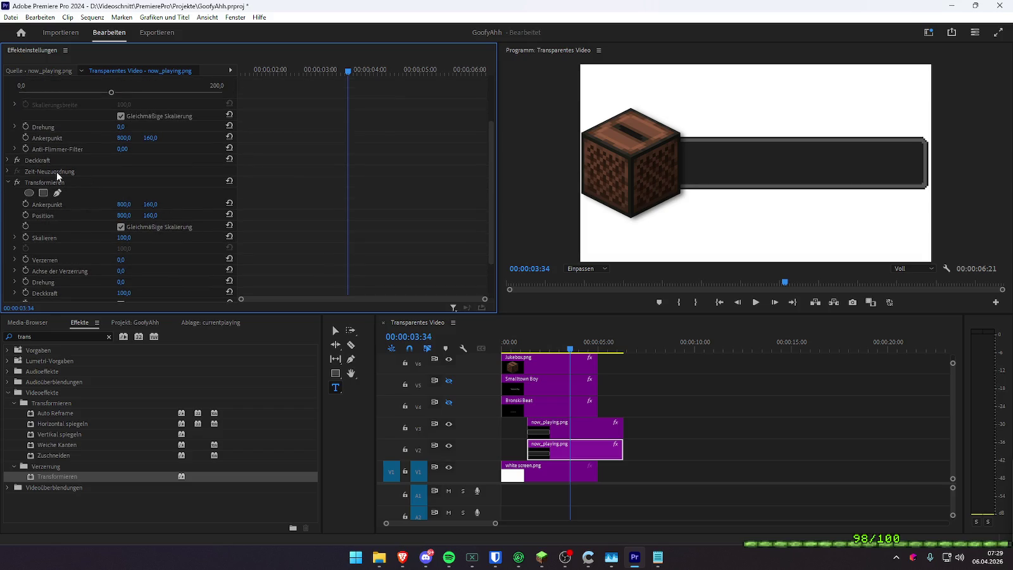
scroll(180, 215, "down", 2)
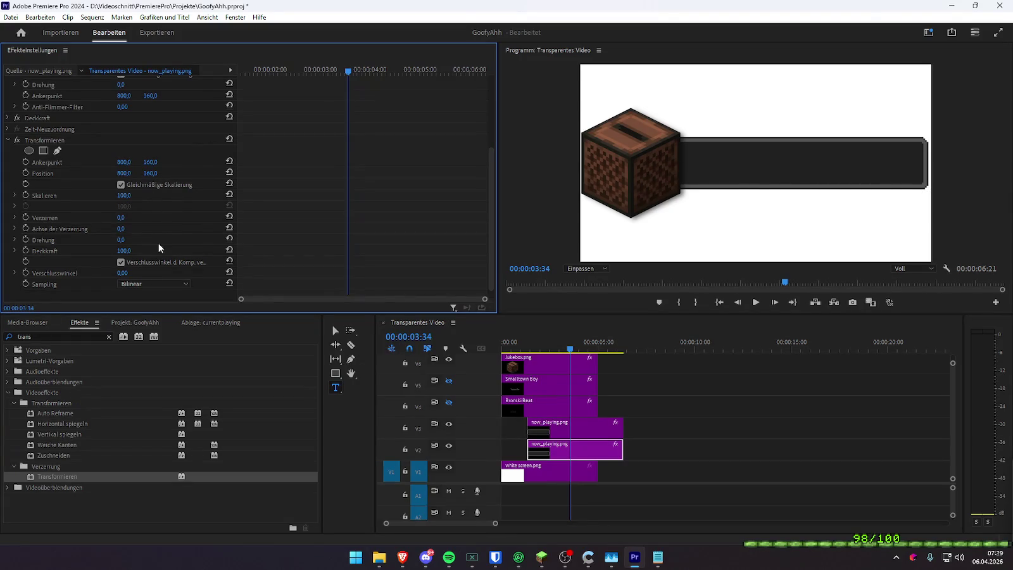
scroll(158, 247, "down", 1)
left_click(121, 251)
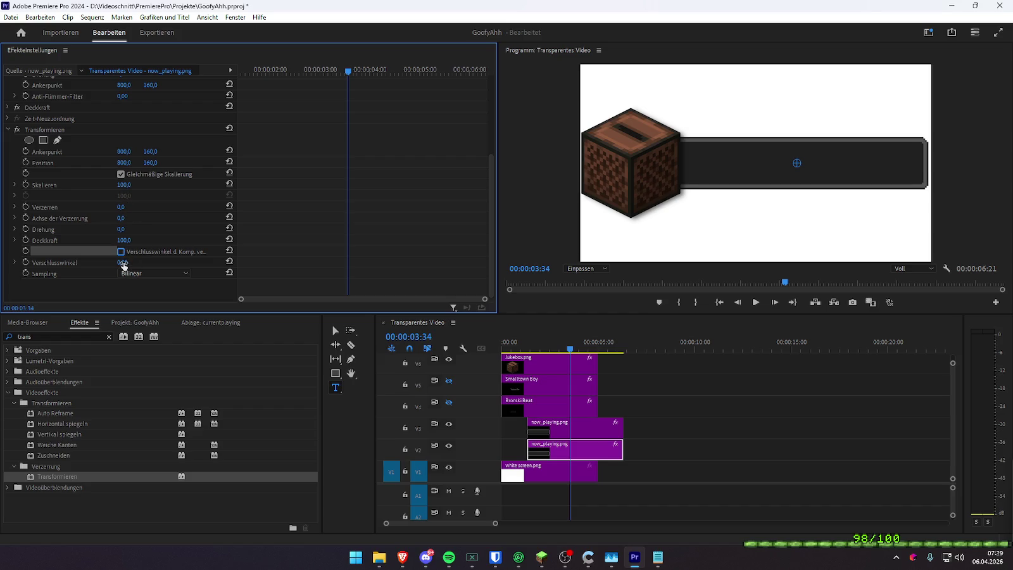
left_click_drag(126, 156, 26, 165)
key("ctrl+z")
left_click_drag(123, 163, 109, 164)
- Delete the Transformieren effect from the V2 copy
scroll(83, 150, "up", 1)
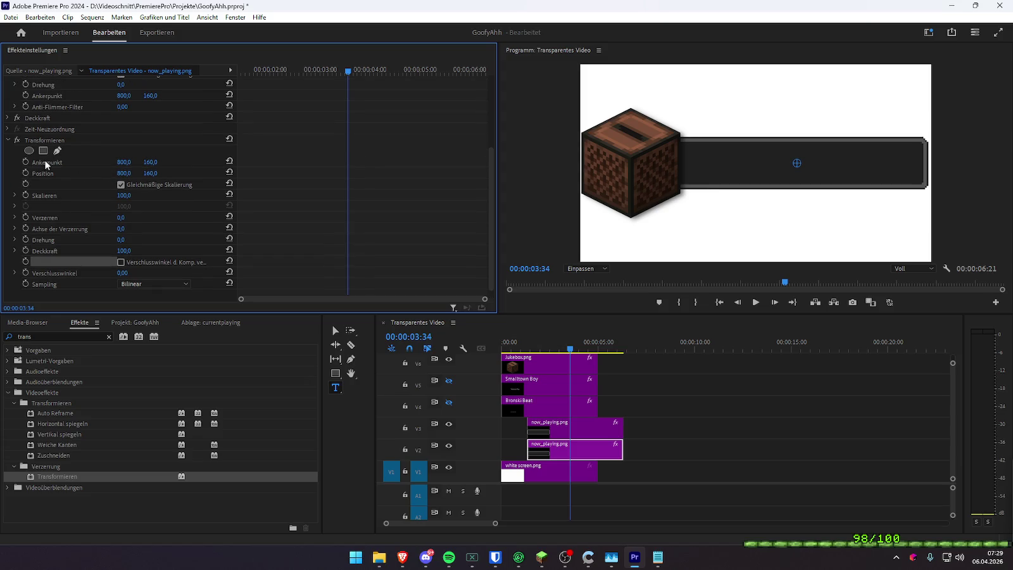
left_click(52, 139)
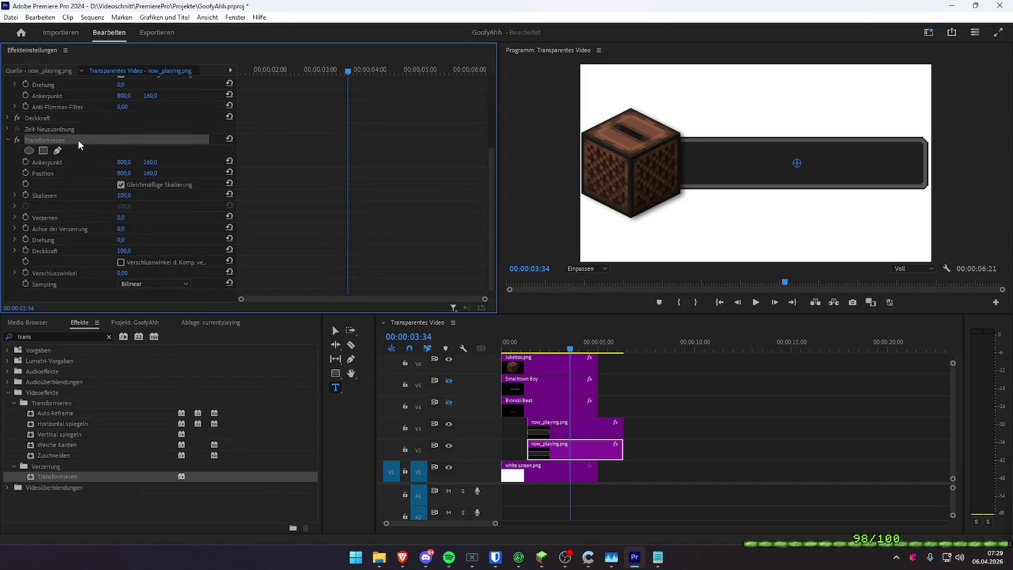
key("Delete")
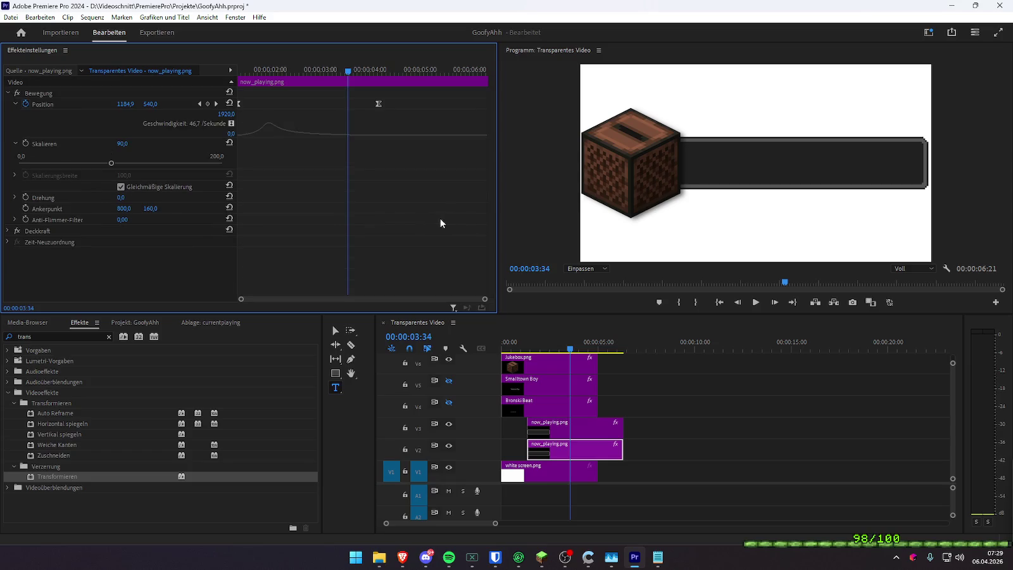
- Scrub through the bar slide-out, delete the V2 bar copy, and play back the animation
left_click_drag(265, 68, 219, 67)
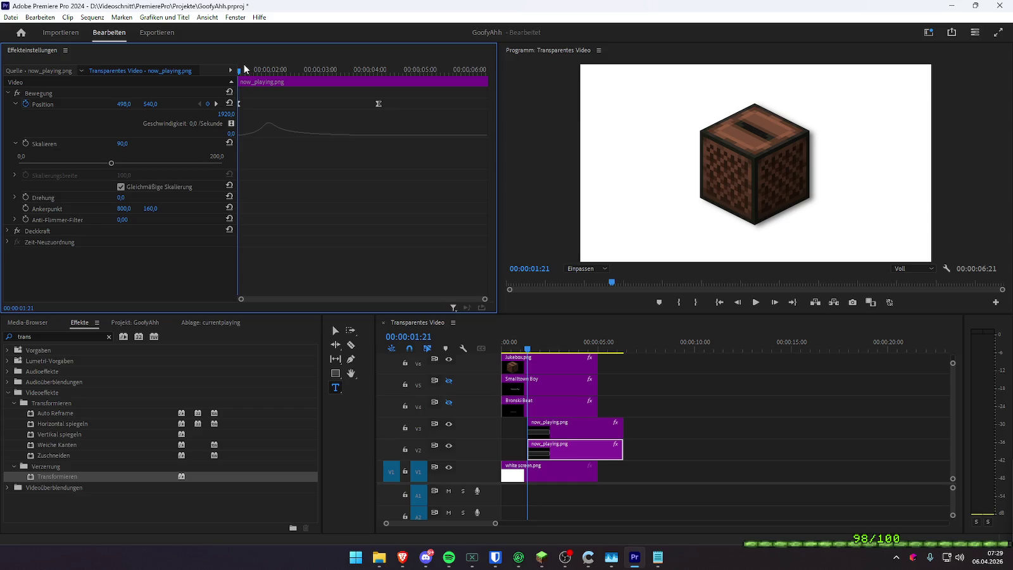
left_click_drag(242, 69, 284, 70)
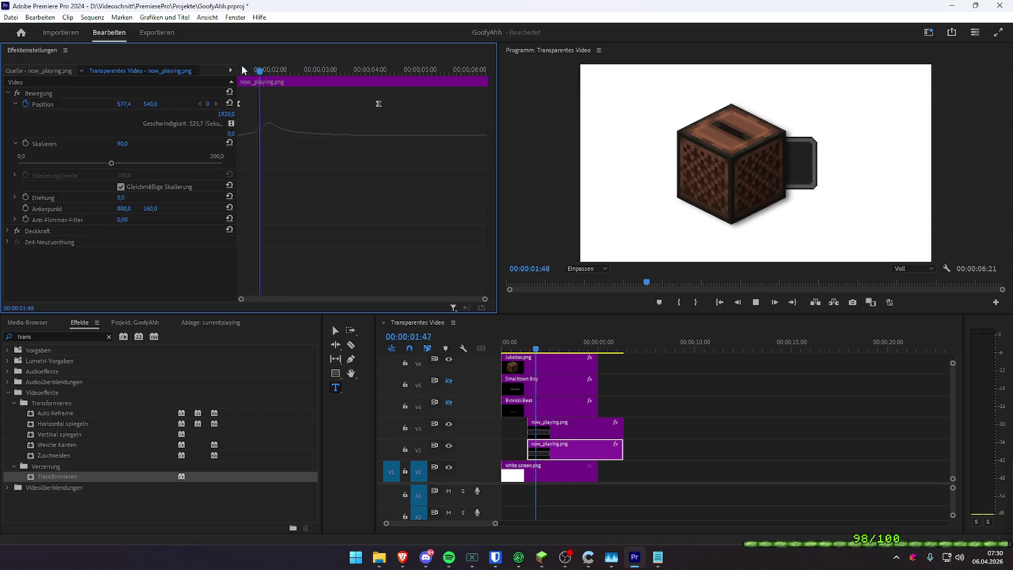
left_click(567, 449)
key("Delete")
left_click(517, 345)
key("space")
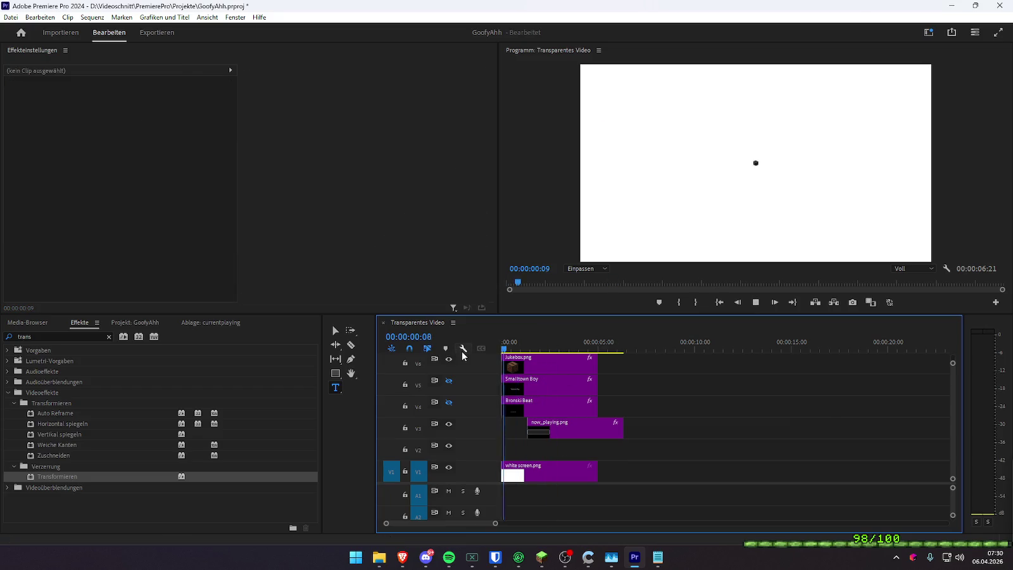
key("space")
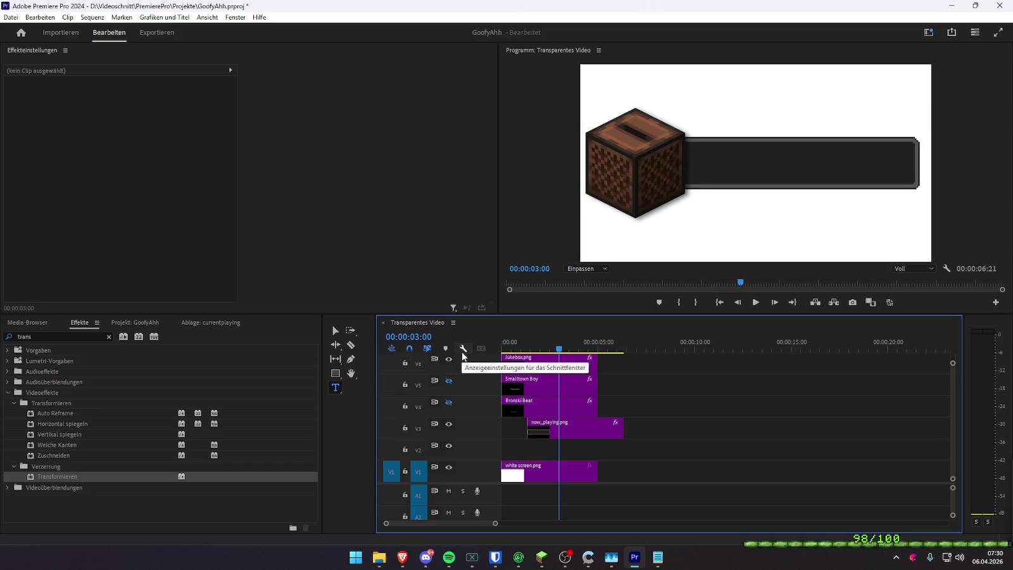
- Nest the V3 now_playing.png clip as 'Verschachtelte Sequenz 02'
right_click(576, 432)
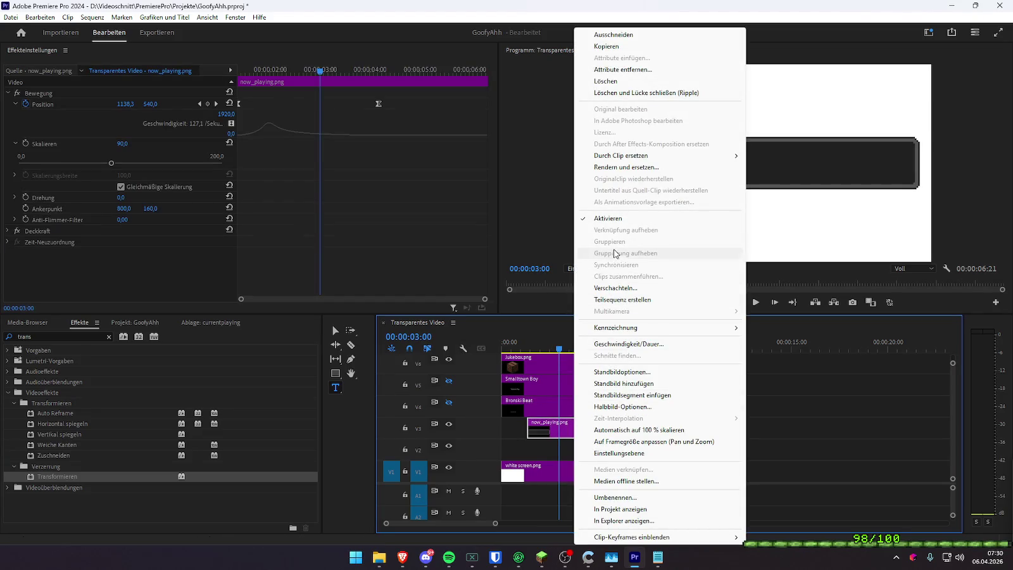
left_click(615, 287)
key("Return")
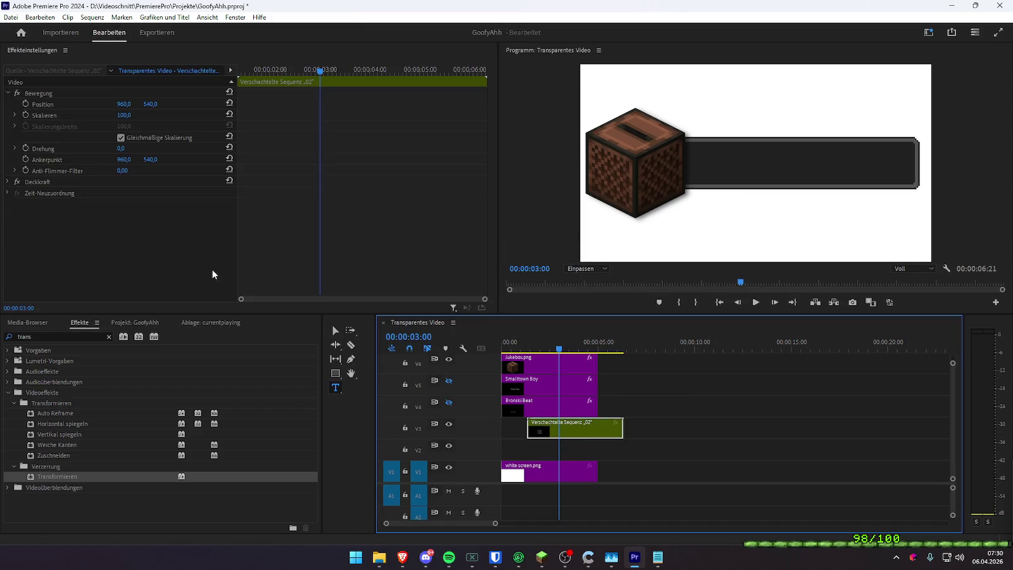
- Search 'schlag' and apply Schlagschatten to the nested sequence clip
left_click(51, 337)
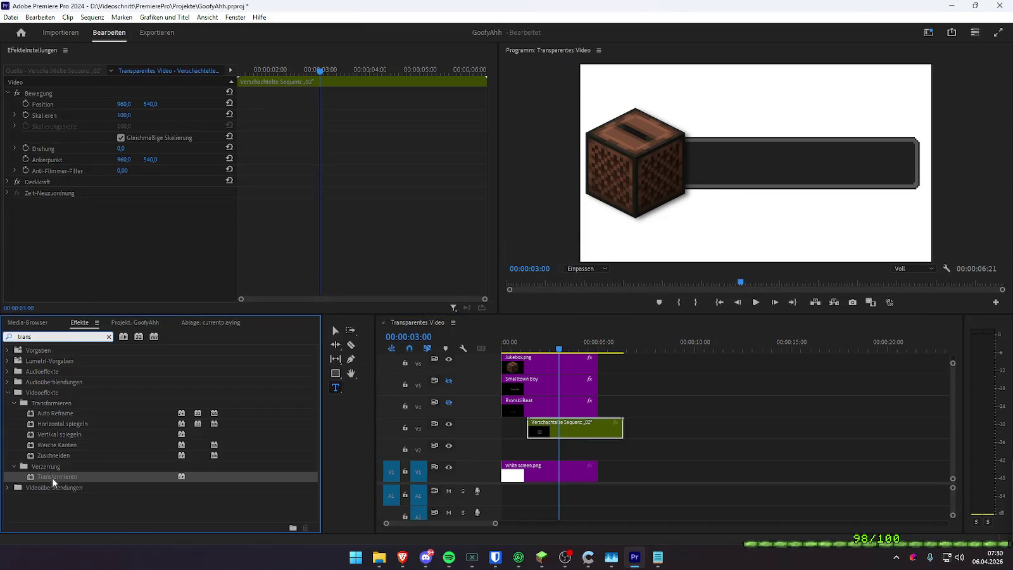
key("BackSpace")
key("BackSpace")
key("BackSpace")
type("schlag")
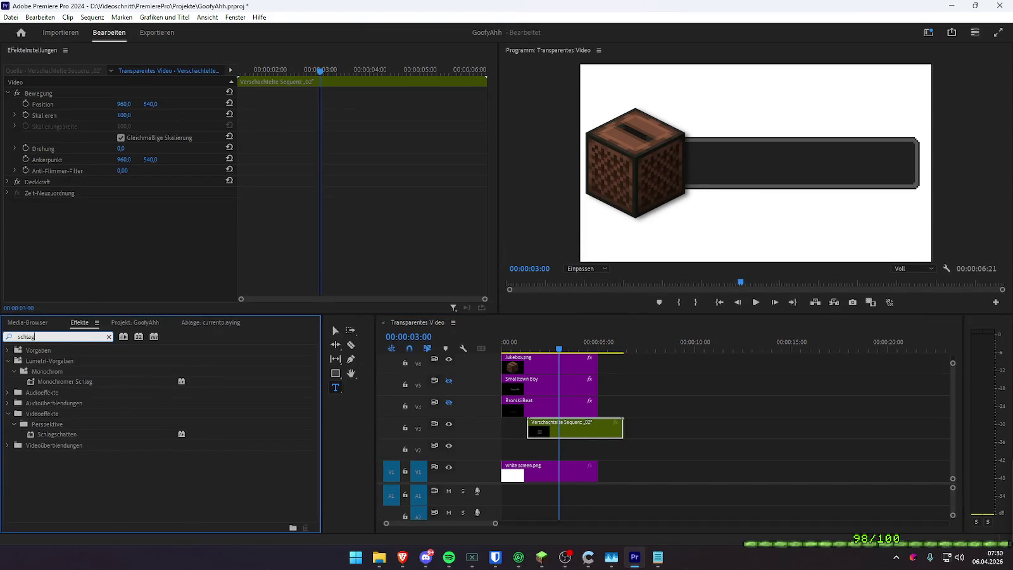
mouse_move(74, 437)
left_mouse_down()
mouse_move(502, 440)
mouse_move(562, 425)
left_mouse_up()
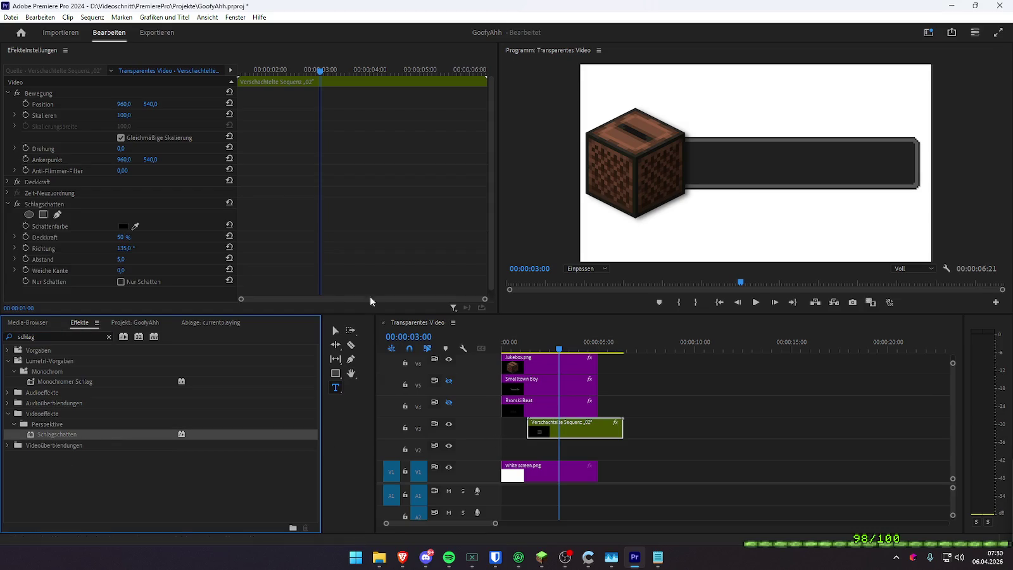
- Tune the drop shadow to 81% opacity, distance 46 and softness 75
mouse_move(125, 238)
left_mouse_down()
mouse_move(152, 239)
mouse_move(124, 262)
mouse_move(164, 270)
mouse_move(126, 270)
mouse_move(139, 270)
mouse_move(97, 240)
mouse_move(142, 236)
left_mouse_up()
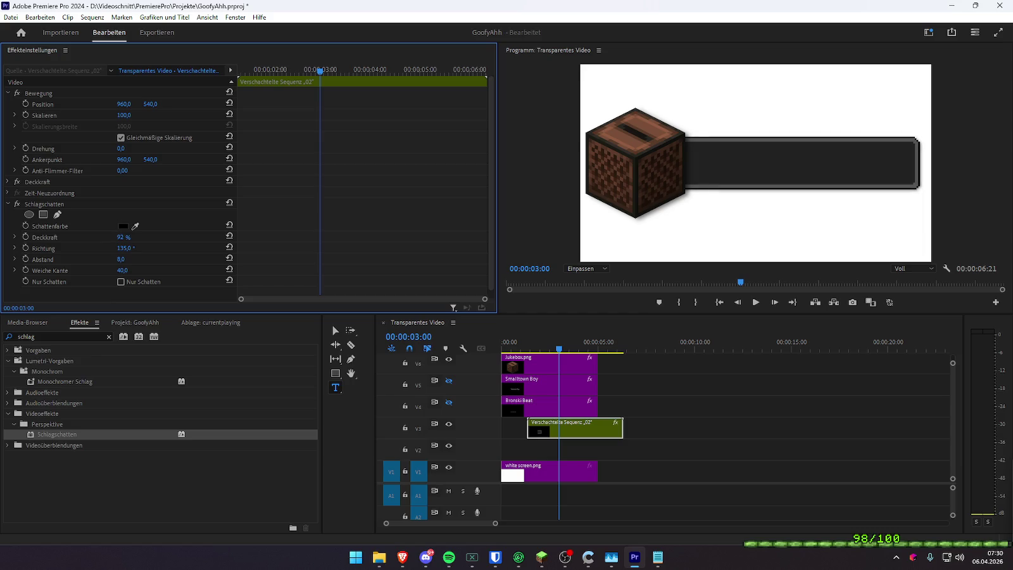
mouse_move(120, 259)
left_mouse_down()
mouse_move(144, 270)
mouse_move(109, 270)
left_mouse_up()
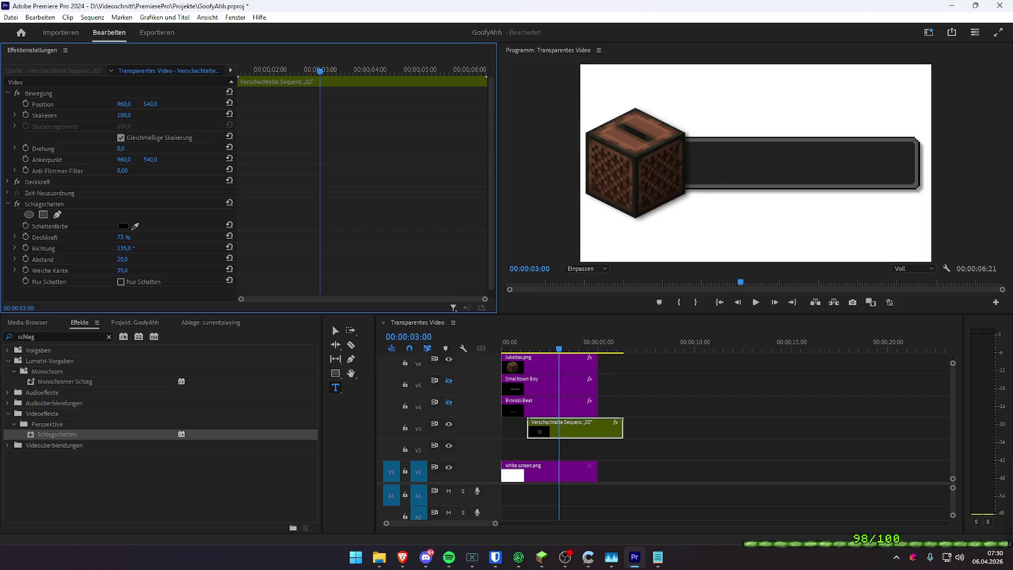
left_click_drag(122, 270, 145, 270)
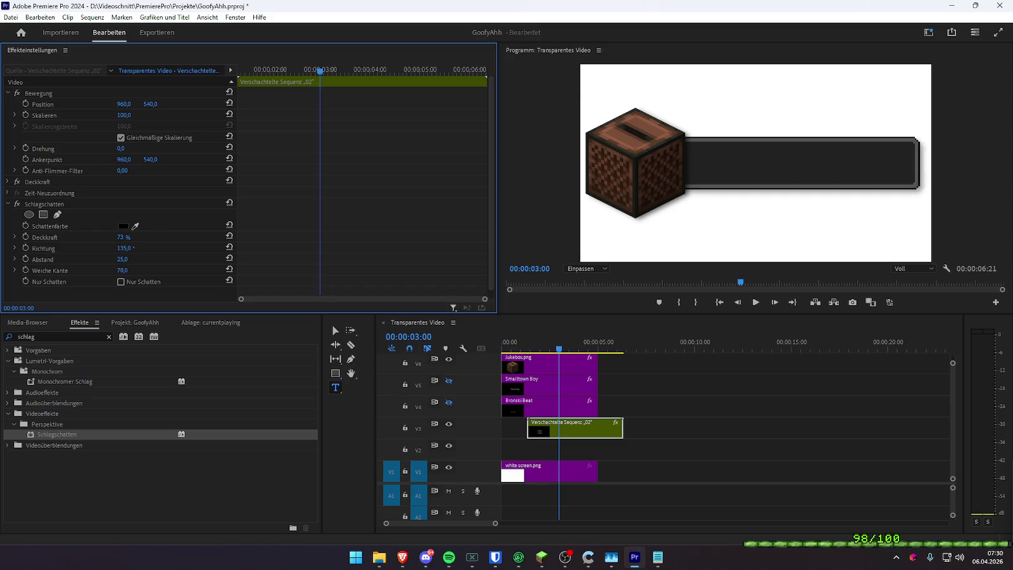
left_click_drag(122, 237, 122, 237)
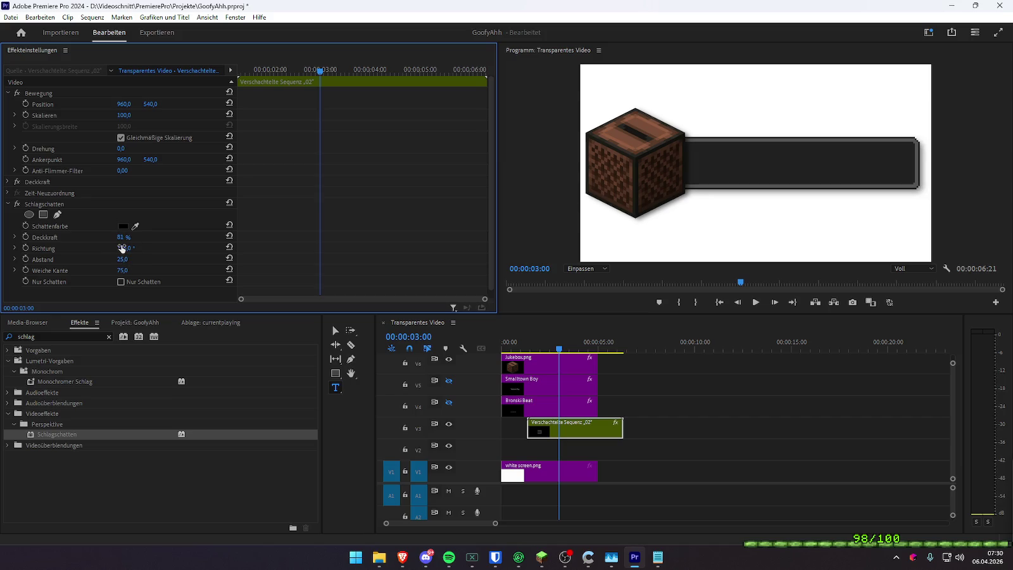
mouse_move(118, 259)
left_mouse_down()
mouse_move(180, 258)
mouse_move(59, 259)
left_mouse_up()
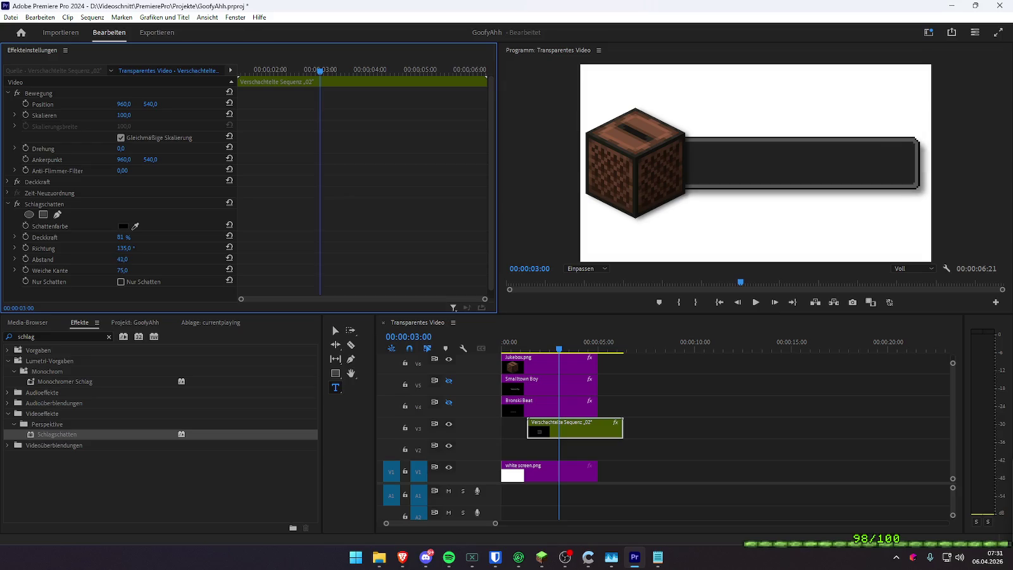
left_click_drag(123, 259, 201, 258)
left_click_drag(123, 259, 57, 259)
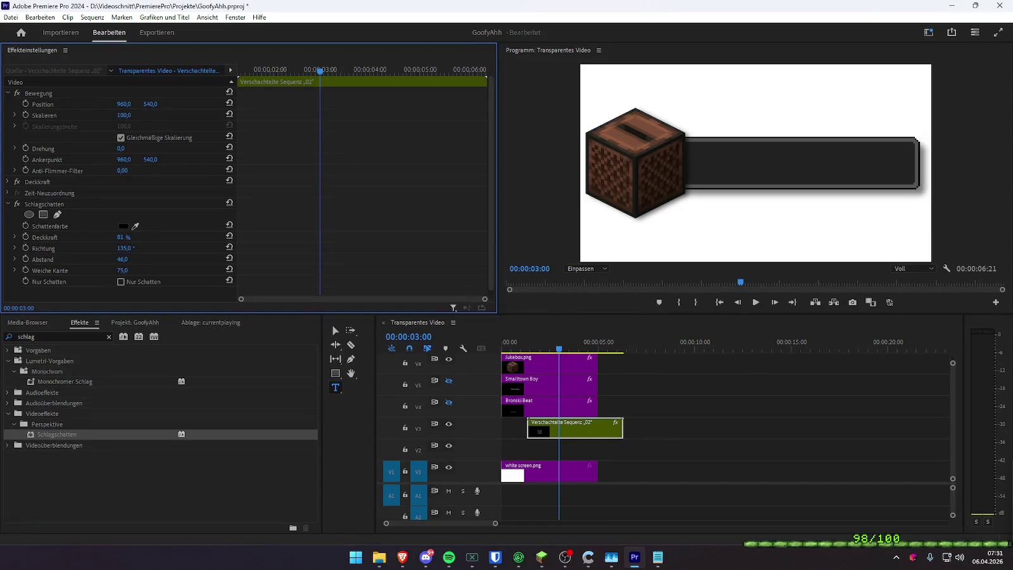
- Toggle the shadow-only preview and Alt-drag a copy of the nested bar onto V2
left_click(120, 281)
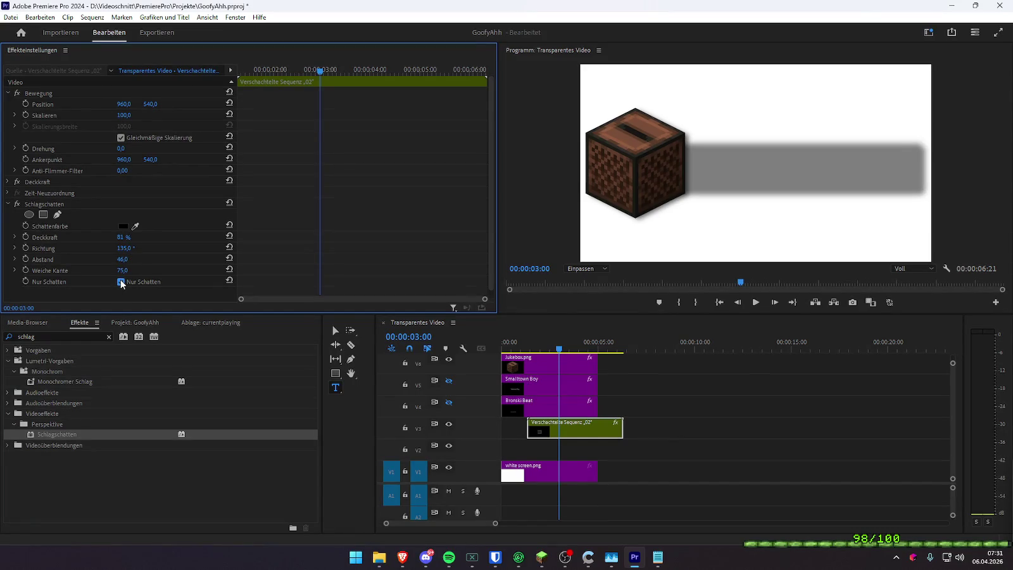
left_click(121, 281)
double_click(120, 282)
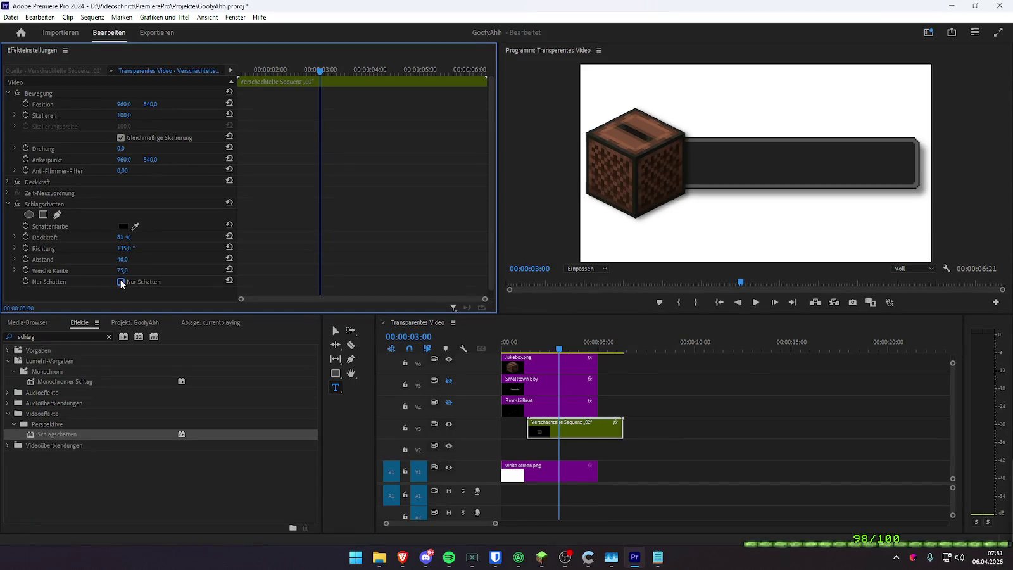
left_click_drag(579, 424, 584, 453)
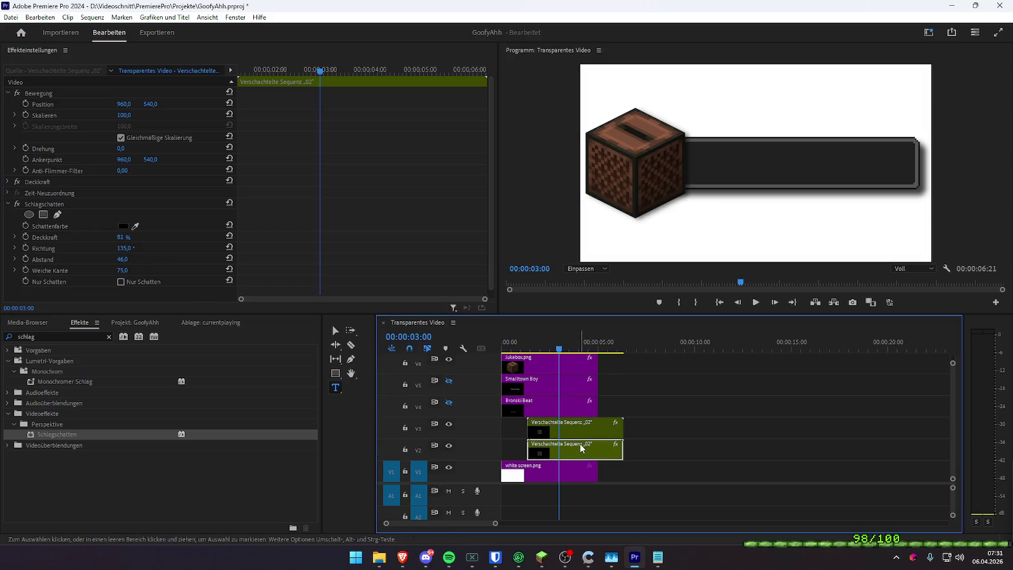
- Place the bar copy on V2 and remove the drop shadow from the V3 bar
left_click(579, 426)
left_click(43, 204)
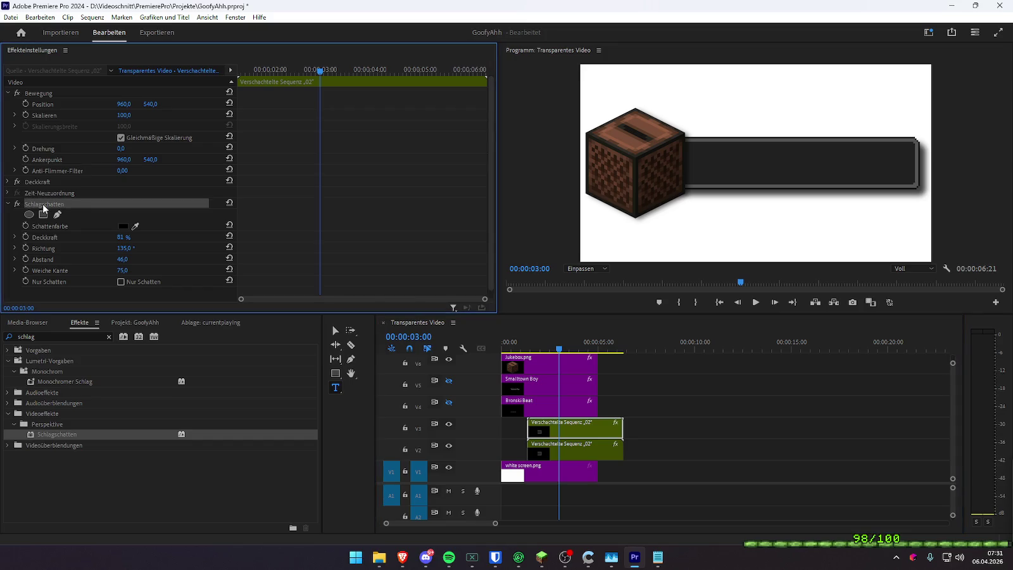
key("Delete")
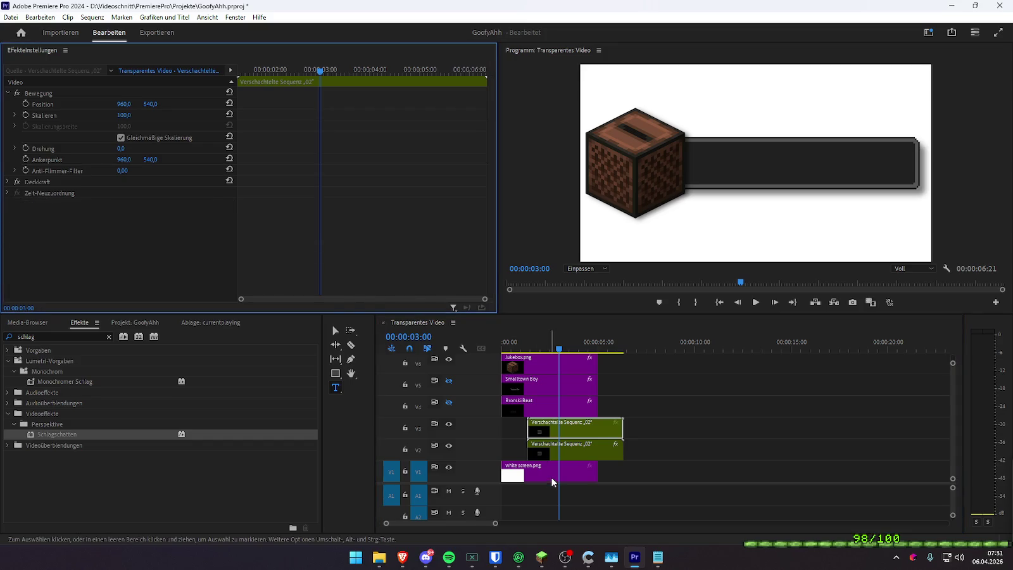
- On the V2 copy, shorten the shadow distance and try softness values 0 and 30
left_click(582, 450)
scroll(143, 238, "down", 1)
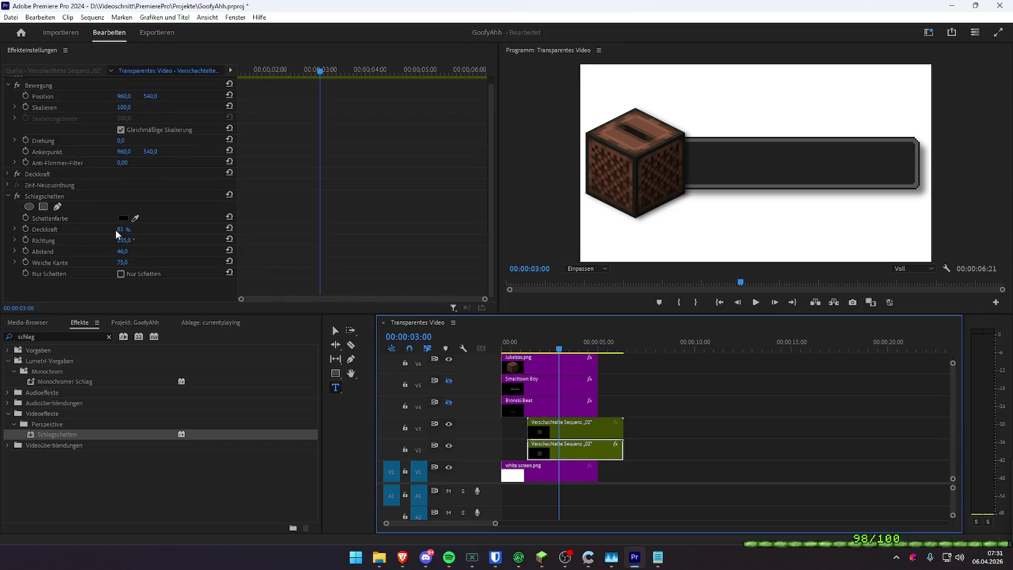
mouse_move(122, 251)
left_mouse_down()
mouse_move(112, 251)
mouse_move(128, 251)
left_mouse_up()
left_click(122, 262)
type("0")
key("Return")
type("30")
key("Return")
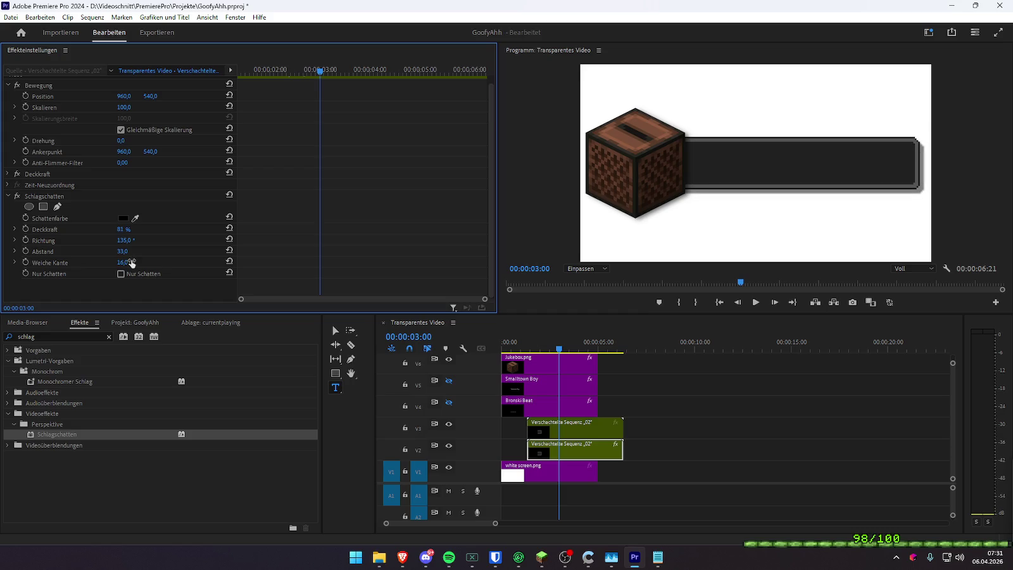
- Settle the V2 shadow at distance 31, softness 69 and 70% opacity
mouse_move(126, 251)
left_mouse_down()
mouse_move(110, 229)
mouse_move(135, 248)
mouse_move(129, 262)
left_mouse_up()
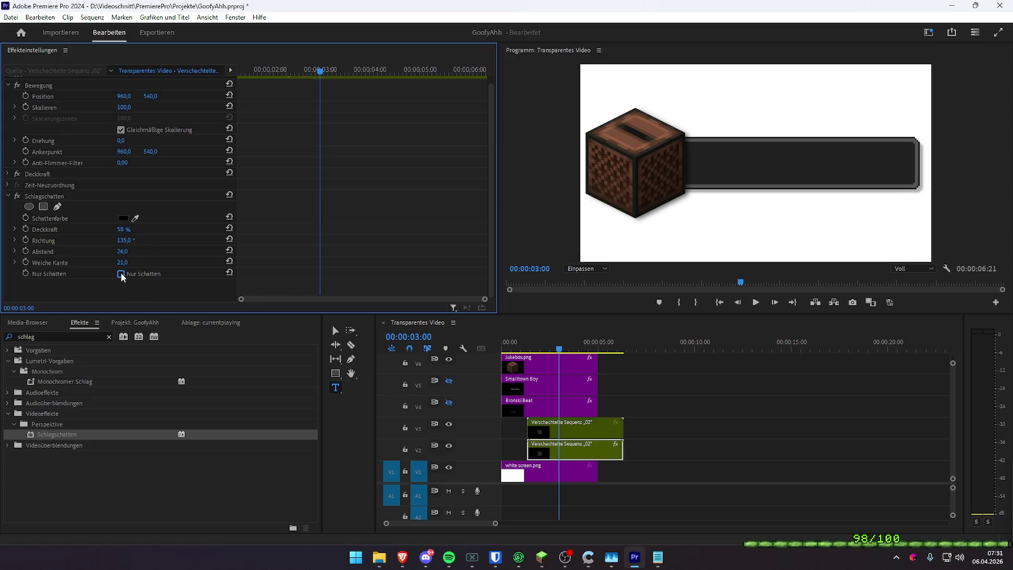
left_click_drag(122, 262, 82, 262)
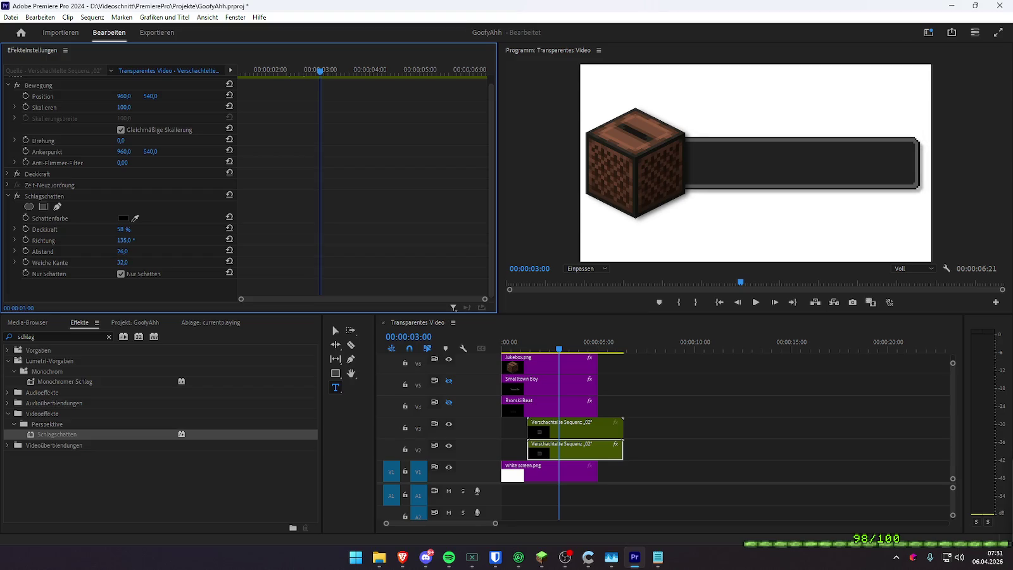
mouse_move(124, 252)
left_mouse_down()
mouse_move(131, 276)
mouse_move(133, 229)
left_mouse_up()
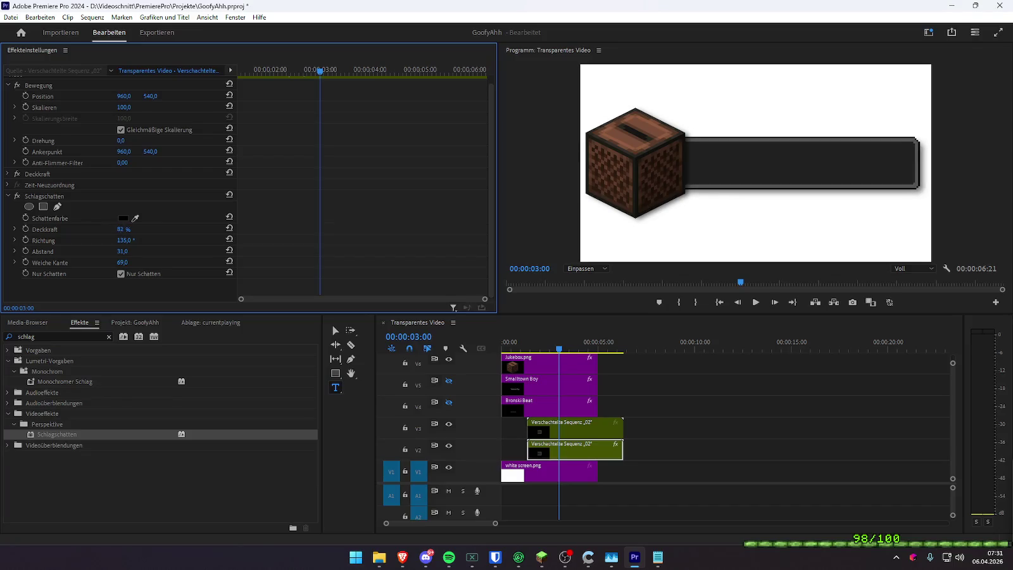
left_click_drag(123, 229, 126, 229)
- Play back the sequence from the start to preview the shadow-only layer
left_click(539, 347)
mouse_move(540, 342)
left_mouse_down()
mouse_move(521, 345)
mouse_move(535, 347)
left_mouse_up()
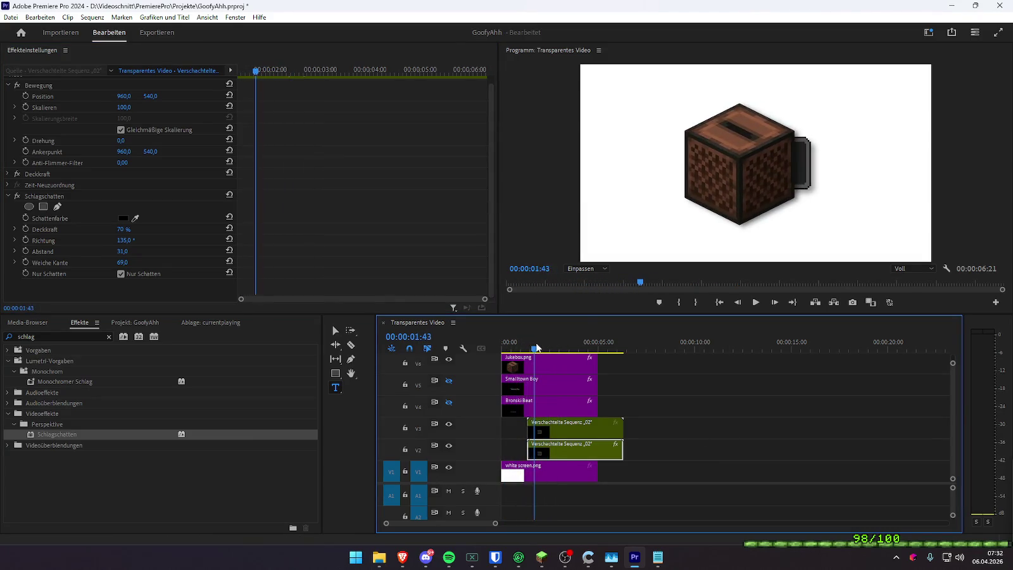
key("space")
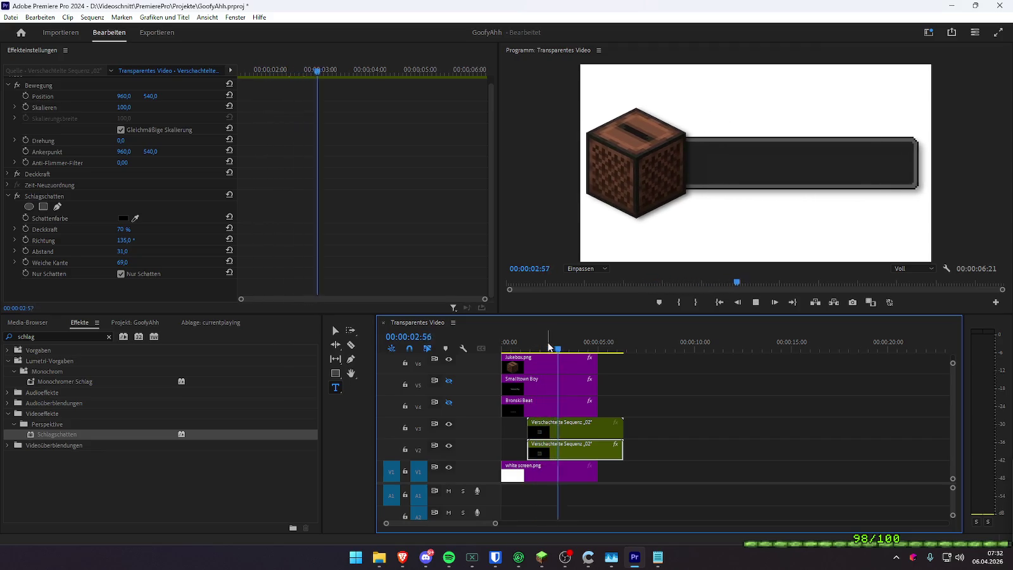
left_click(502, 345)
left_click(733, 414)
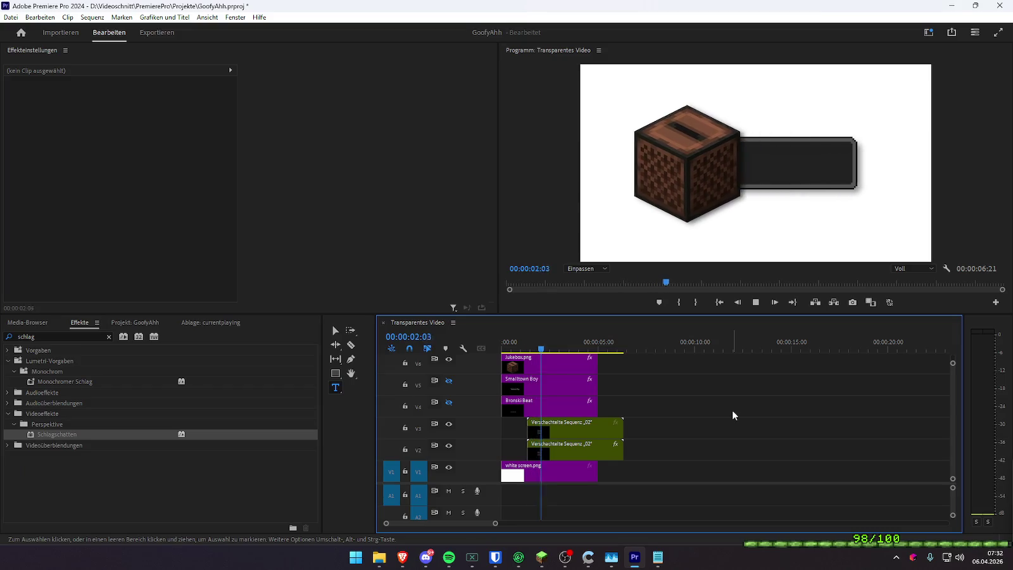
left_click(503, 346)
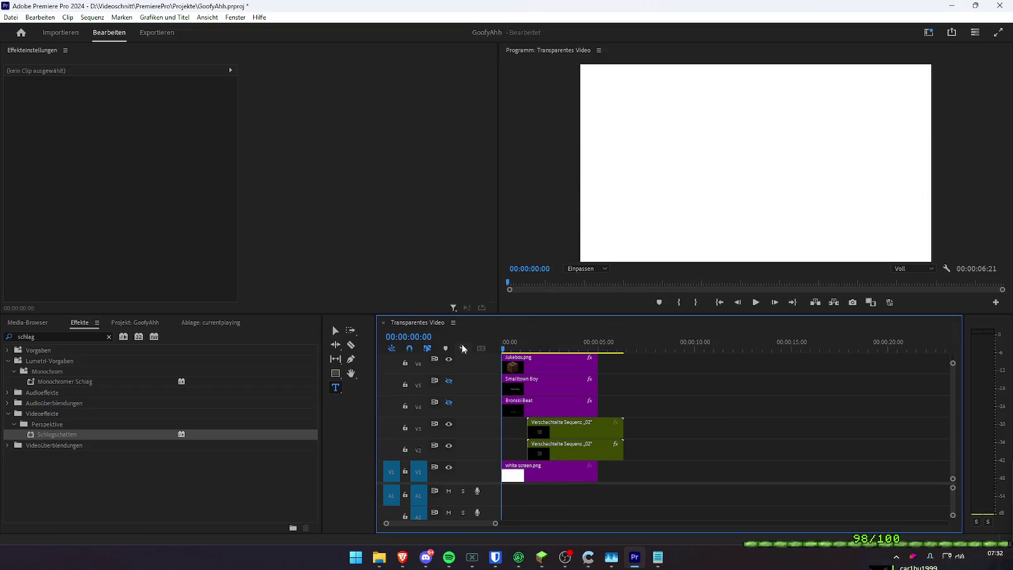
left_click(534, 368)
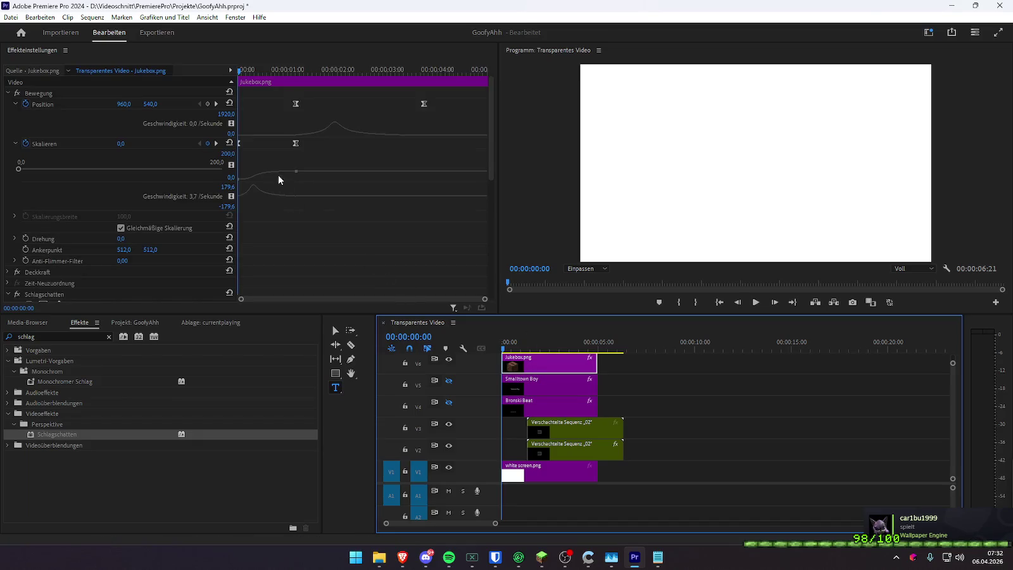
- Collapse the jukebox's existing effects and apply a second Transformieren effect from a 'trans' search
scroll(292, 209, "down", 1)
scroll(289, 215, "down", 4)
left_click(8, 178)
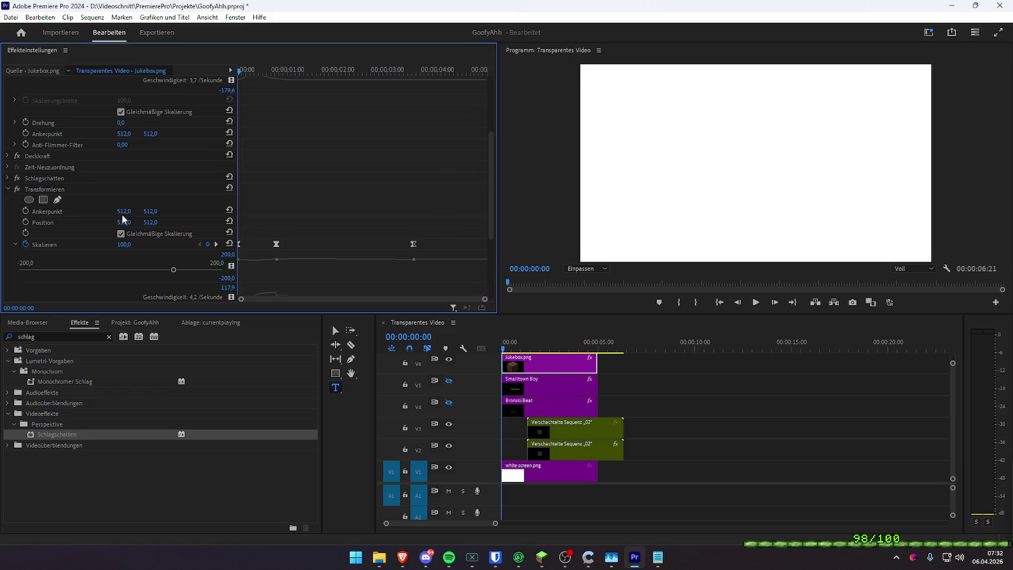
scroll(116, 217, "down", 1)
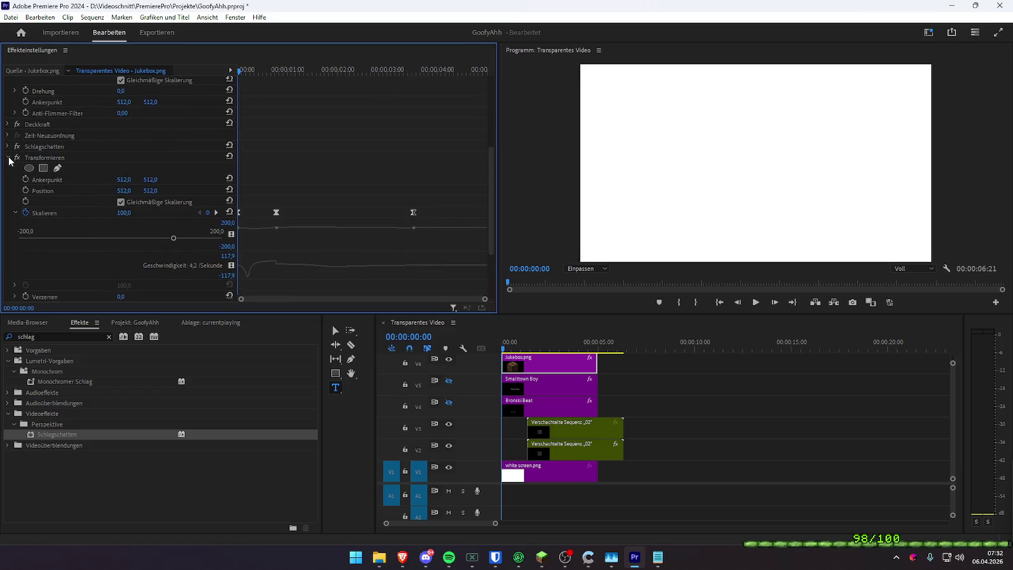
left_click(8, 157)
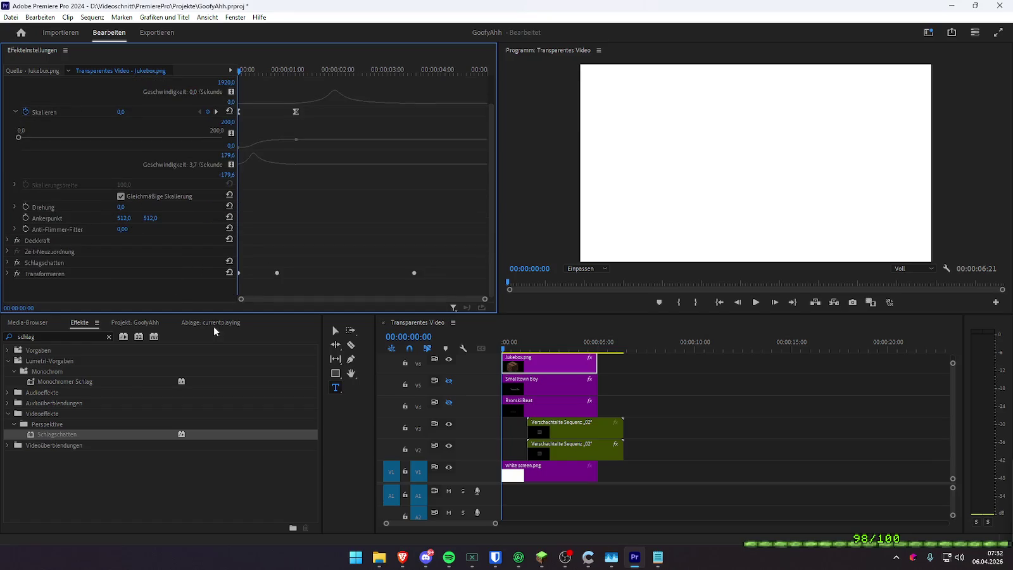
double_click(38, 336)
type("trans")
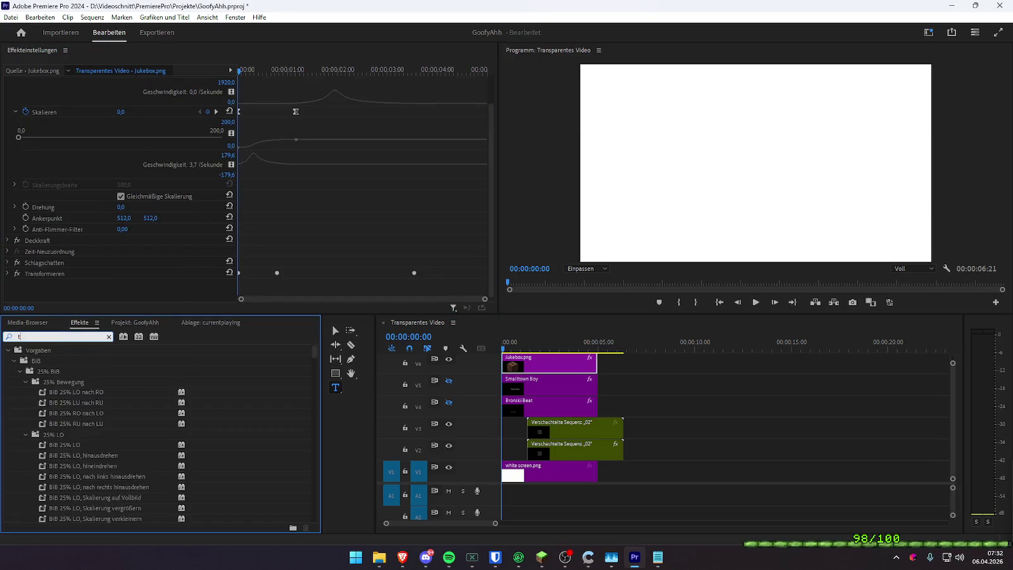
left_click_drag(55, 479, 56, 235)
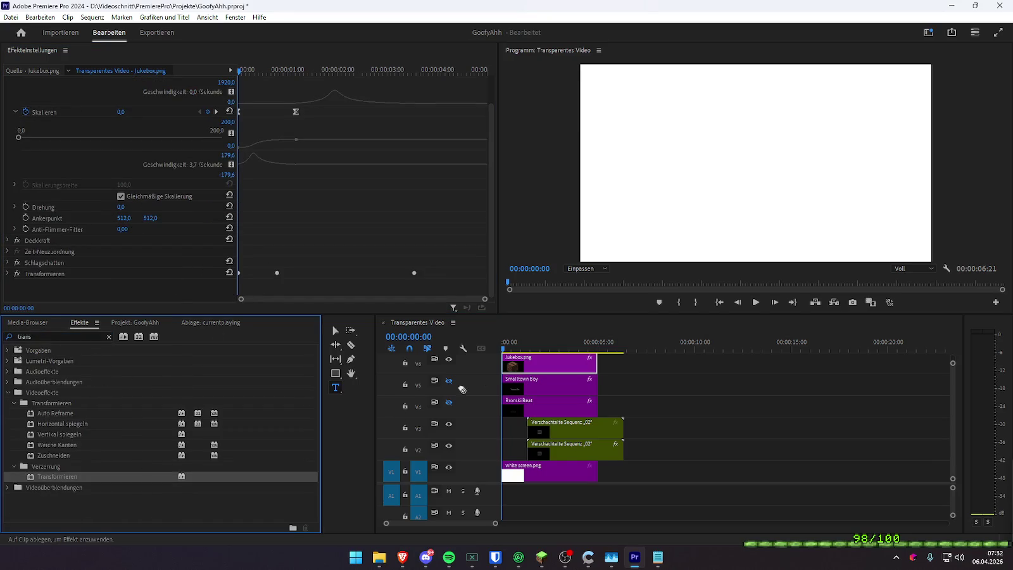
- Inspect the jukebox's Bewegung scale, then copy Jukebox.png onto V4 at about 10 seconds
scroll(151, 206, "up", 2)
scroll(174, 252, "up", 2)
left_click(44, 145)
scroll(117, 199, "down", 3)
scroll(56, 238, "down", 3)
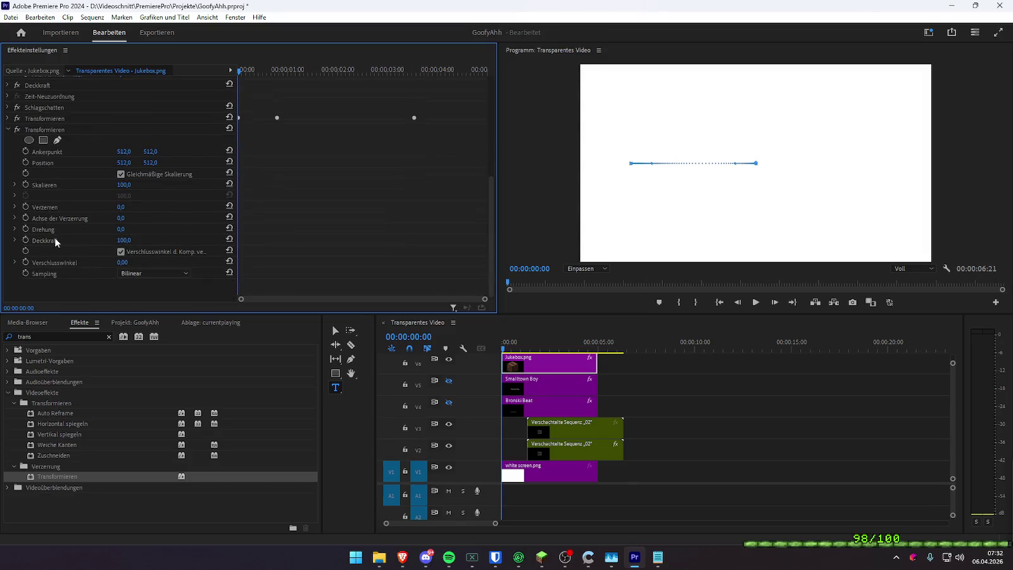
left_click(52, 189)
scroll(306, 210, "up", 3)
scroll(302, 232, "up", 3)
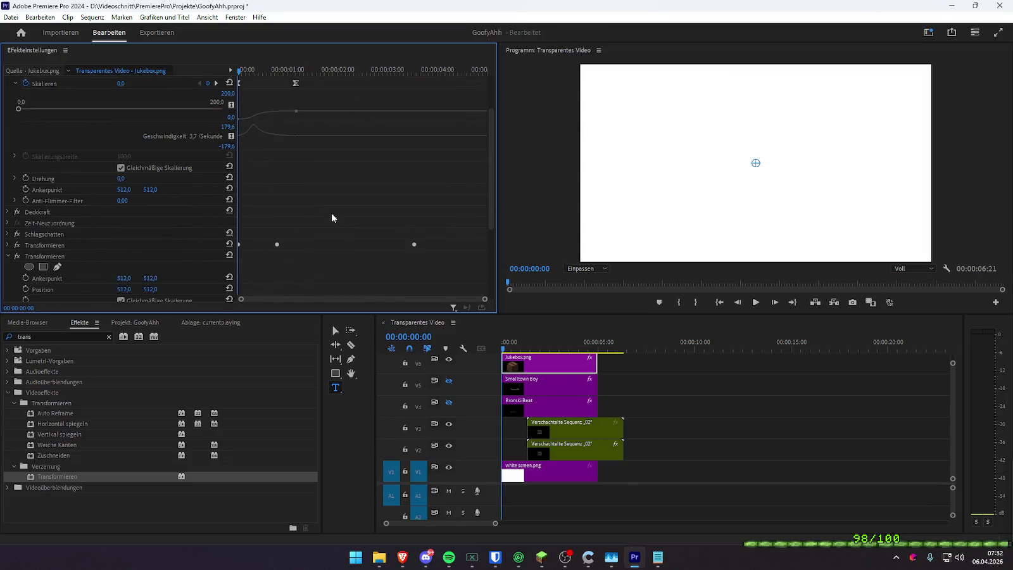
scroll(329, 213, "down", 2)
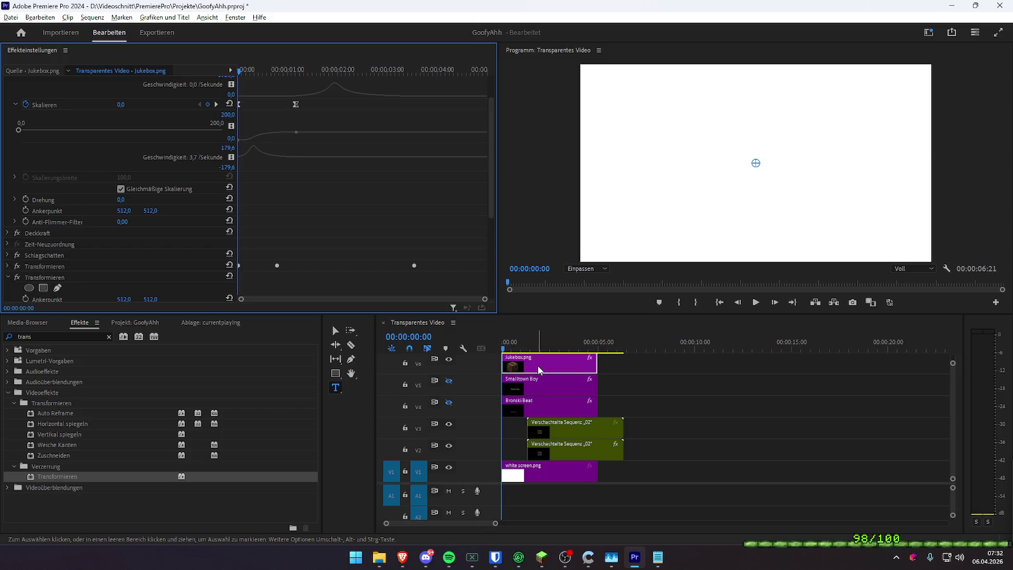
left_click_drag(539, 370, 728, 406, "alt")
left_click(699, 347)
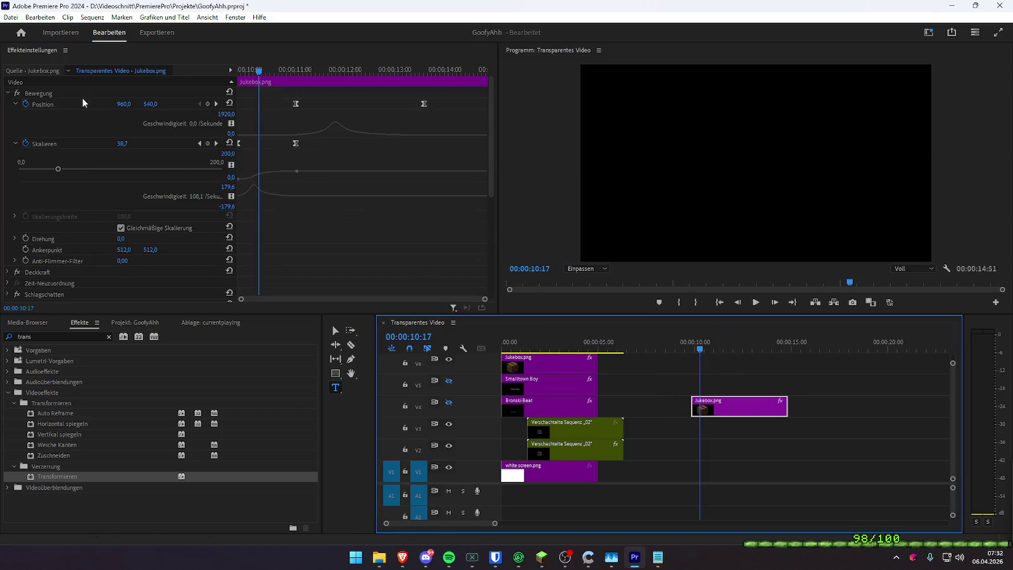
- Remove the existing scale keyframes from the V4 jukebox copy and scrub through it
left_click(237, 81)
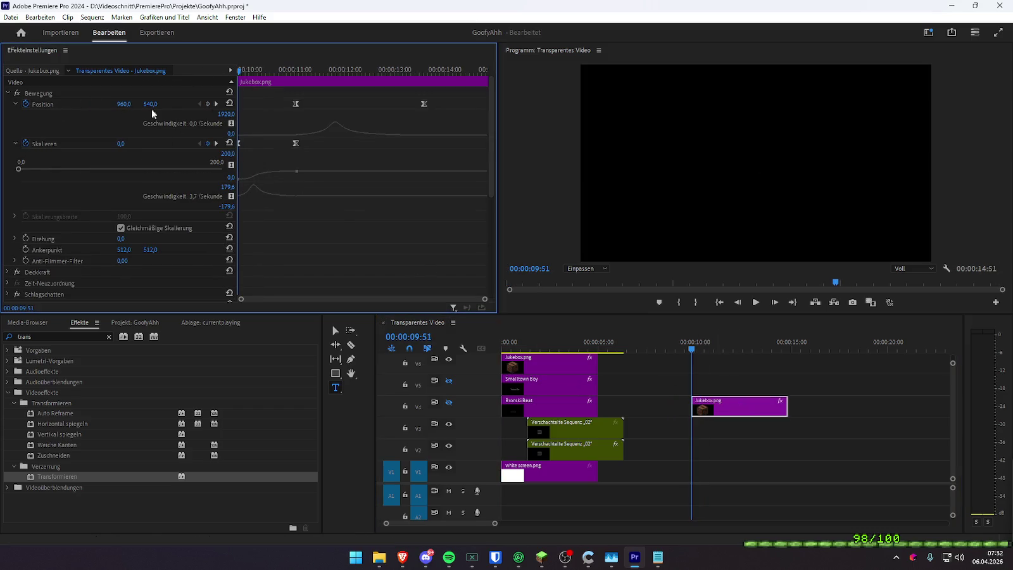
left_click(25, 143)
left_click(554, 289)
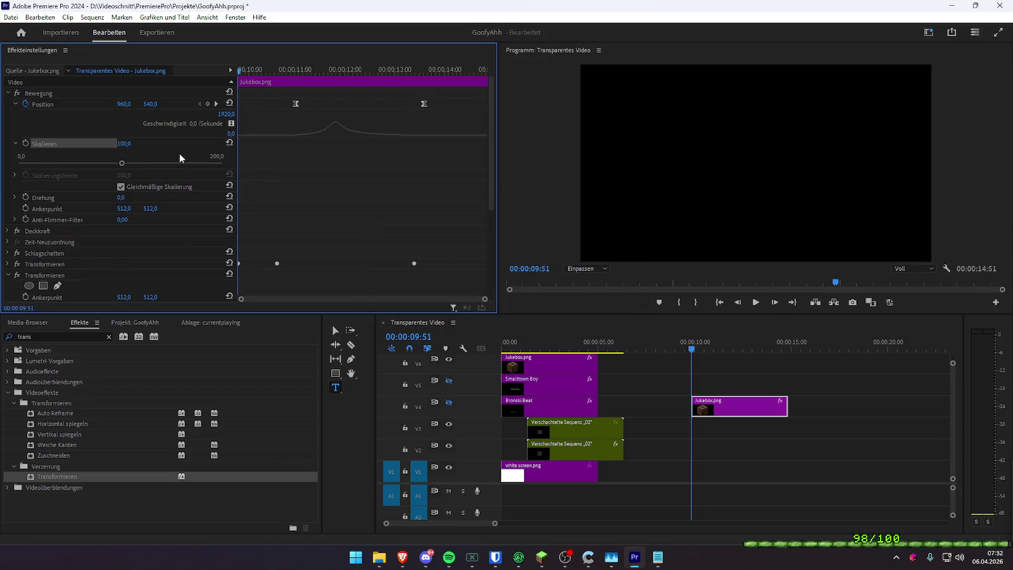
scroll(170, 141, "down", 1)
left_click(14, 124)
scroll(89, 147, "down", 3)
scroll(182, 199, "down", 2)
left_click_drag(728, 348, 728, 348)
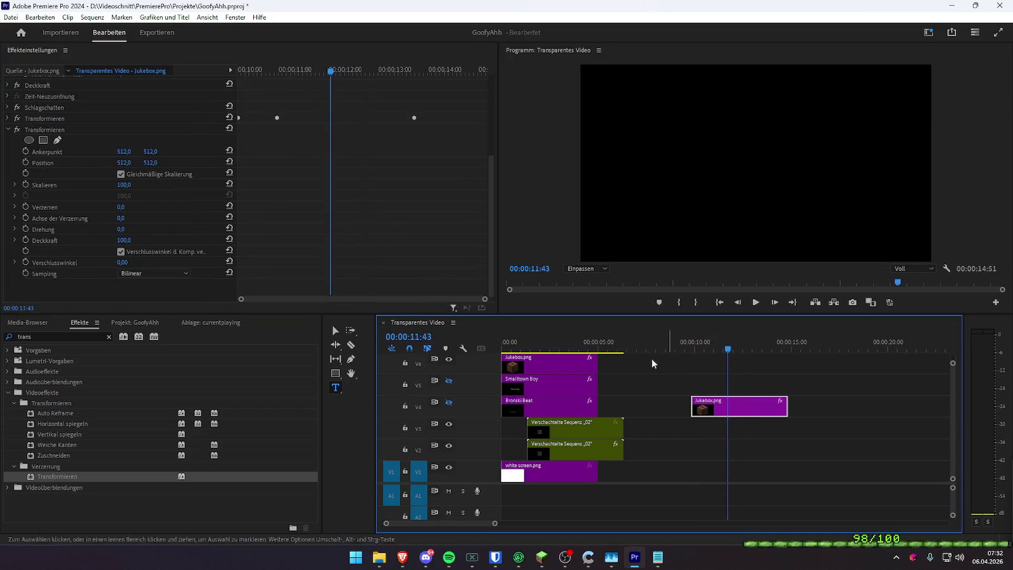
- Show V4 and keyframe Skalieren from 0 at the clip start to 100 at 00:00:11:30
left_click(449, 402)
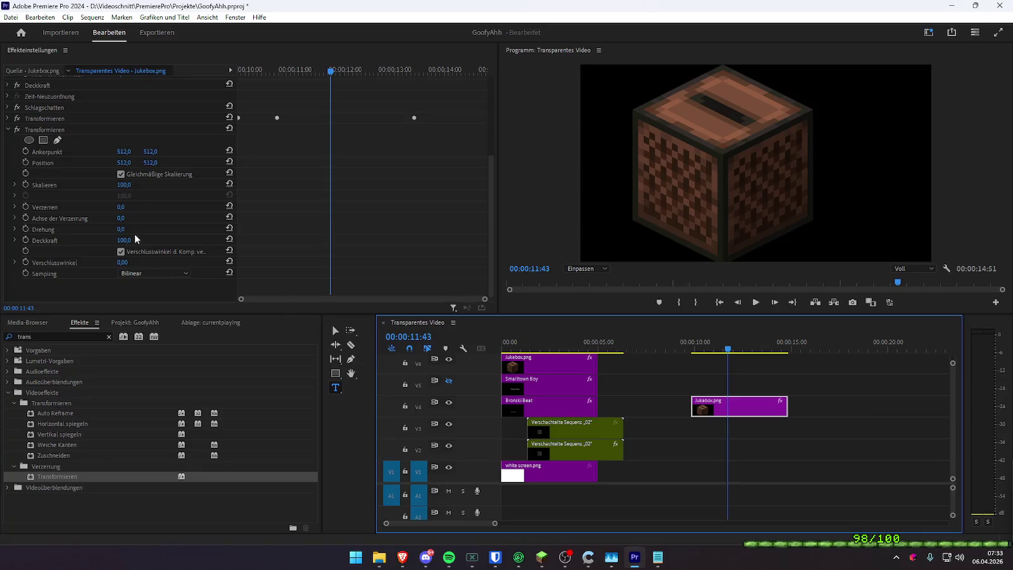
left_click_drag(266, 60, 122, 126)
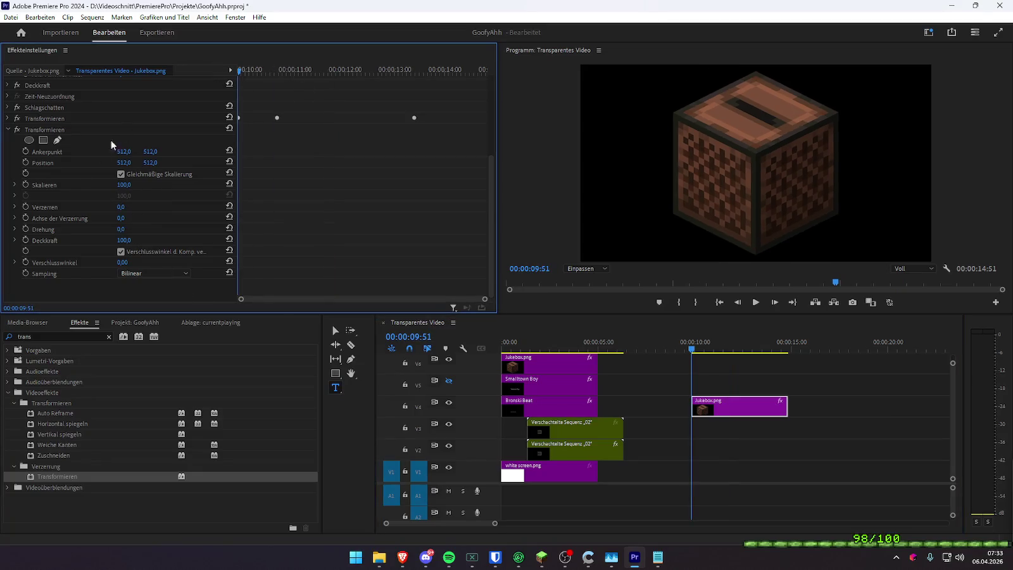
left_click(25, 184)
key("space")
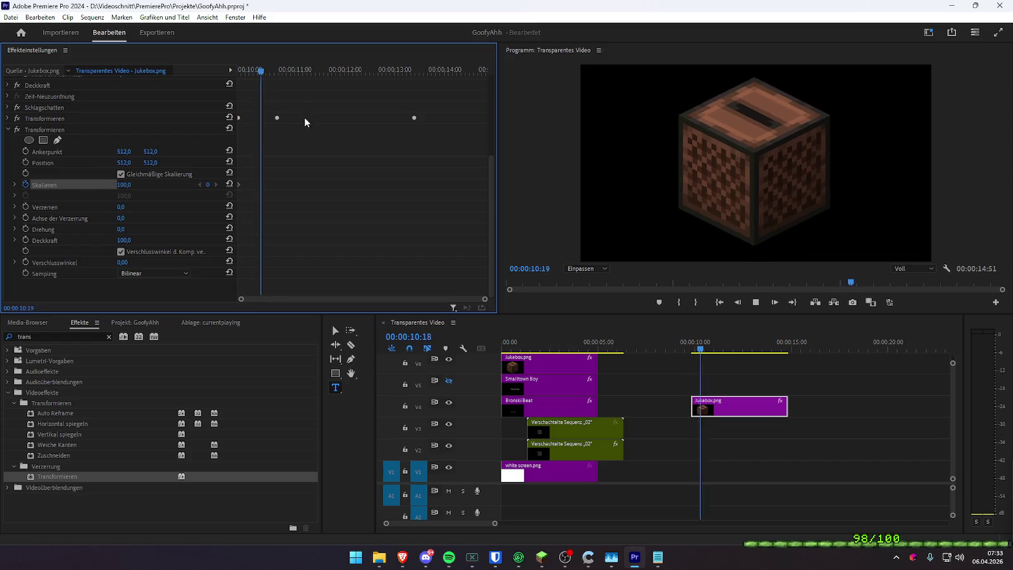
key("space")
left_click(207, 185)
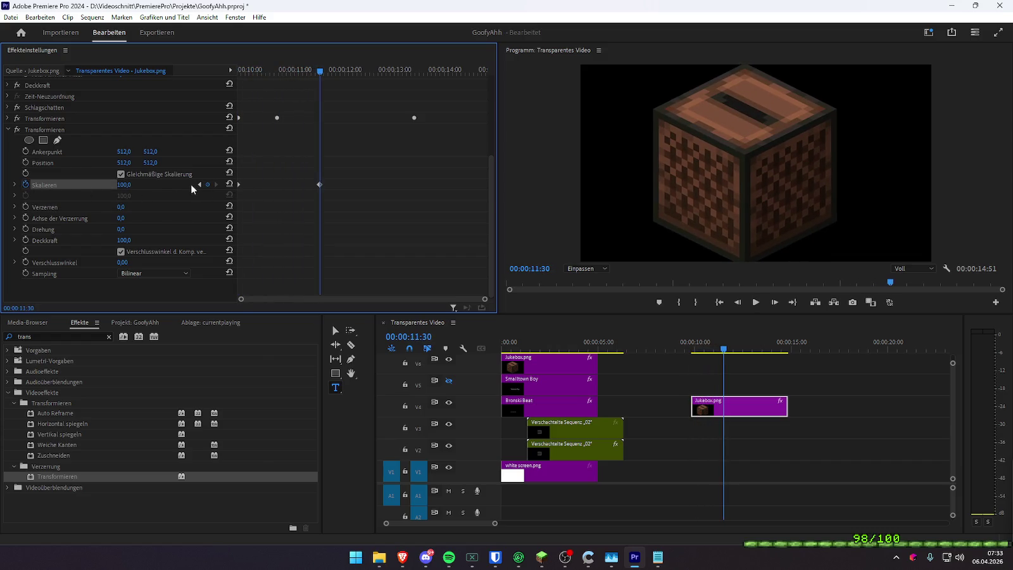
type("0")
key("Return")
key("space")
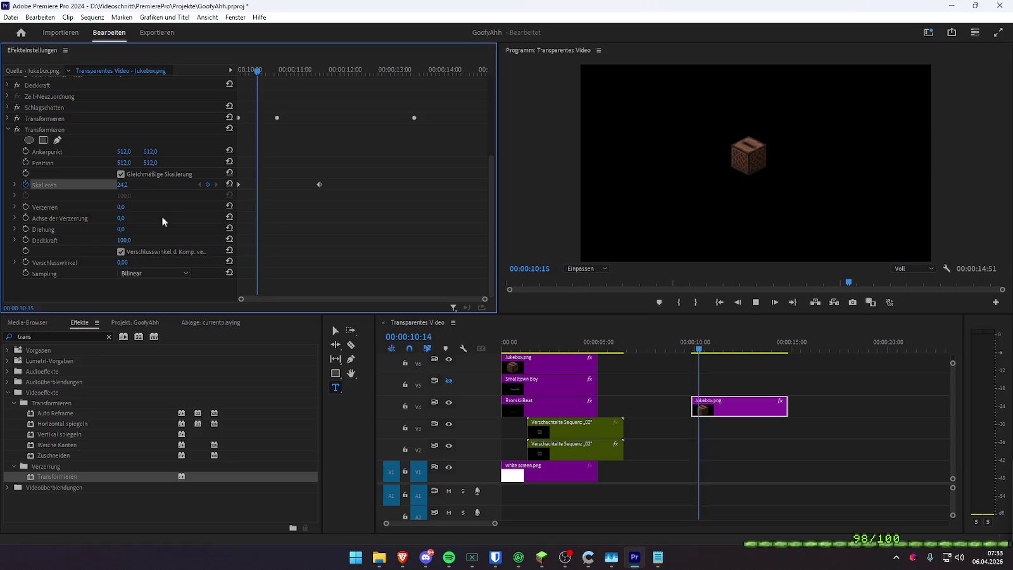
key("space")
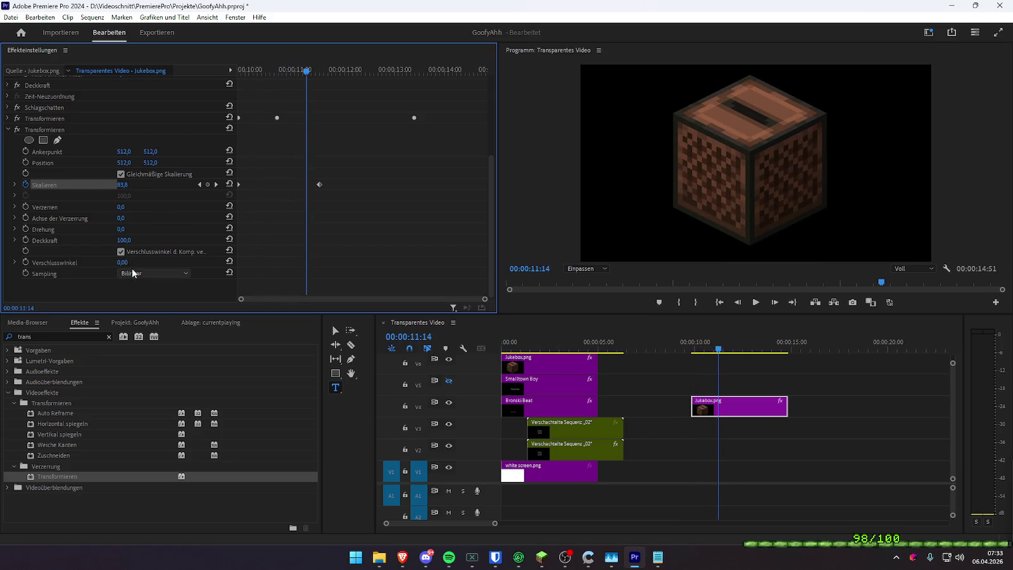
- Try a shutter angle for motion blur and replay the pop-in from the clip start
left_click_drag(121, 262, 165, 262)
left_click_drag(306, 70, 238, 69)
key("space")
key("space")
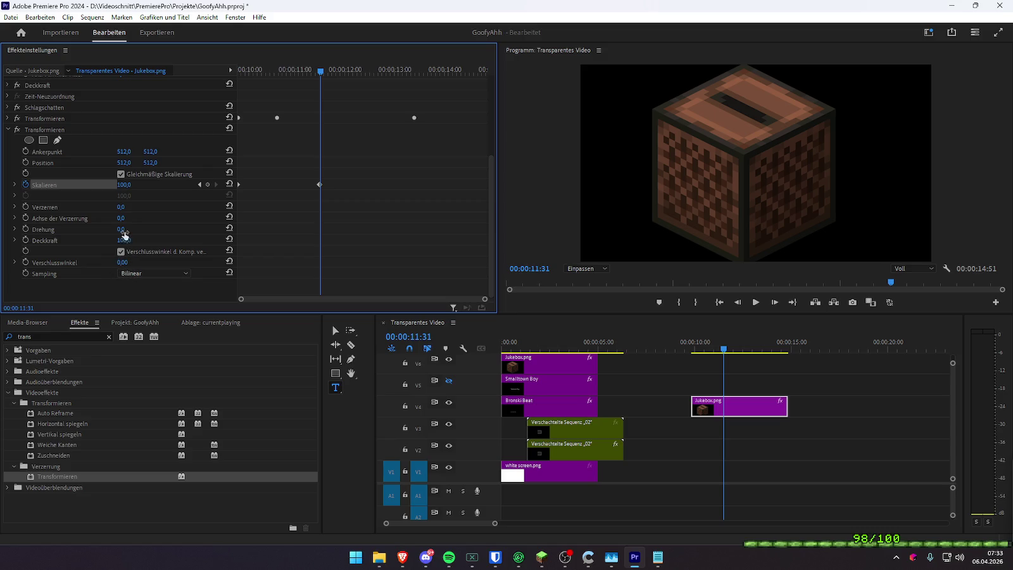
- Try skewing the jukebox to -15 then 22 while adjusting the skew axis angle
mouse_move(121, 207)
left_mouse_down()
mouse_move(164, 208)
mouse_move(132, 208)
left_mouse_up()
mouse_move(122, 207)
left_mouse_down()
mouse_move(81, 218)
mouse_move(190, 218)
left_mouse_up()
mouse_move(124, 218)
left_mouse_down()
mouse_move(70, 218)
mouse_move(134, 219)
left_mouse_up()
key("space")
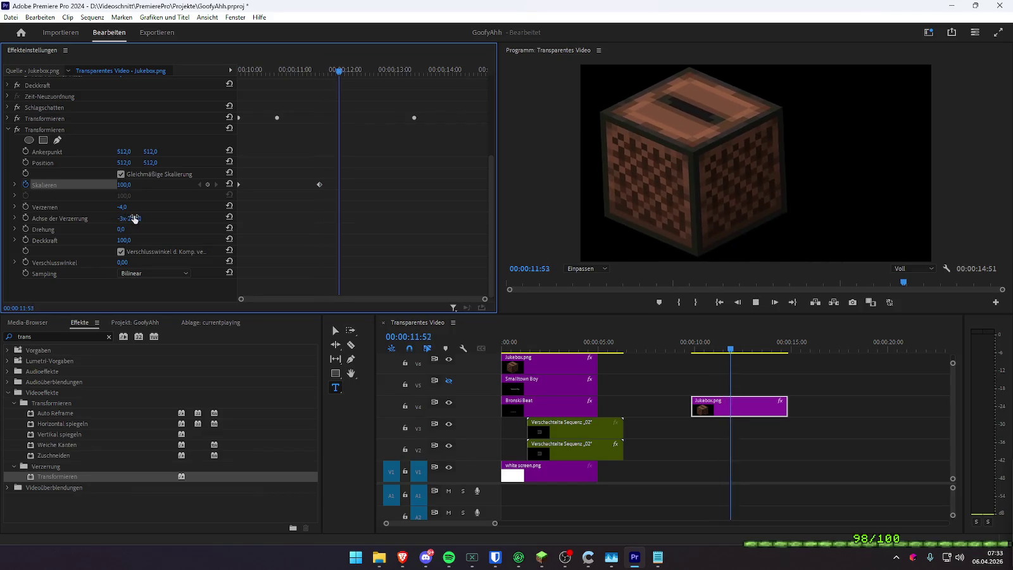
key("space")
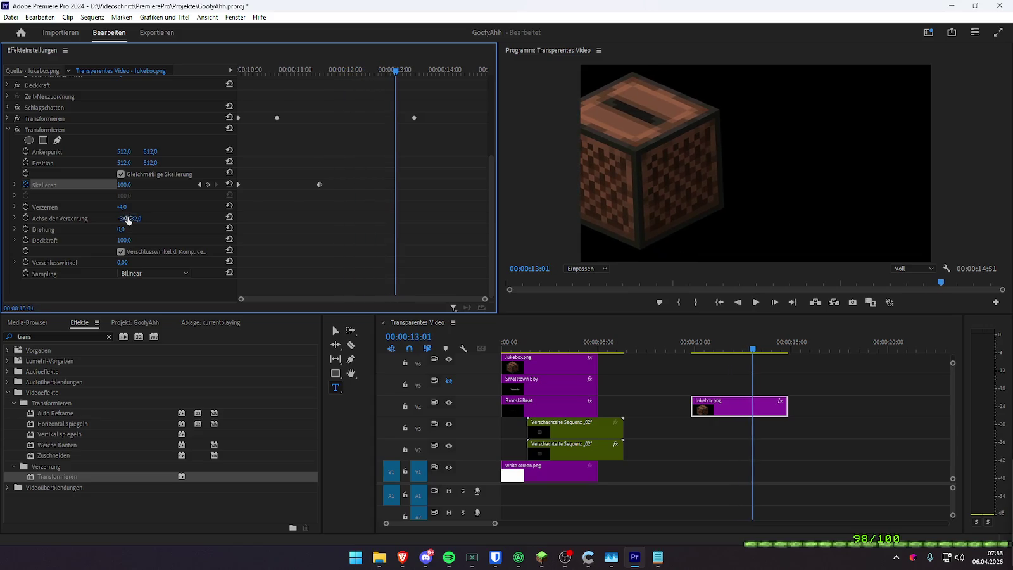
left_click_drag(127, 220, 38, 220)
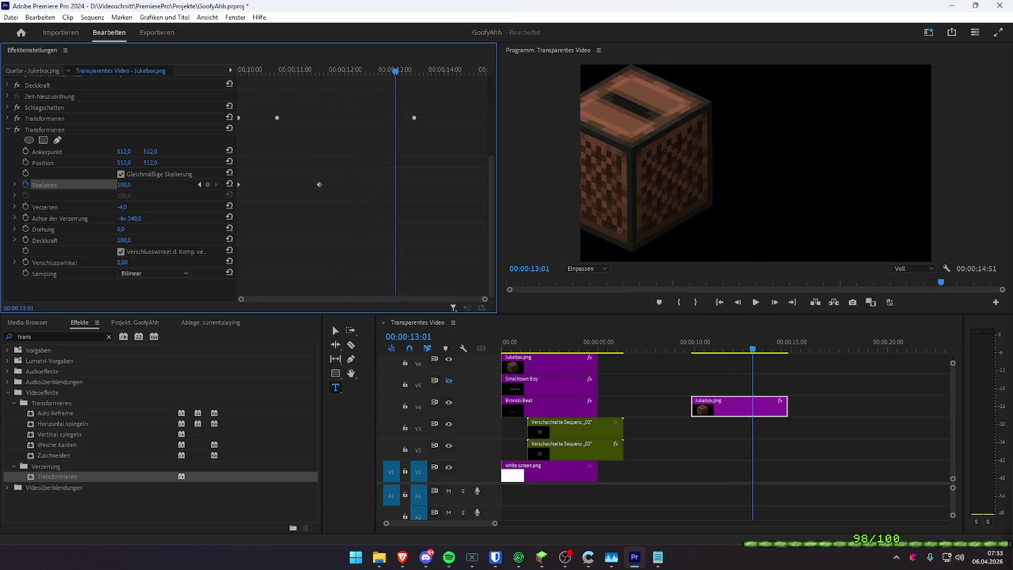
mouse_move(121, 206)
left_mouse_down()
mouse_move(131, 208)
mouse_move(76, 218)
left_mouse_up()
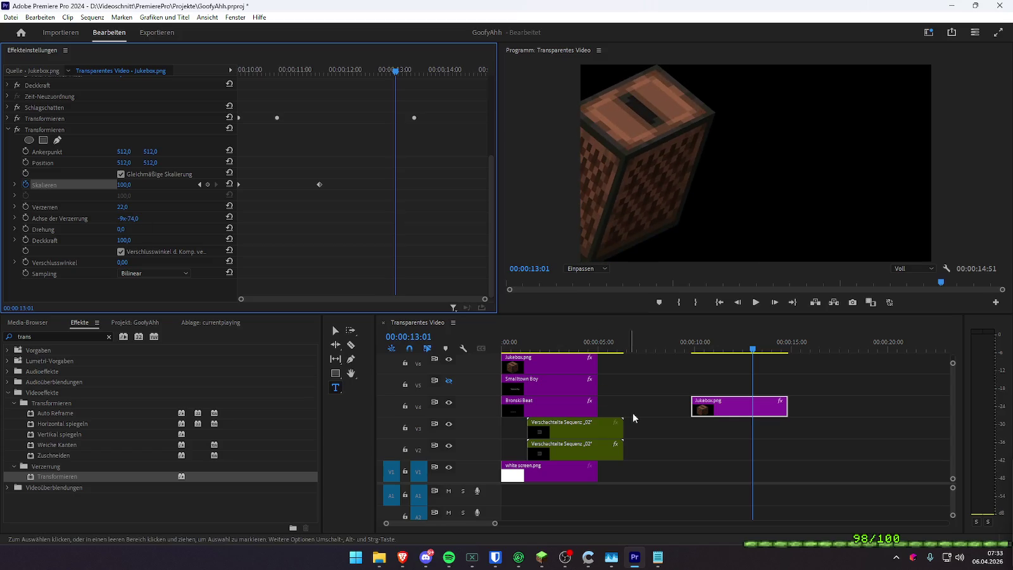
- Delete the test jukebox clip on V4 and play the sequence from the start
left_click(738, 411)
key("Delete")
left_click_drag(575, 345, 562, 334)
key("Home")
key("space")
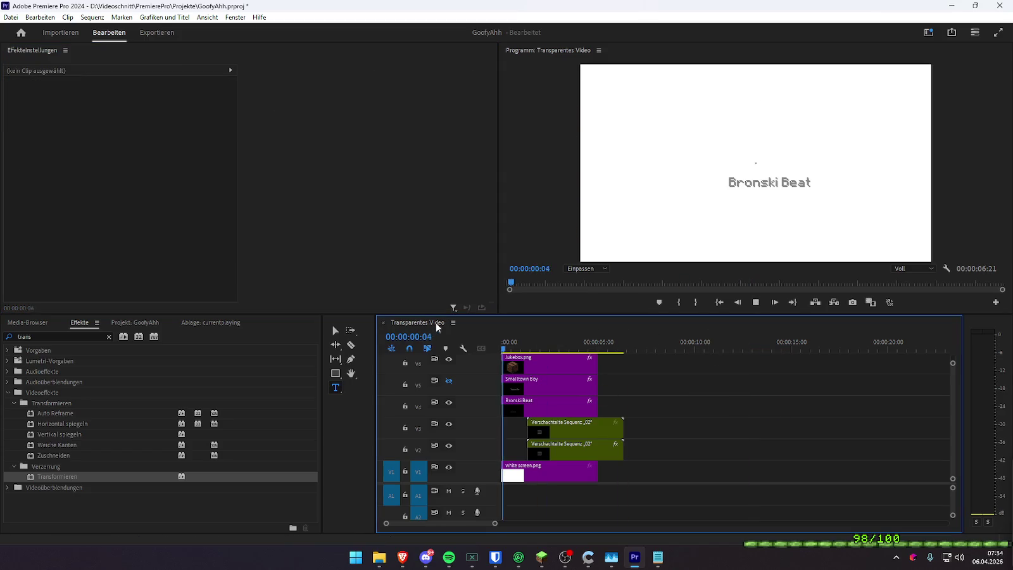
- Toggle the V4 and V5 track eyes, leave the Bronski Beat text hidden, and replay from the start
left_click(450, 402)
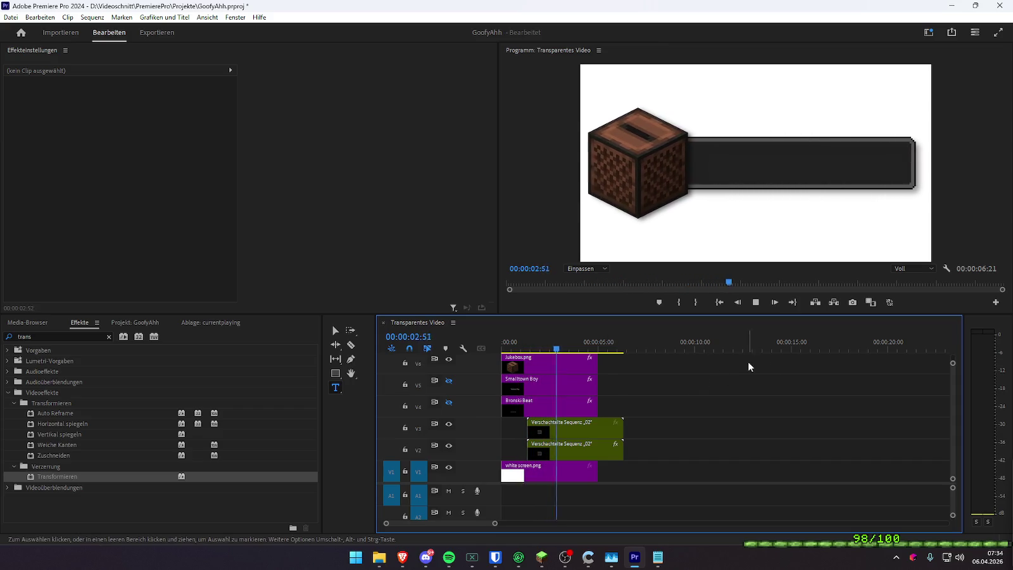
key("space")
left_click(448, 402)
left_click(449, 380)
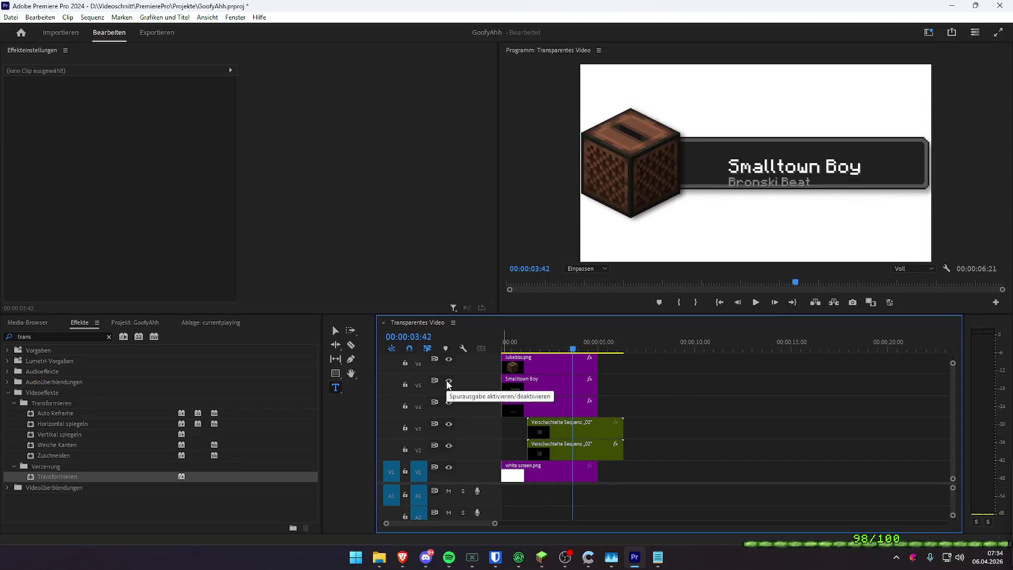
left_click(449, 380)
left_click(449, 403)
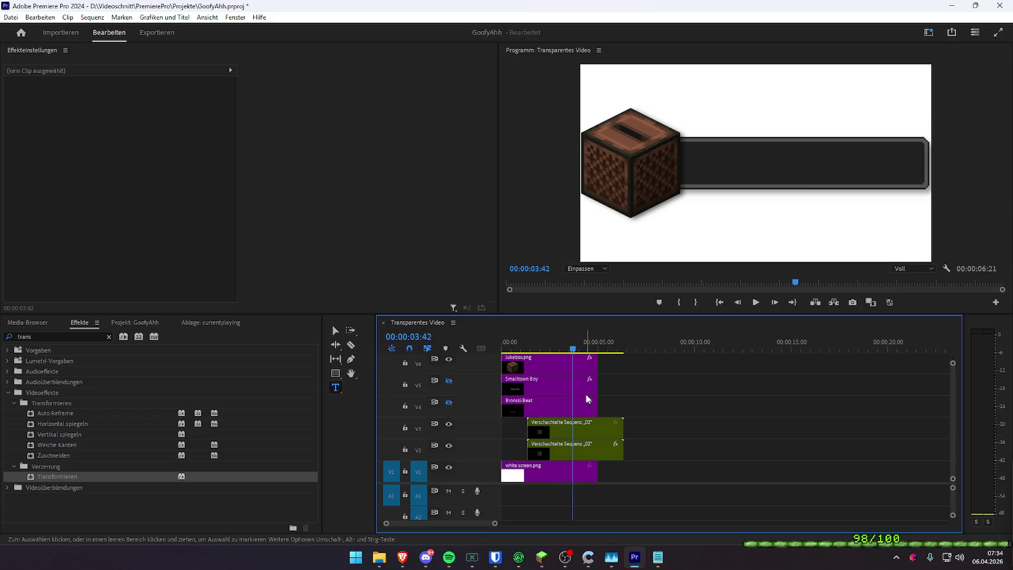
mouse_move(554, 387)
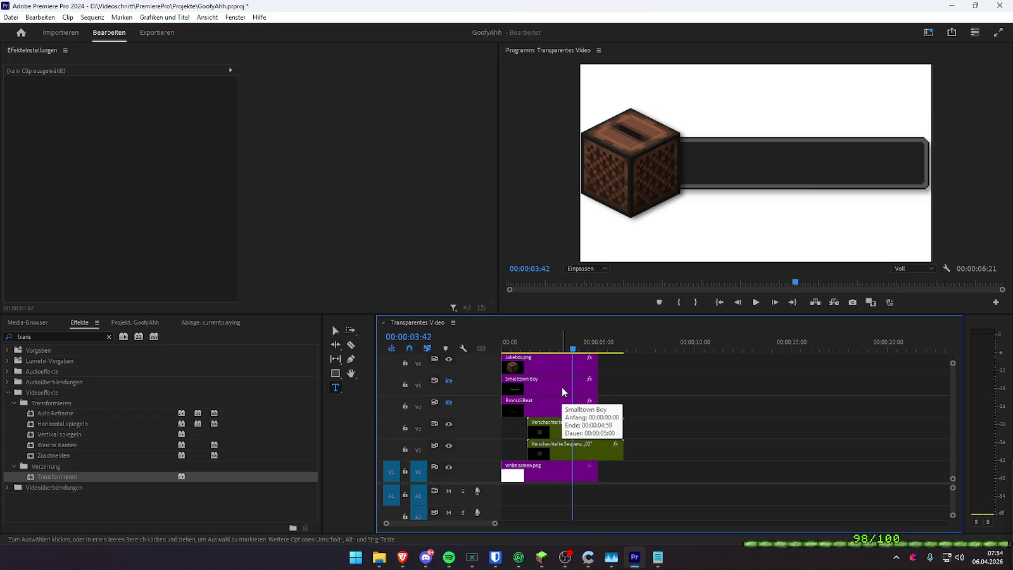
key("Home")
key("space")
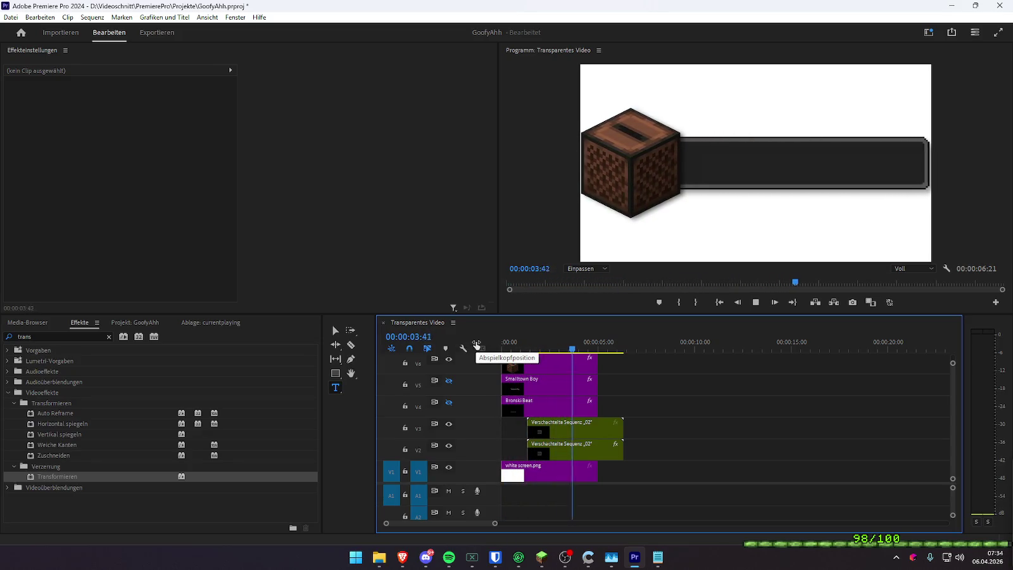
key("space")
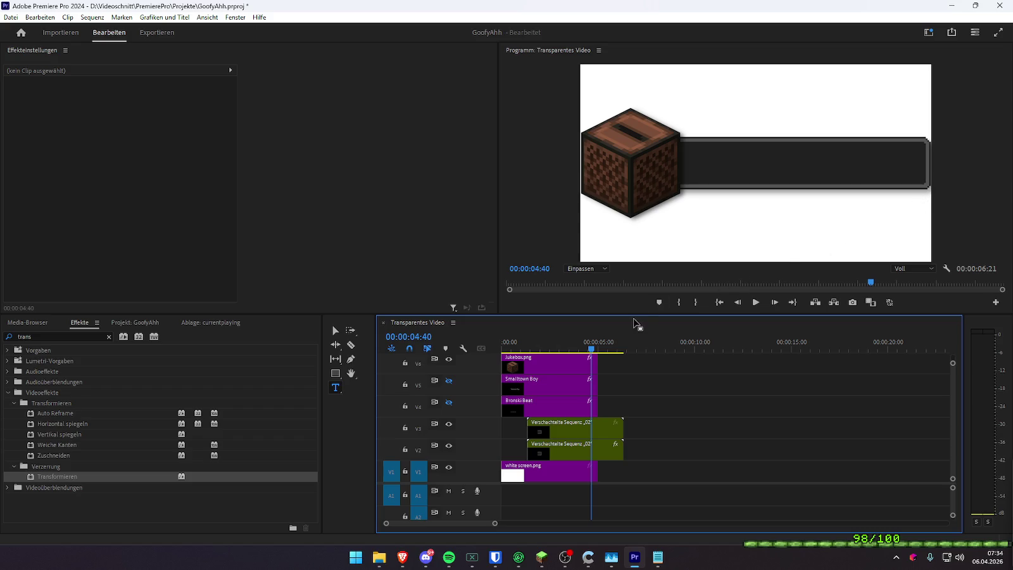
- Select the upper nested bar sequence clip and open it for editing
left_click(547, 405)
left_click(565, 431)
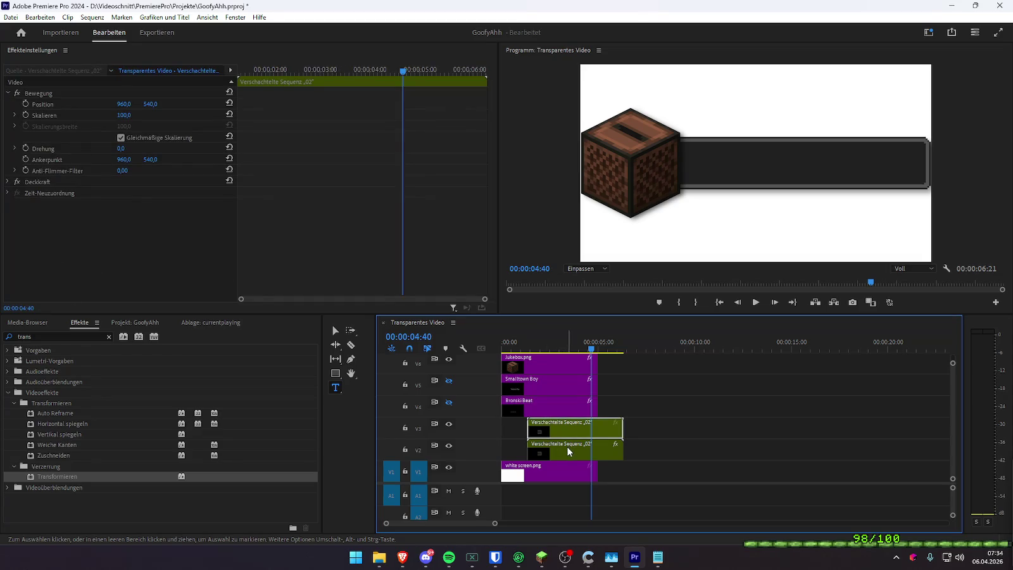
left_click(568, 451)
left_click(566, 431)
double_click(565, 425)
- Move now_playing.png's end Position keyframe left to X 1167
left_click(545, 379)
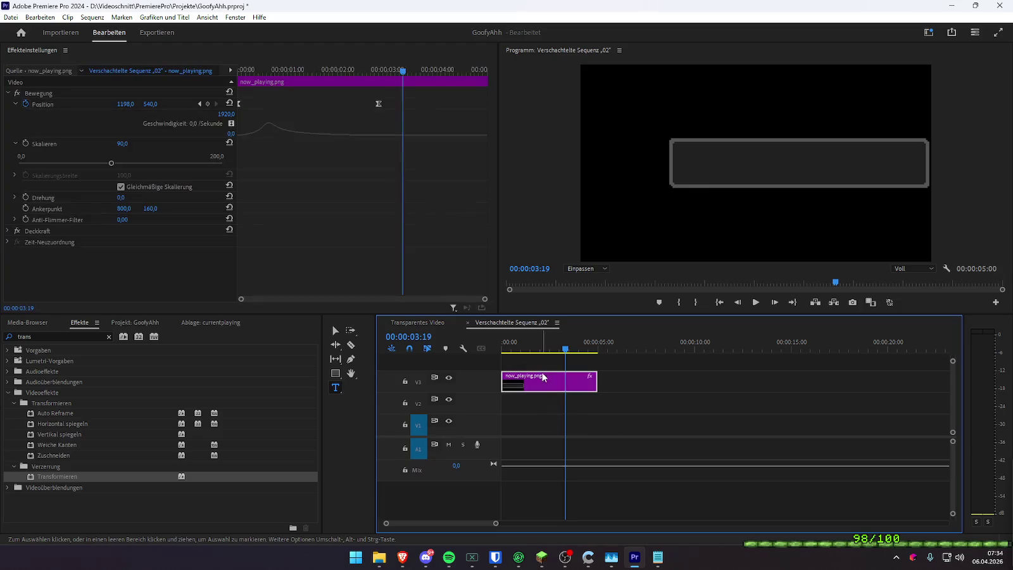
left_click_drag(363, 71, 363, 71)
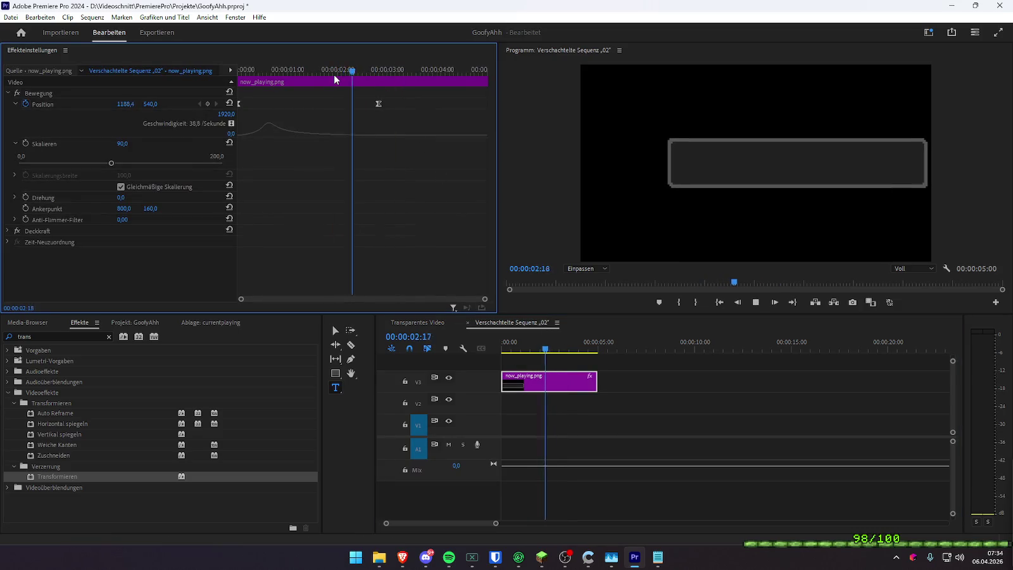
left_click(218, 103)
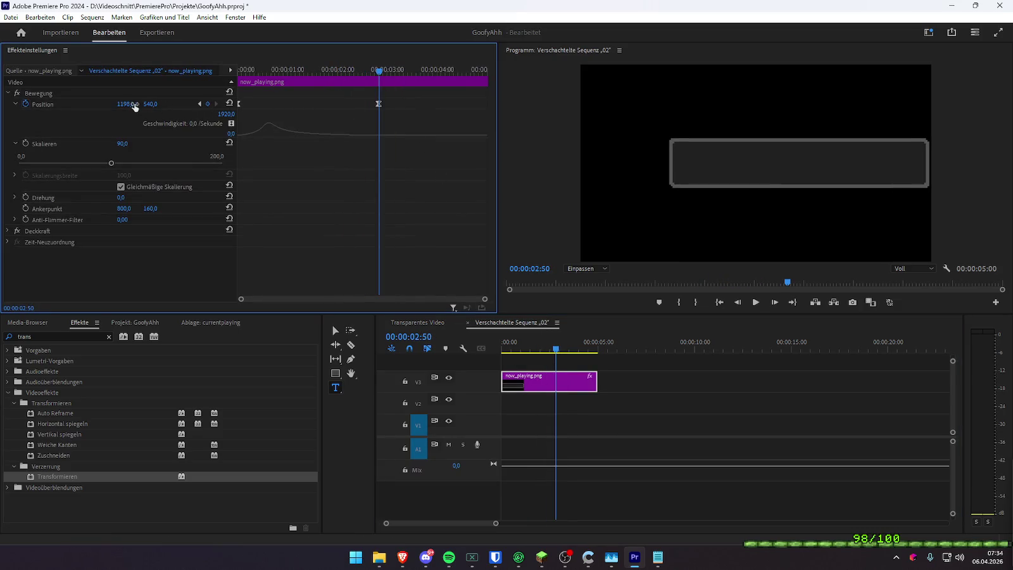
left_click_drag(124, 104, 123, 104)
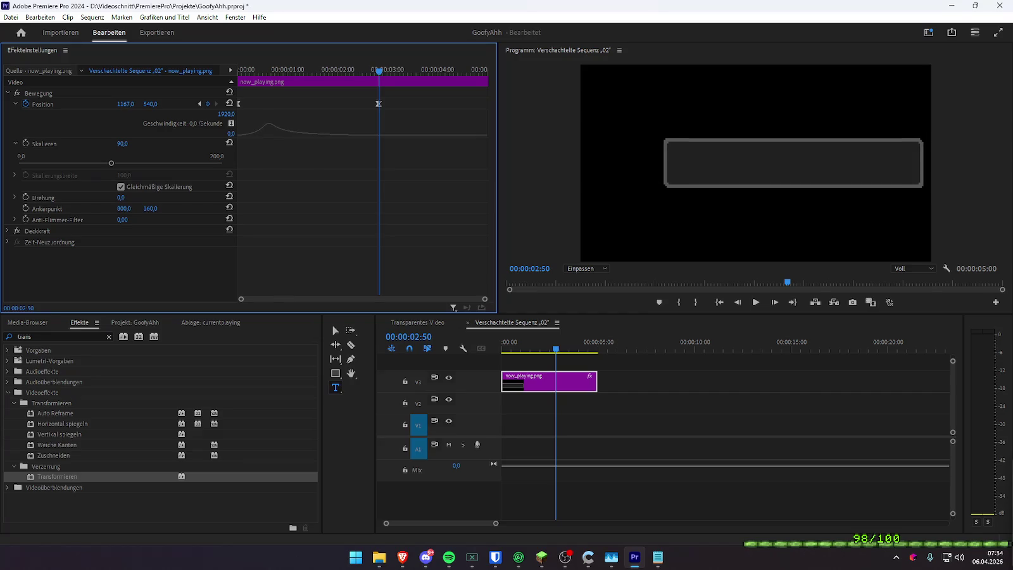
left_click(395, 324)
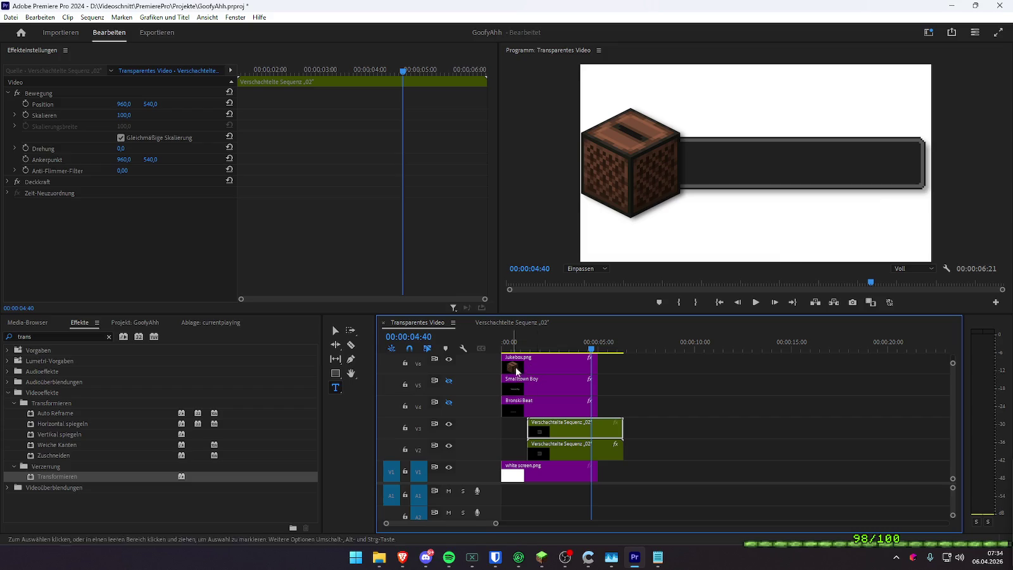
key("Home")
key("space")
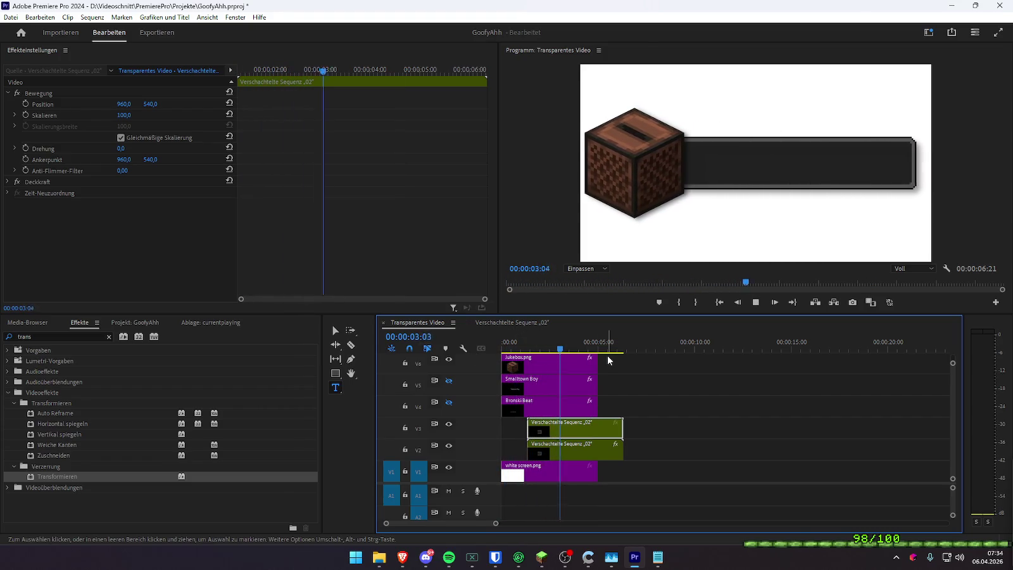
key("Home")
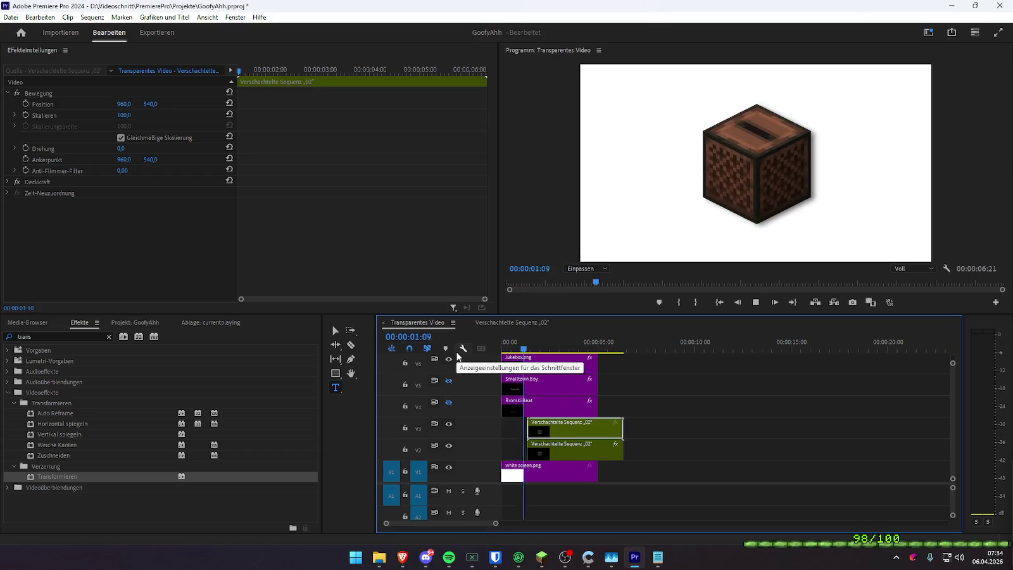
mouse_move(507, 348)
left_mouse_down()
mouse_move(550, 352)
mouse_move(509, 351)
left_mouse_up()
key("space")
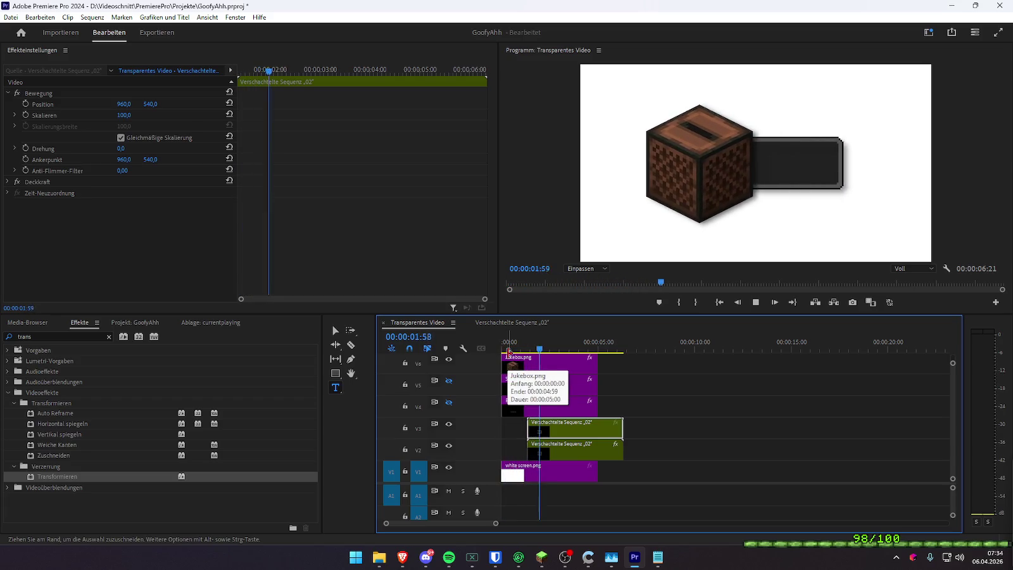
left_click(509, 348)
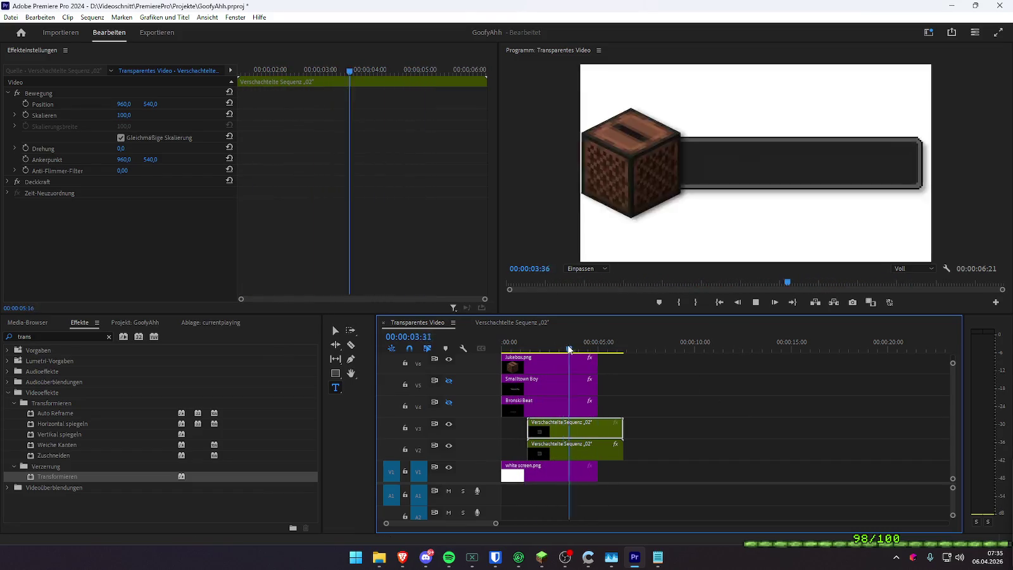
key("space")
key("Home")
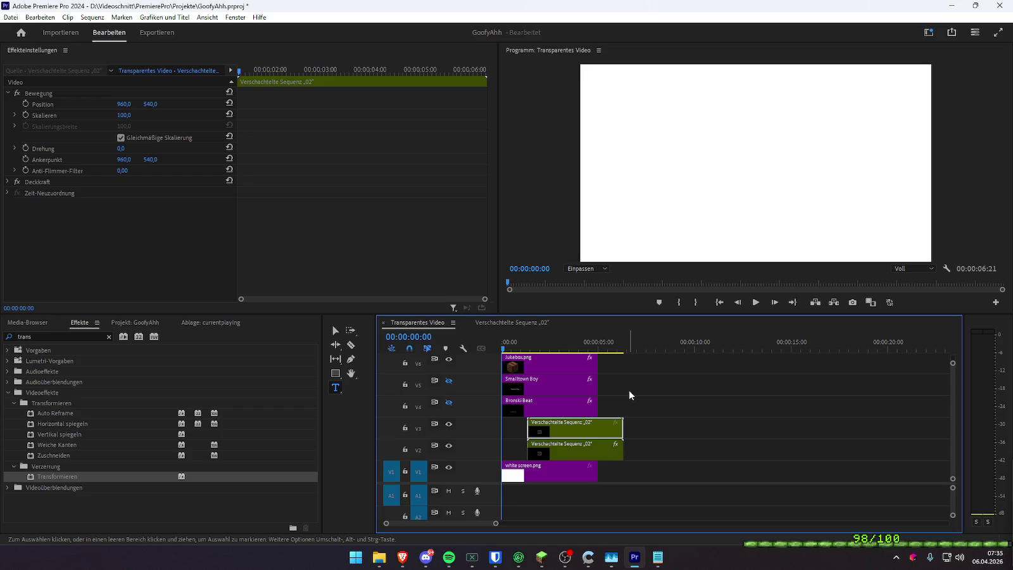
key("space")
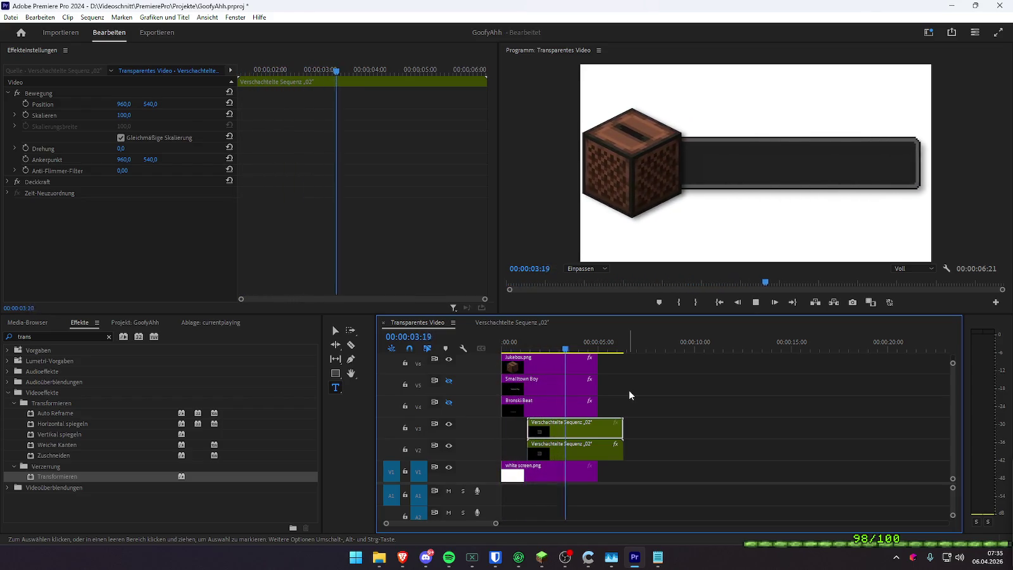
key("space")
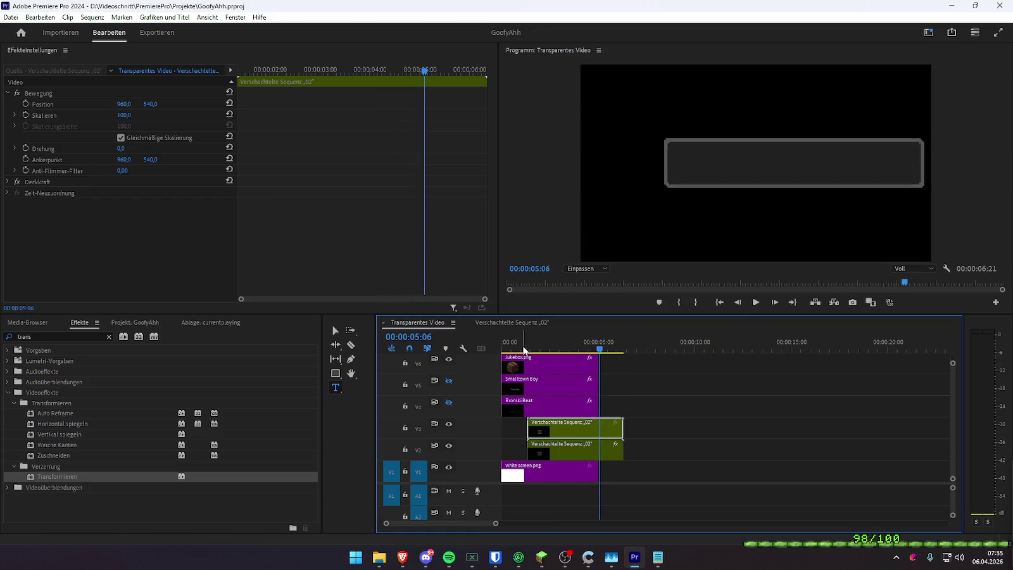
key("Home")
key("space")
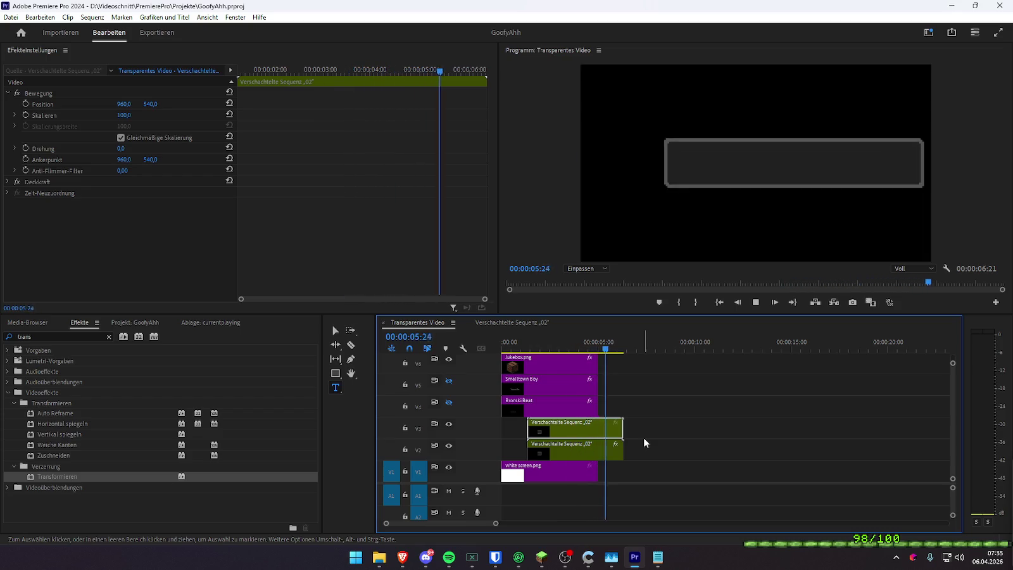
key("Home")
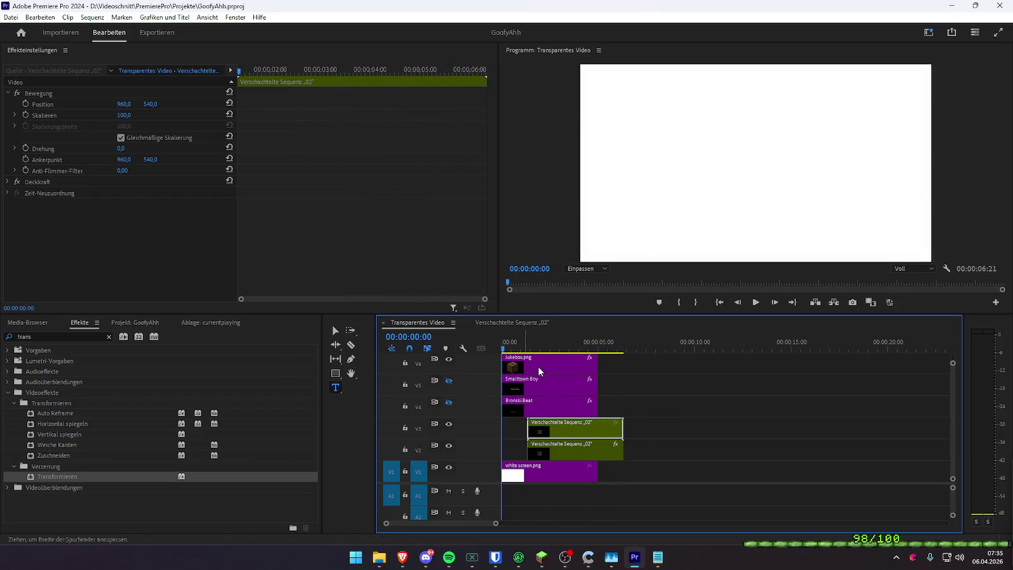
left_click(714, 412)
key("space")
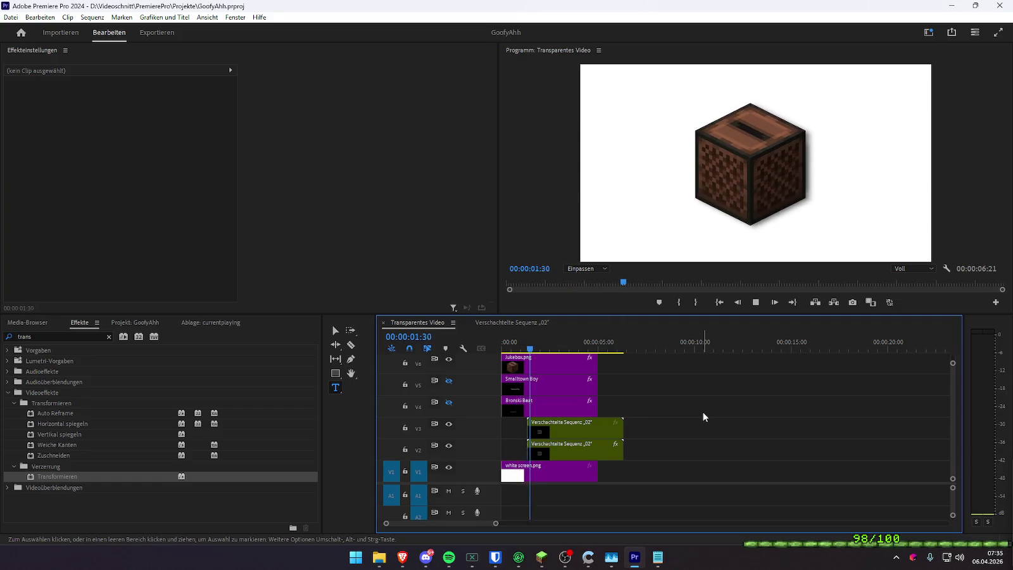
key("space")
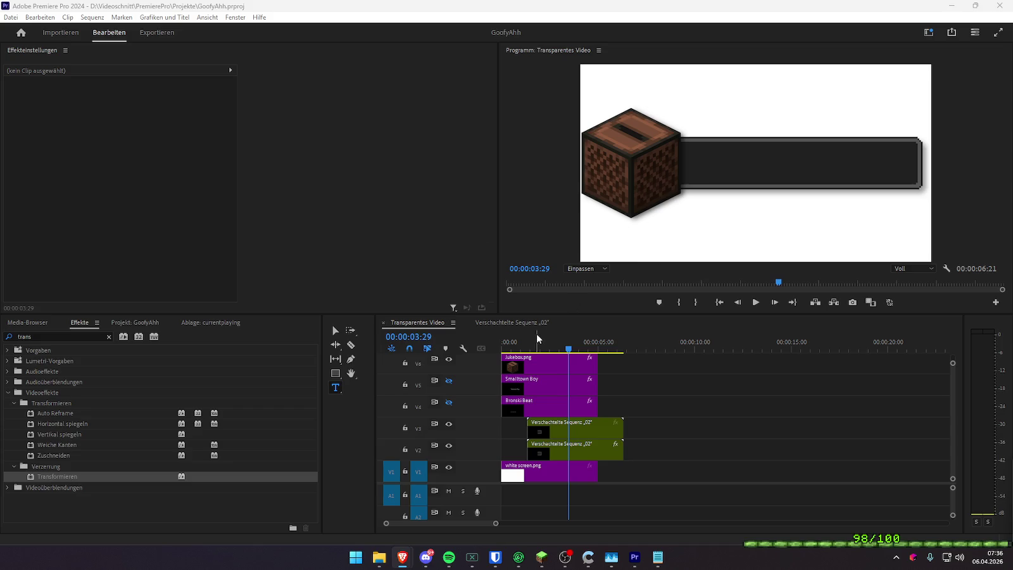
left_click_drag(537, 336, 486, 344)
left_click(539, 362)
- Select the jukebox's second Transformieren effect in Effect Controls and expand its properties
scroll(184, 256, "down", 2)
scroll(177, 247, "down", 2)
scroll(189, 244, "down", 2)
scroll(195, 243, "down", 1)
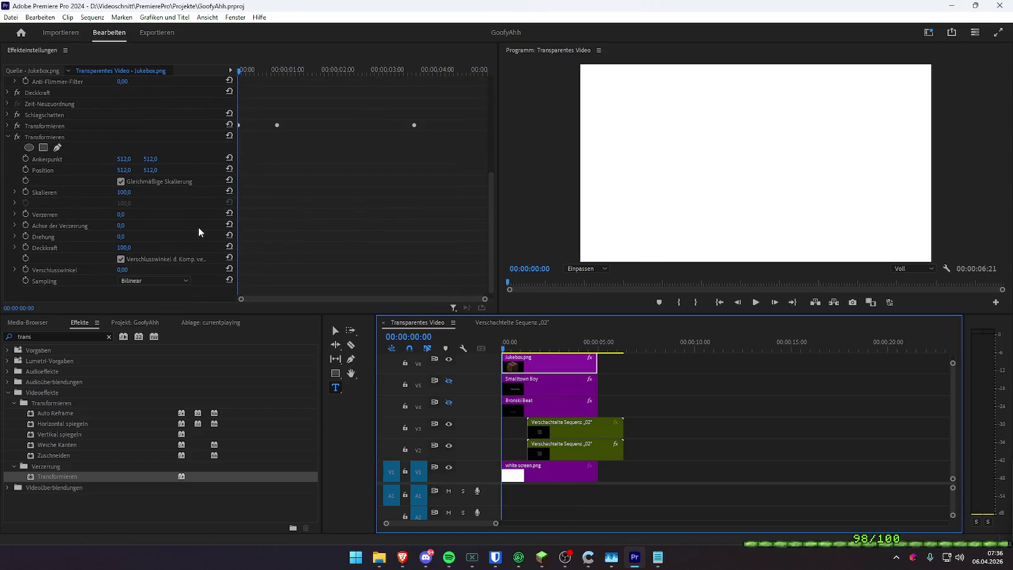
left_click(117, 272)
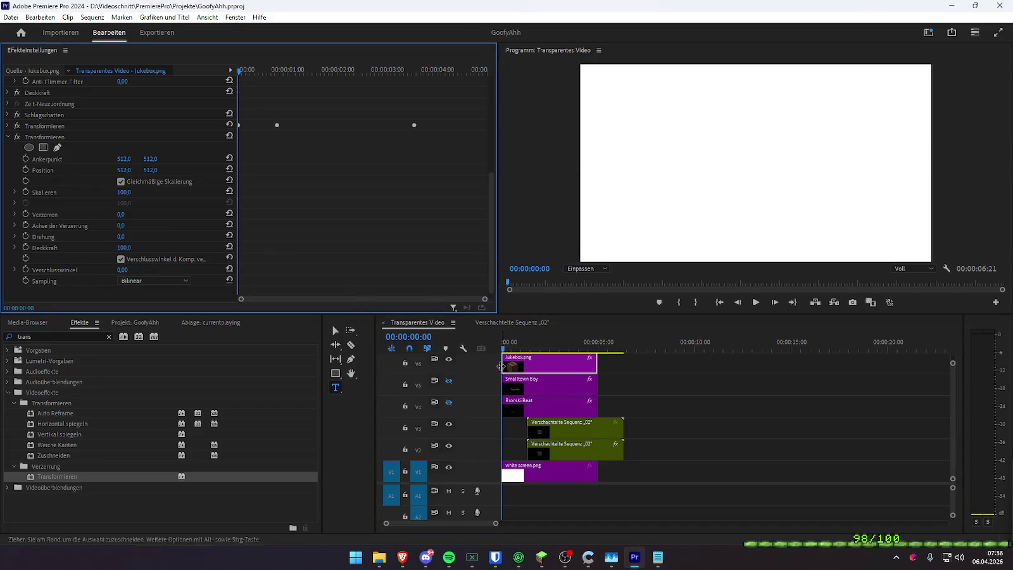
scroll(303, 212, "up", 3)
scroll(303, 209, "up", 4)
scroll(301, 218, "down", 2)
scroll(301, 226, "down", 3)
scroll(323, 189, "down", 3)
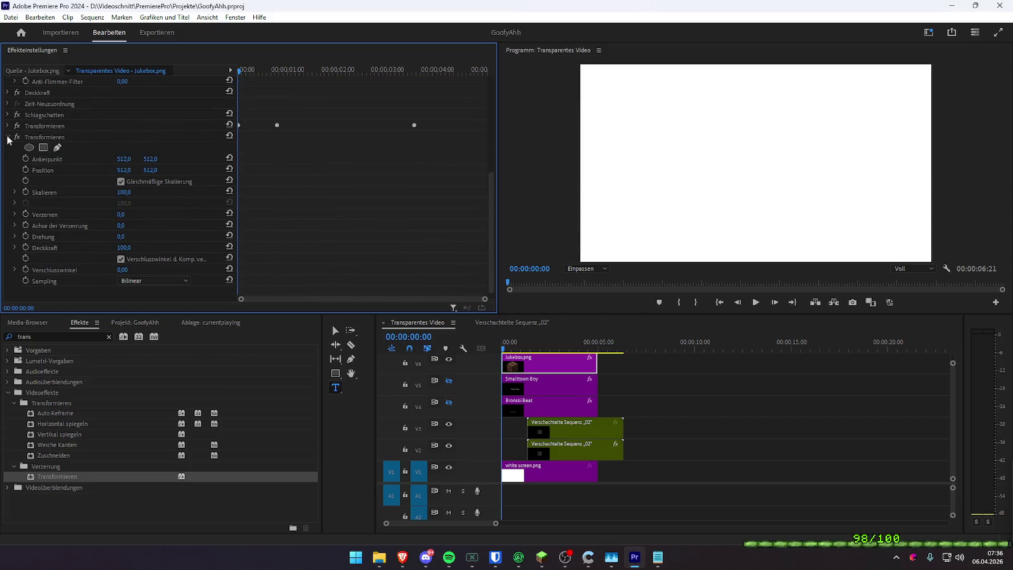
scroll(26, 159, "up", 3)
left_click(52, 273)
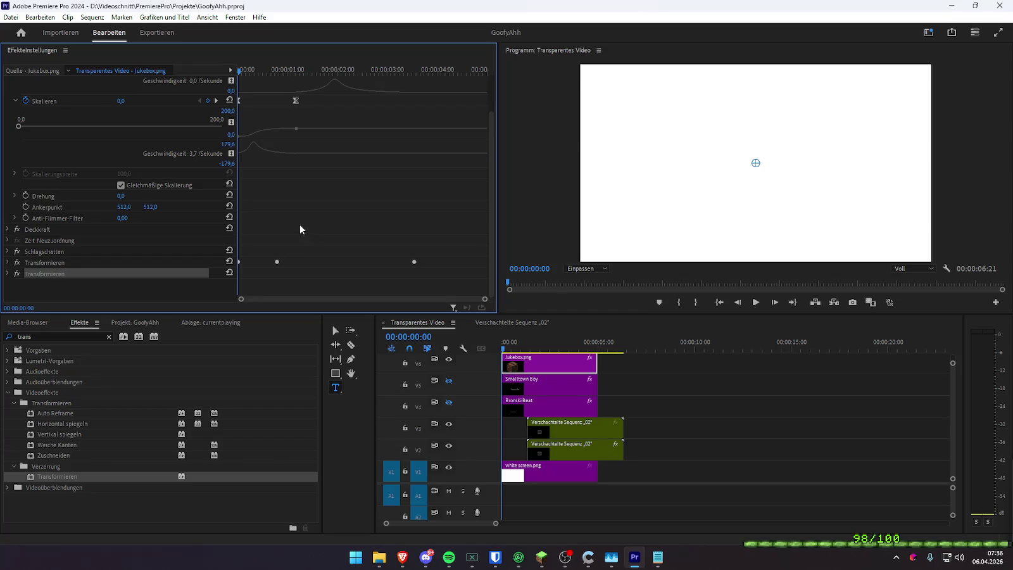
scroll(300, 226, "up", 1)
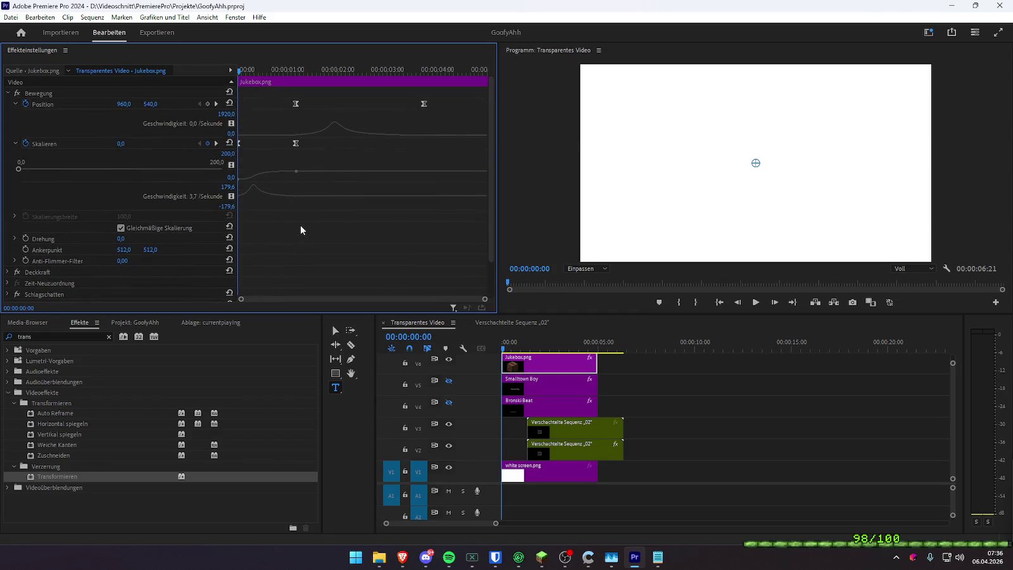
scroll(301, 226, "down", 1)
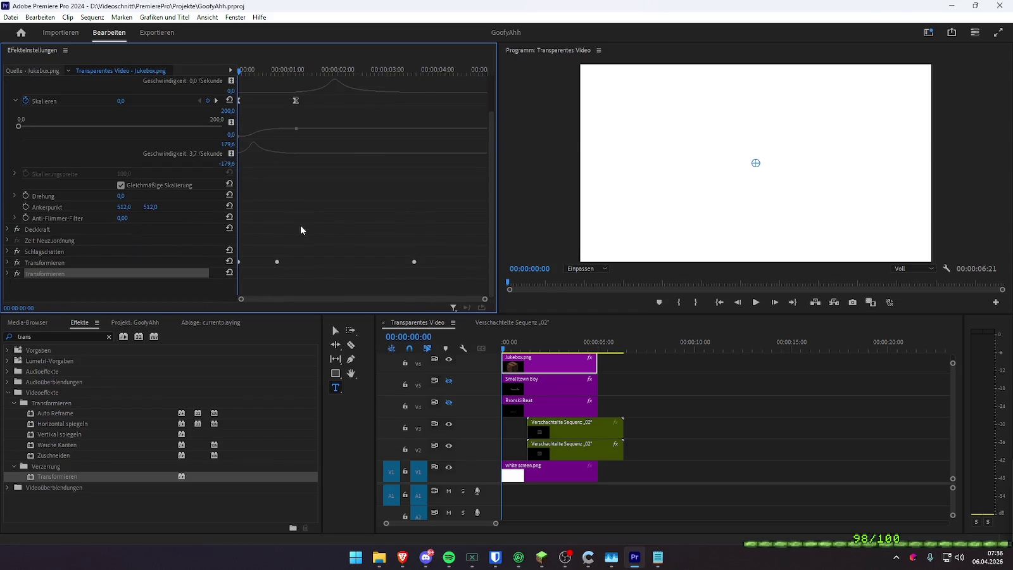
left_click(7, 274)
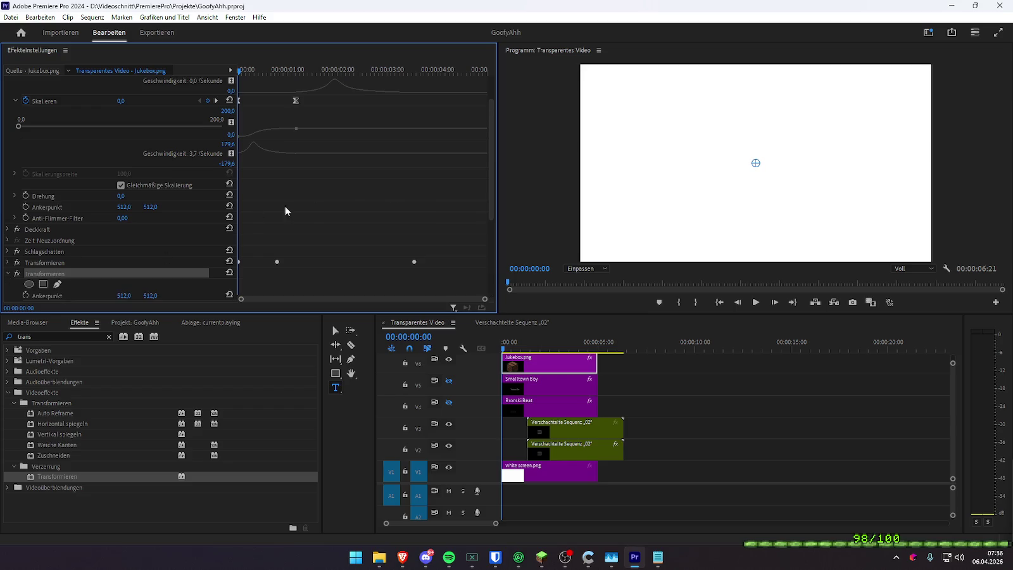
scroll(256, 211, "down", 1)
- Keyframe the second Transformieren scale at 60 at 00:00:01:11
left_click(26, 276)
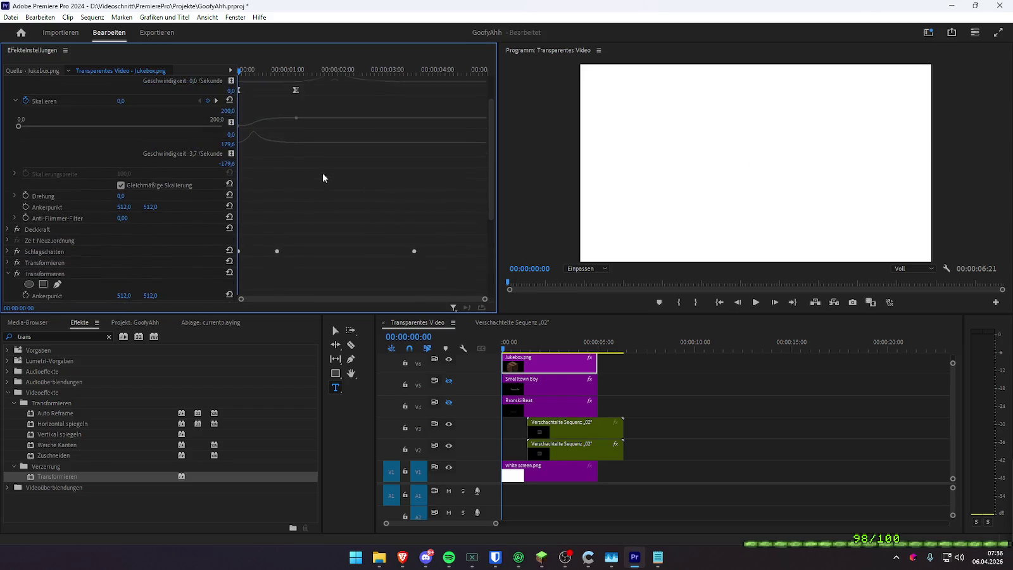
key("Down")
scroll(347, 228, "down", 2)
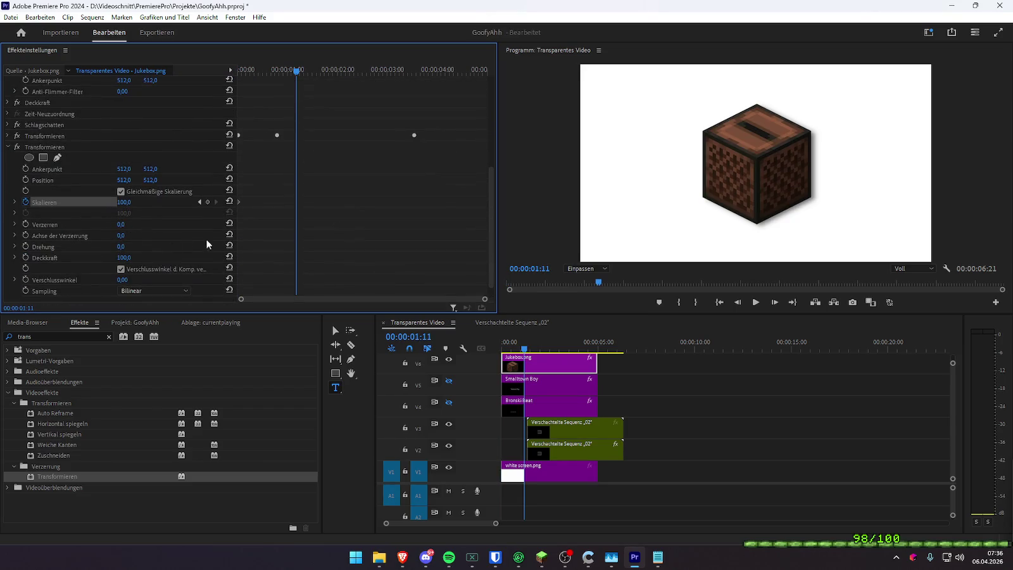
left_click(144, 202)
type("60")
key("Return")
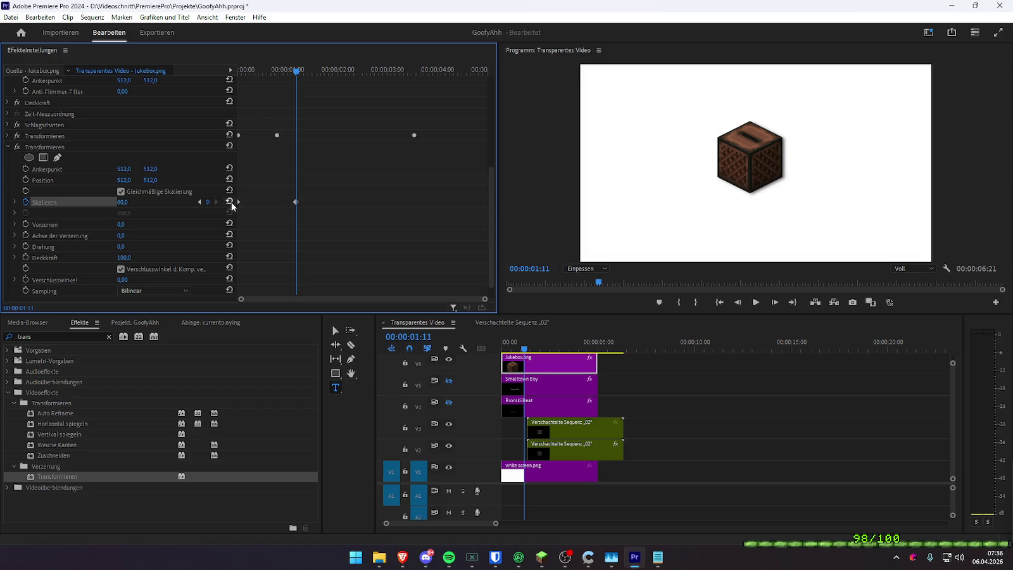
- Test smaller scale values, undo back to 60, and switch off Motion scale keyframing
mouse_move(122, 202)
left_mouse_down()
mouse_move(111, 202)
mouse_move(119, 202)
left_mouse_up()
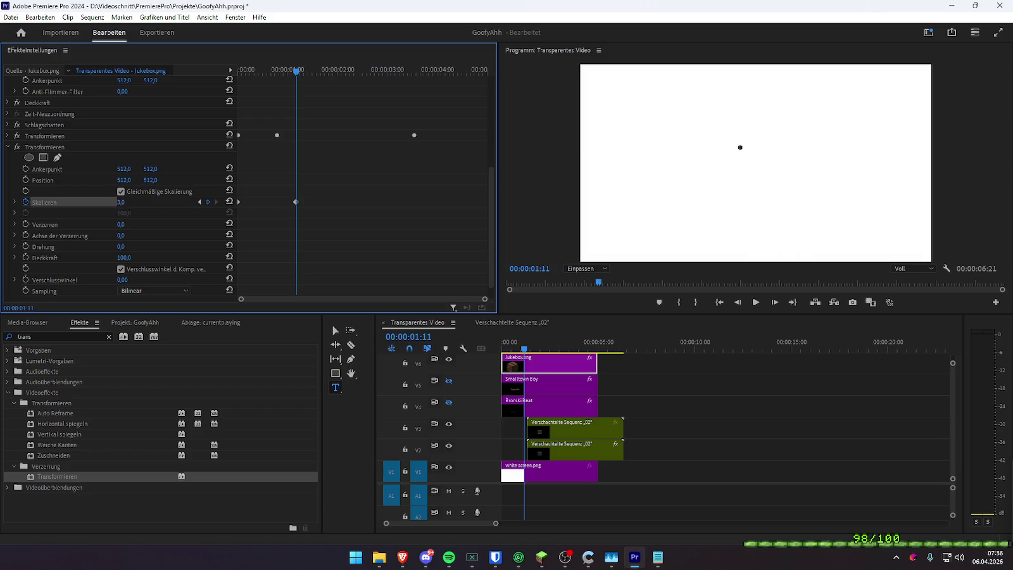
left_click_drag(120, 201, 133, 203)
key("ctrl+z")
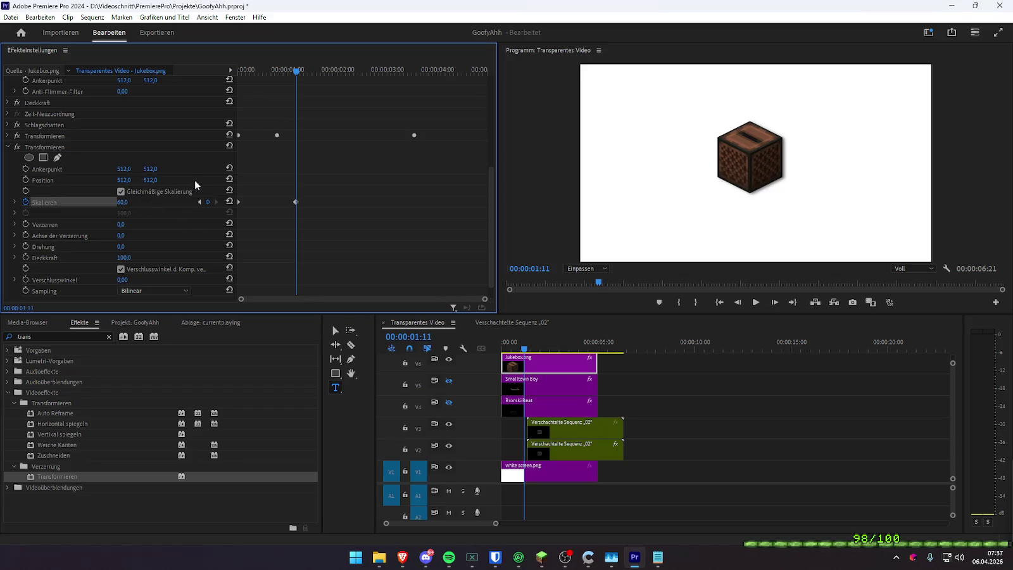
left_click(68, 169)
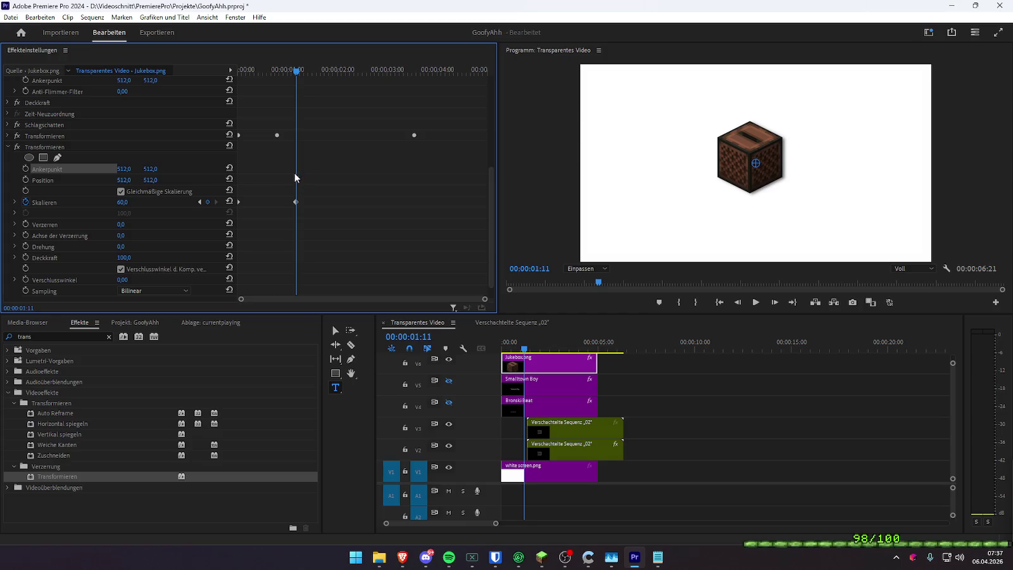
scroll(315, 171, "up", 2)
scroll(313, 172, "up", 2)
scroll(310, 174, "up", 1)
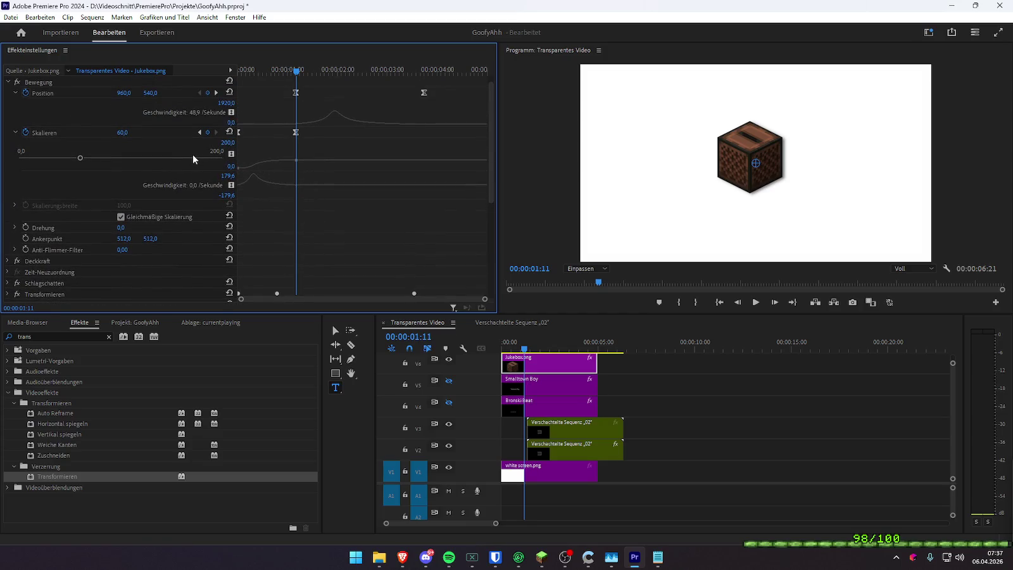
left_click(26, 132)
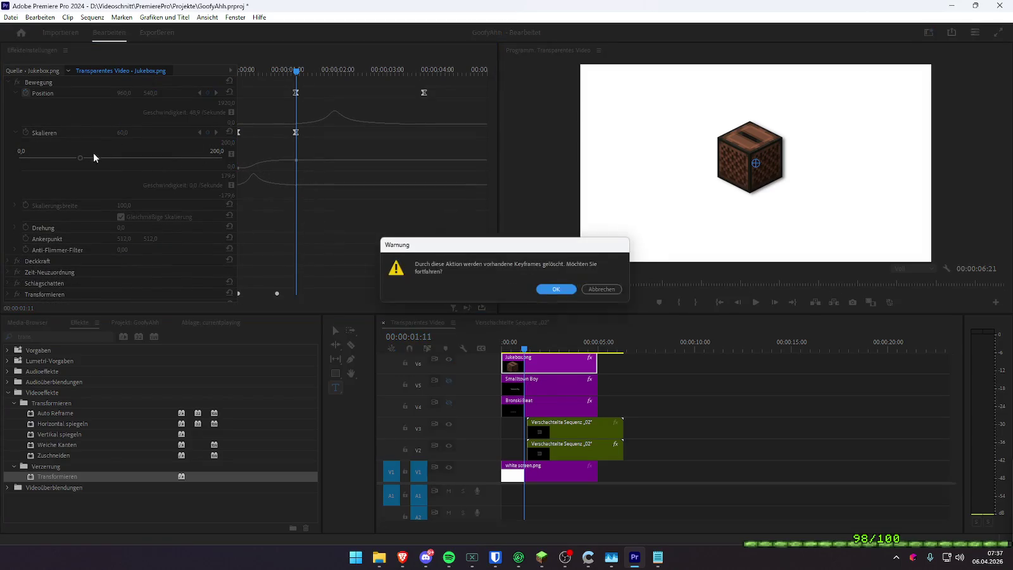
- Delete the Motion scale keyframes and set Motion scale to 100
left_click(549, 291)
left_click_drag(293, 71, 427, 90)
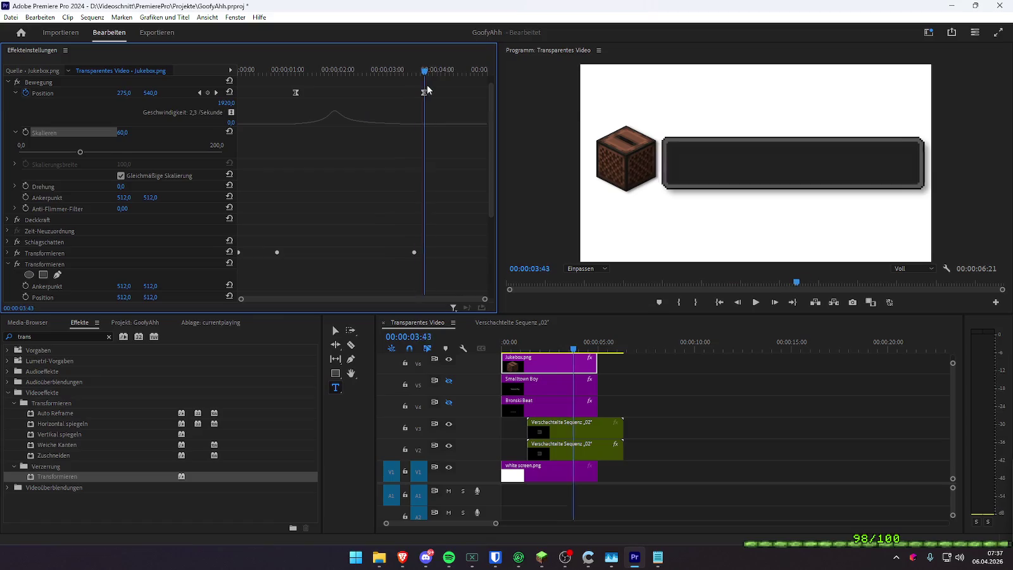
left_click_drag(427, 89, 214, 87)
scroll(344, 239, "down", 1)
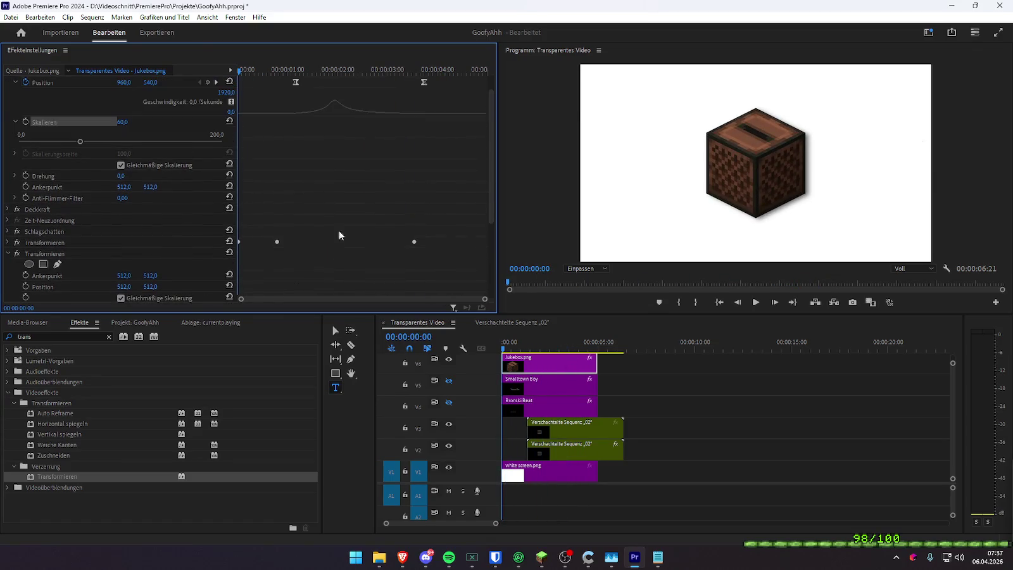
left_click(122, 121)
type("100")
key("Return")
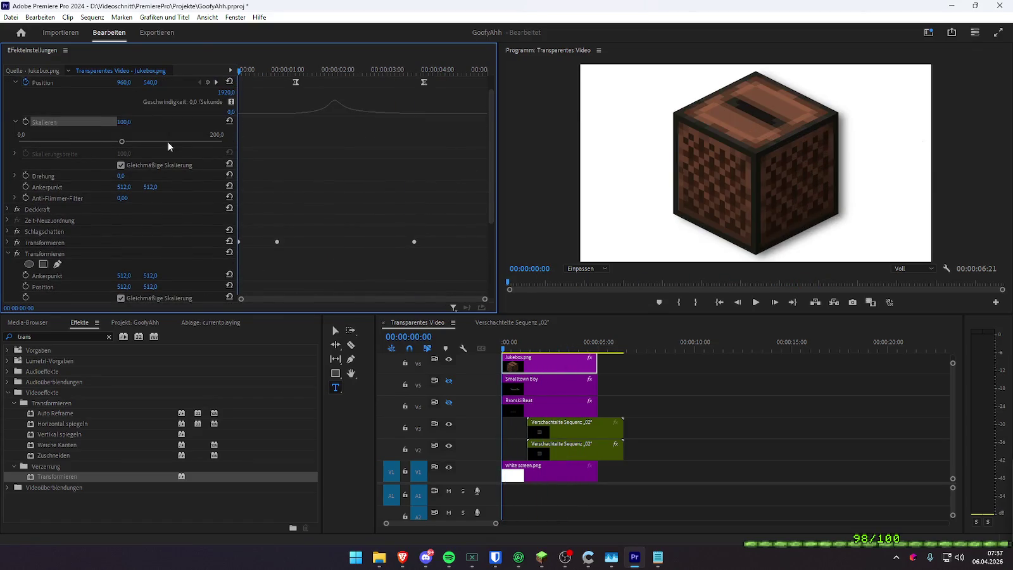
- Set the second Transformieren scale's starting keyframe to 0 and preview the pop-in
left_click_drag(279, 68, 236, 69)
scroll(344, 171, "down", 2)
scroll(334, 225, "down", 2)
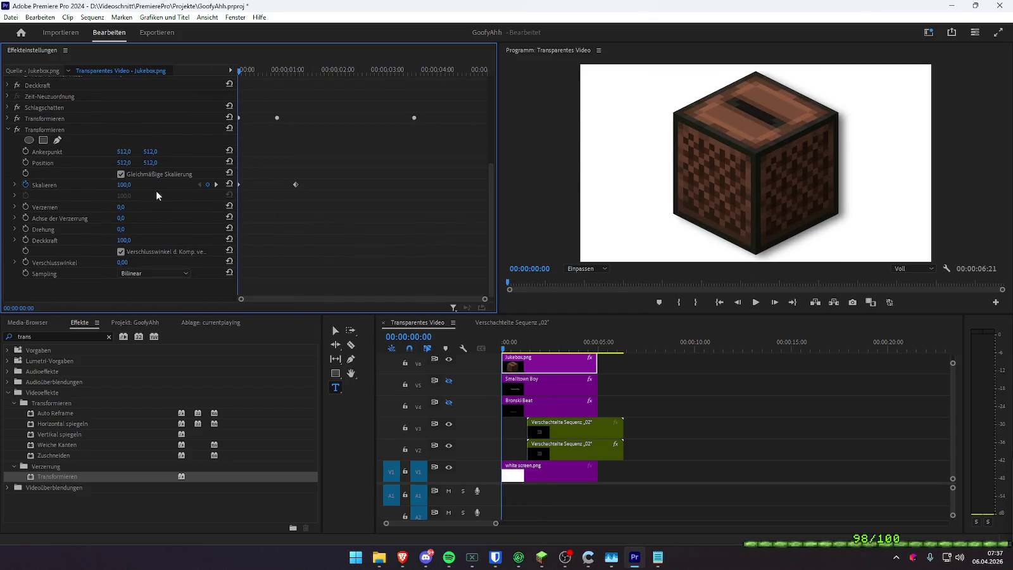
left_click(216, 184)
left_click(199, 184)
left_click(124, 184)
type("0")
key("Return")
left_click(251, 72)
left_click_drag(251, 72, 246, 74)
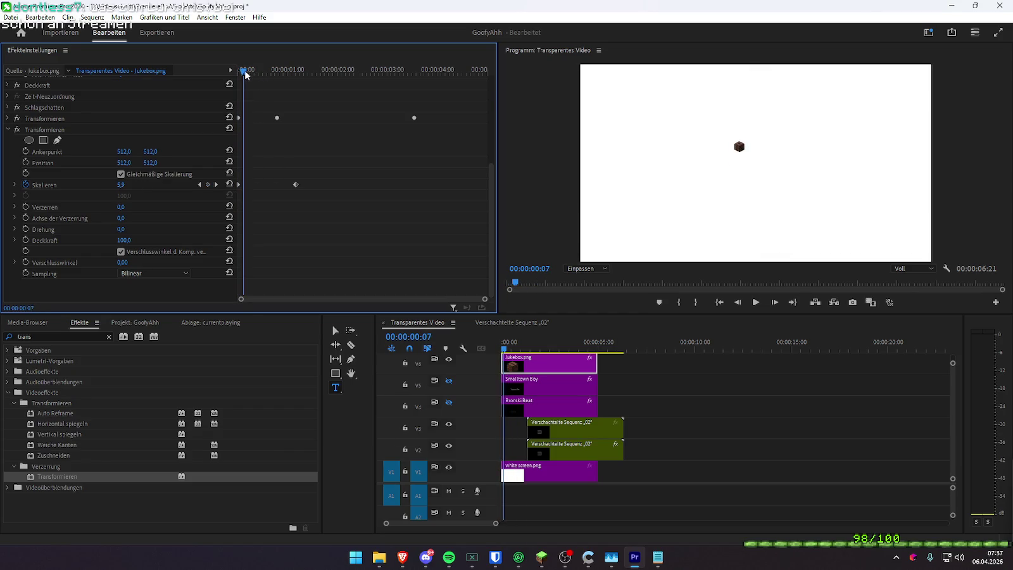
- Undo the anchor point changes, delete the second Transformieren effect, and review the pop-in
left_click(57, 152)
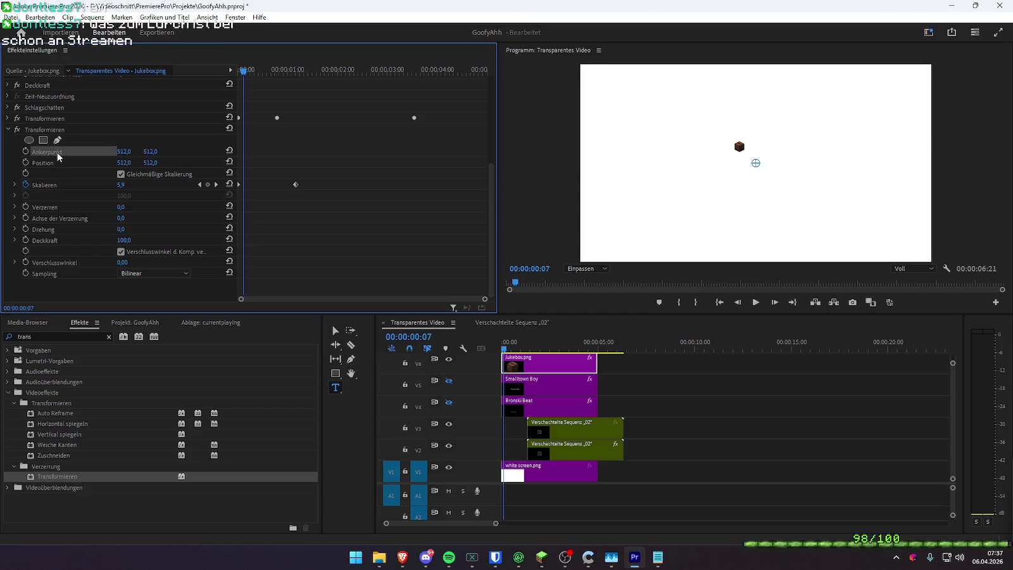
scroll(417, 255, "up", 2)
scroll(393, 255, "up", 2)
scroll(393, 259, "up", 2)
key("ctrl+z")
key("ctrl+z")
key("ctrl+z")
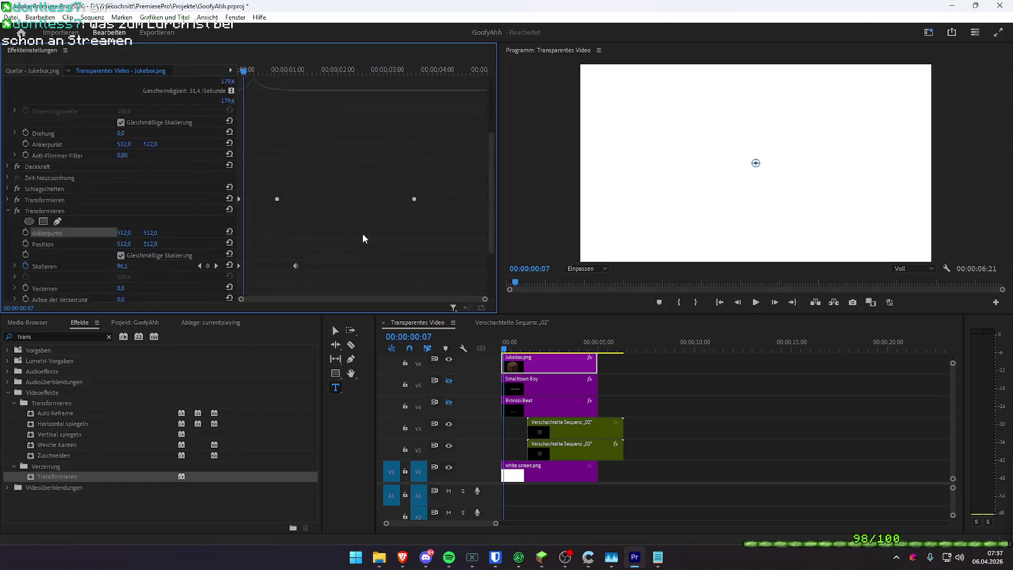
key("ctrl+z")
scroll(361, 233, "down", 3)
scroll(359, 232, "down", 2)
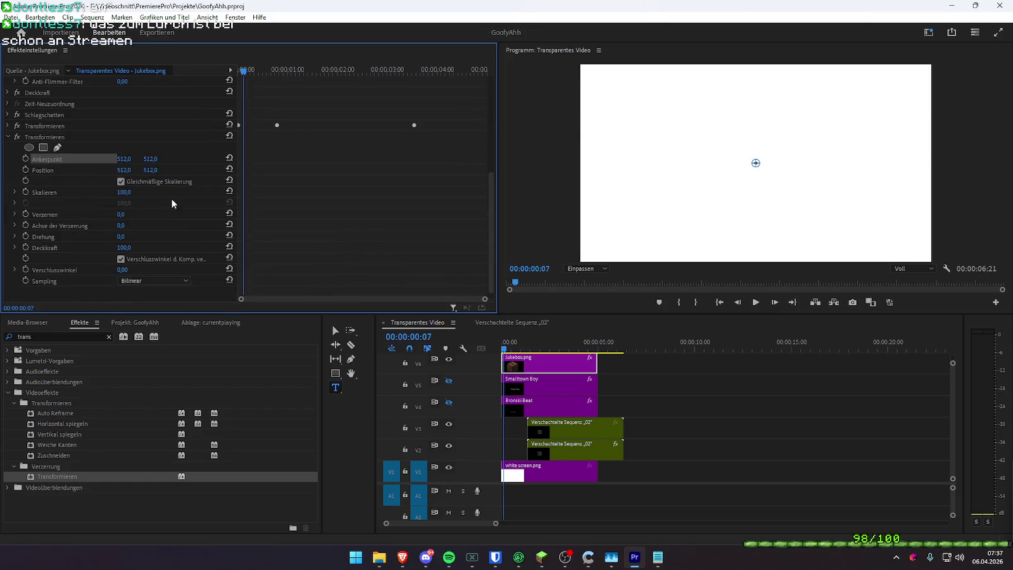
left_click(36, 140)
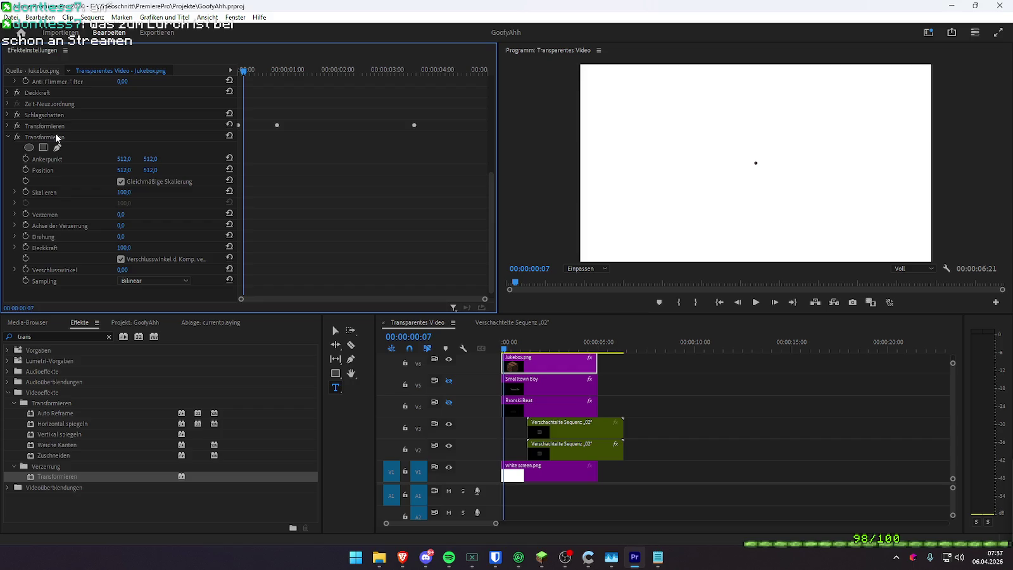
left_click(46, 137)
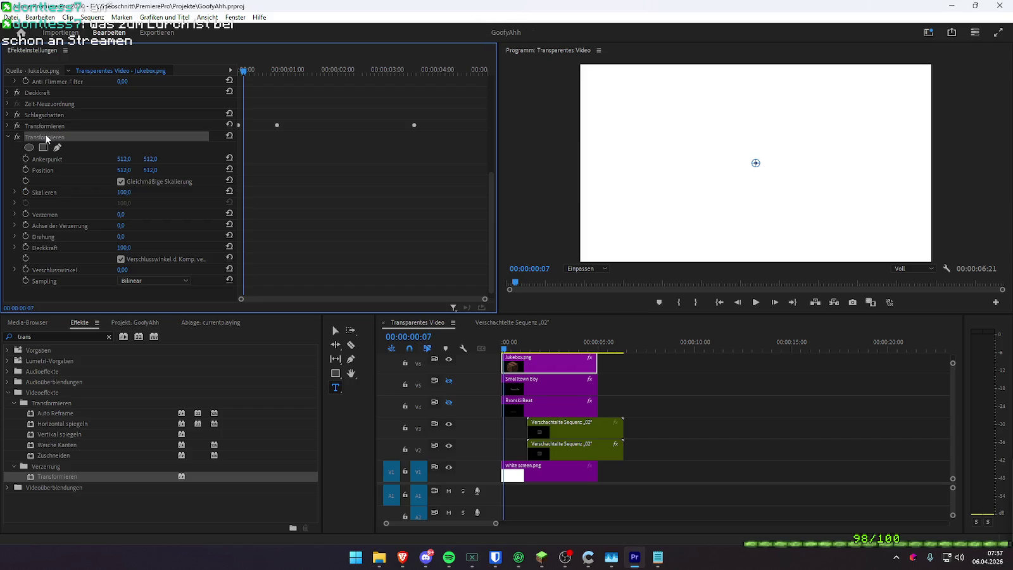
key("Delete")
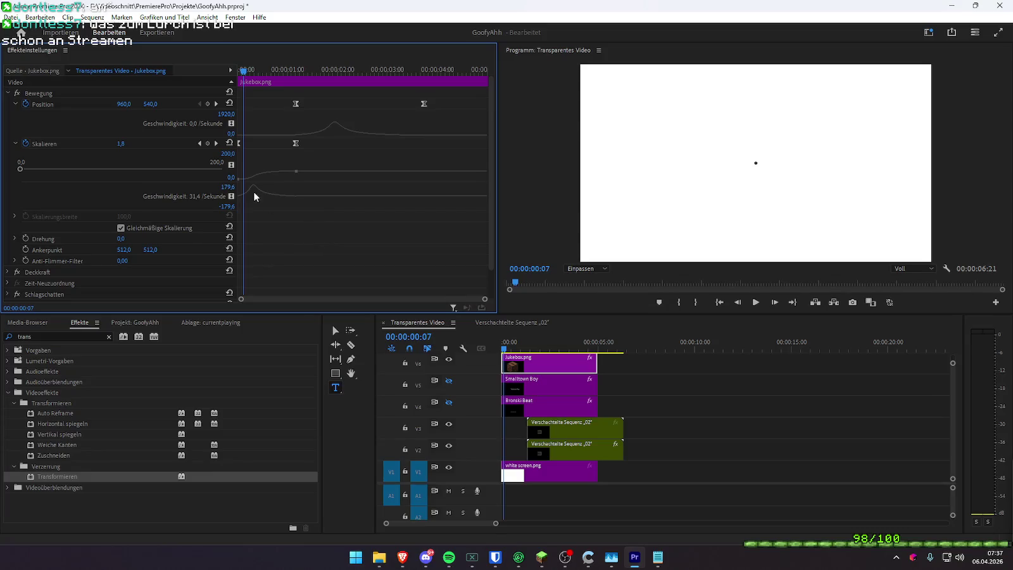
left_click_drag(272, 70, 204, 72)
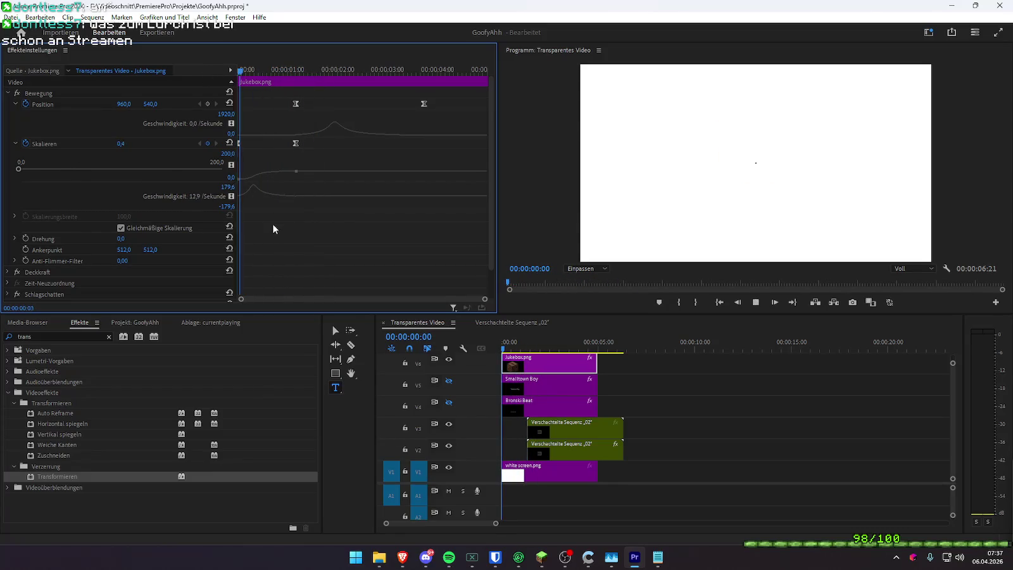
key("space")
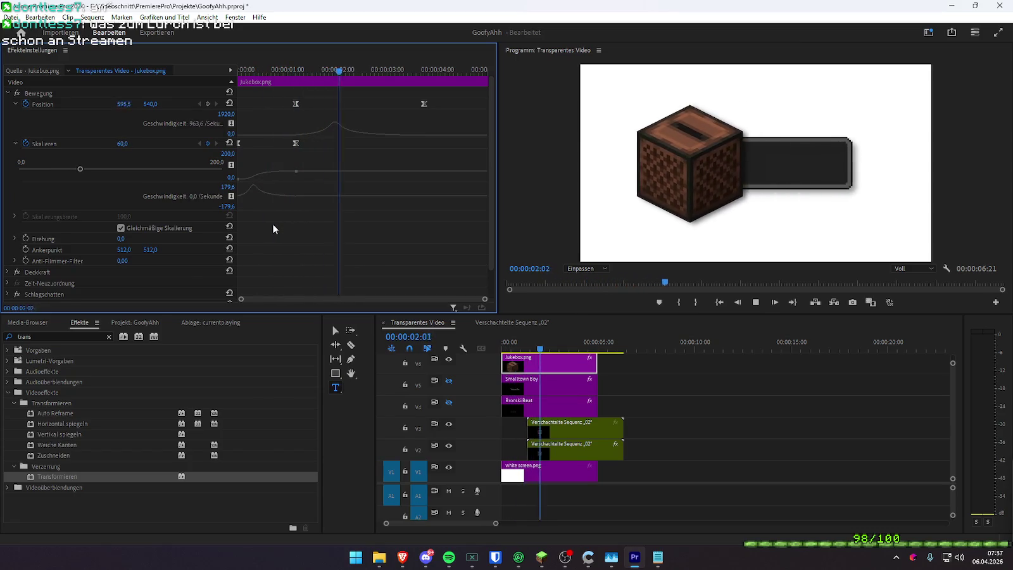
key("space")
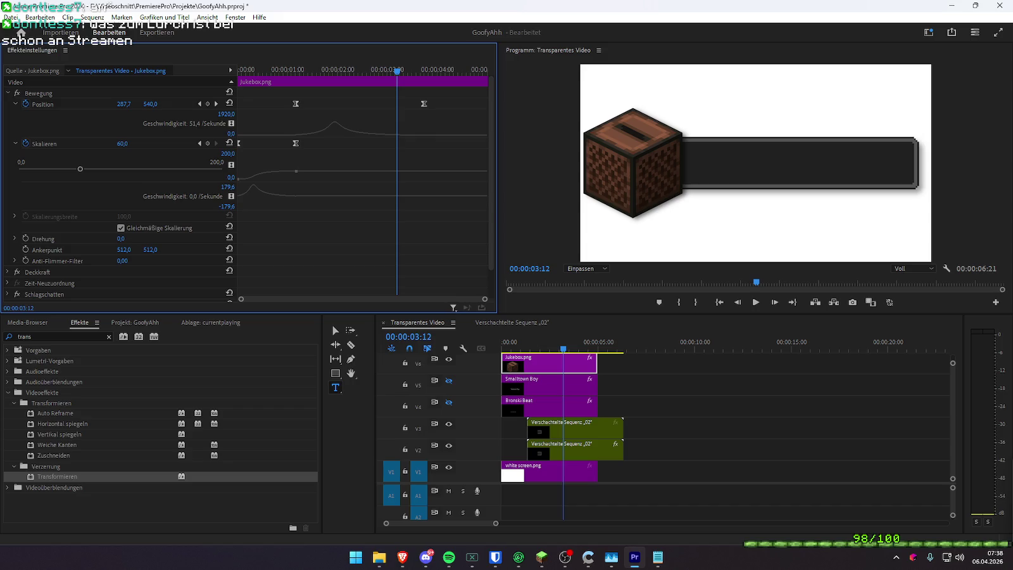
key("alt+Tab")
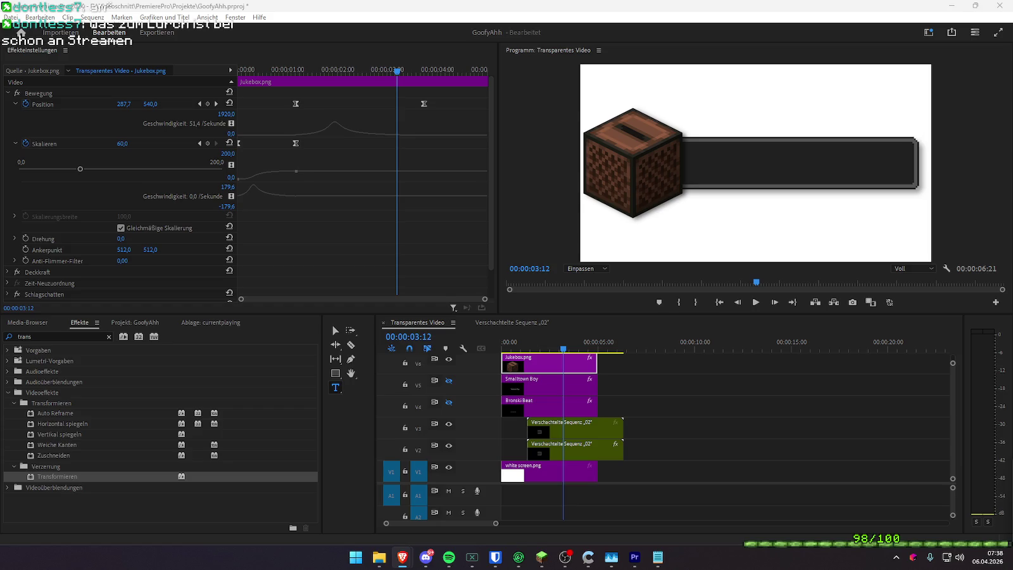
- Find Richtungsunschärfe in the Effects panel and apply it to the Jukebox clip
left_click(68, 336)
type("dir")
key("BackSpace")
key("BackSpace")
key("BackSpace")
type("richtun")
left_click_drag(73, 417, 512, 362)
- Try a blur length of about 80 and preview from the clip start
scroll(196, 237, "down", 3)
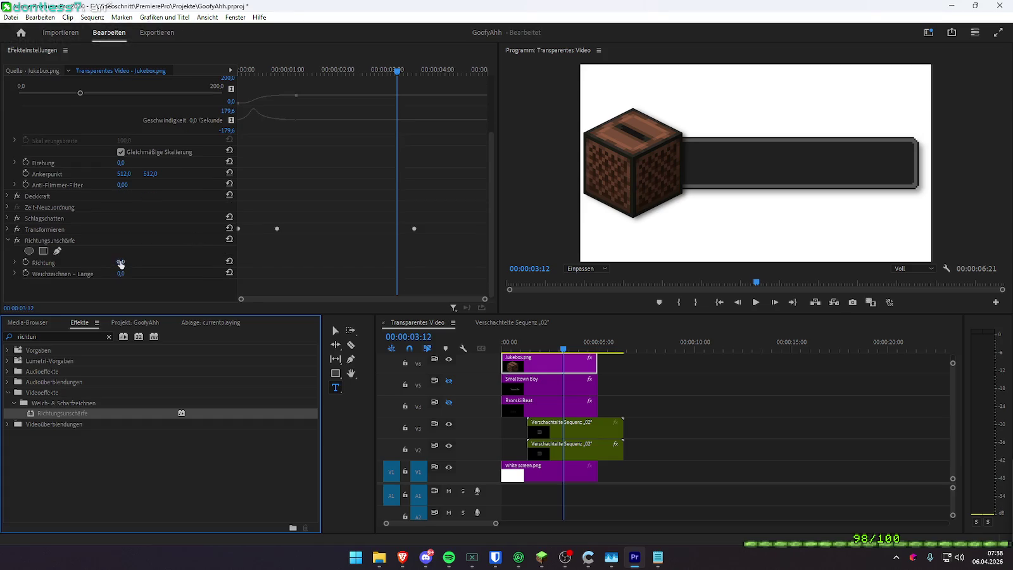
mouse_move(121, 273)
left_mouse_down()
mouse_move(174, 263)
mouse_move(127, 262)
left_mouse_up()
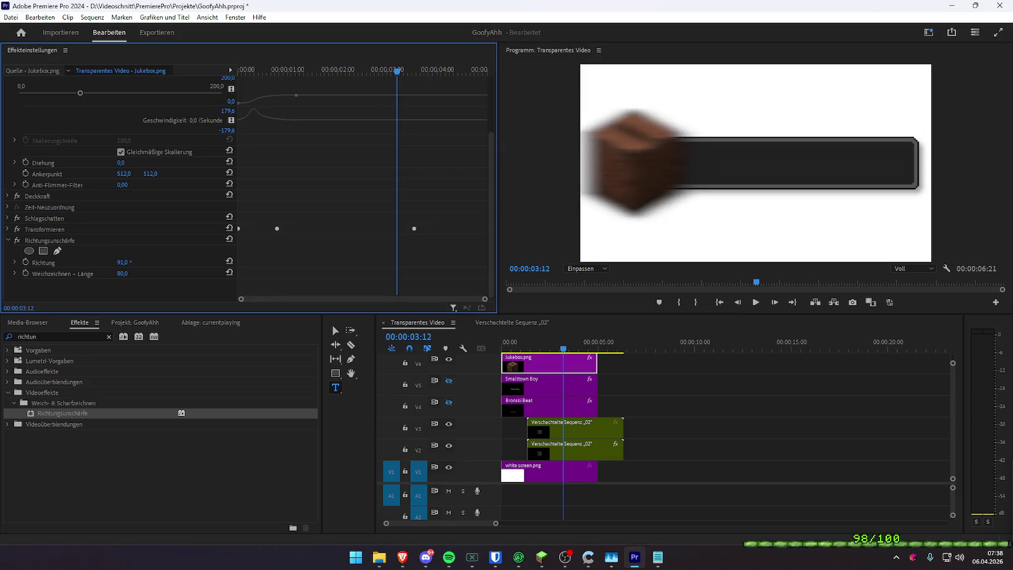
left_click_drag(397, 71, 238, 71)
key("space")
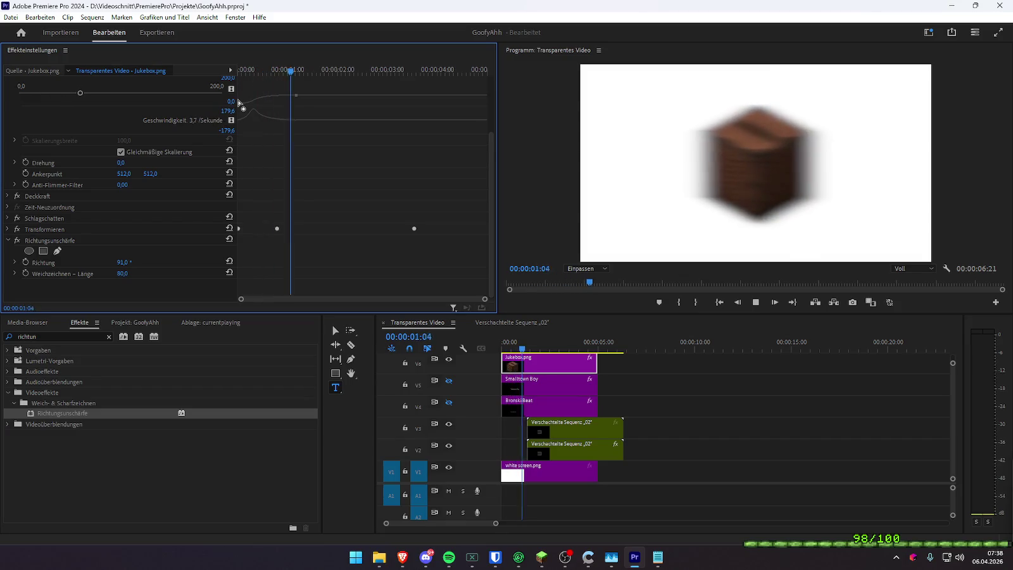
key("space")
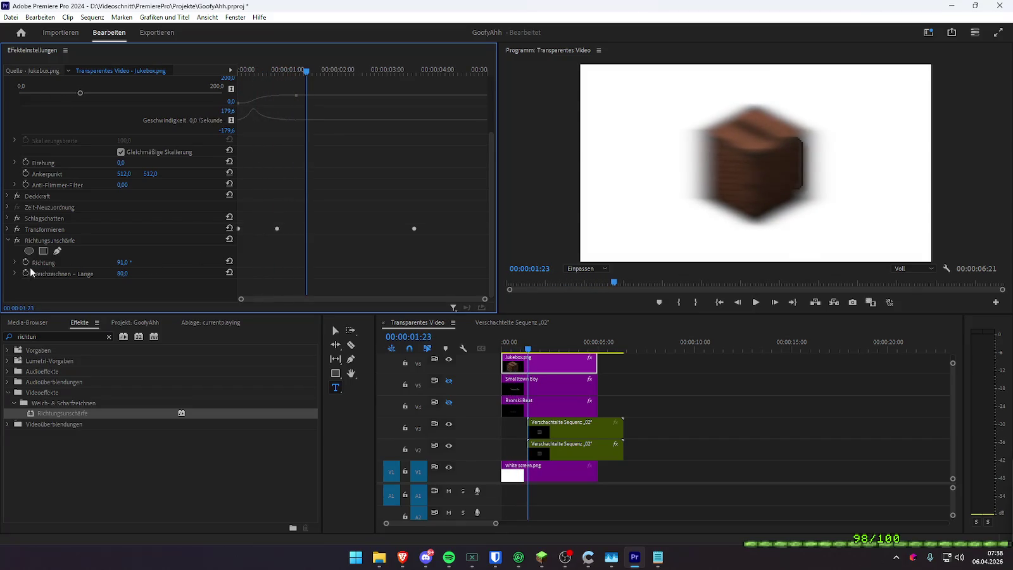
- Keyframe the blur length at 0, then 15 at 01:59
left_click(26, 273)
left_click_drag(121, 274, 76, 273)
key("space")
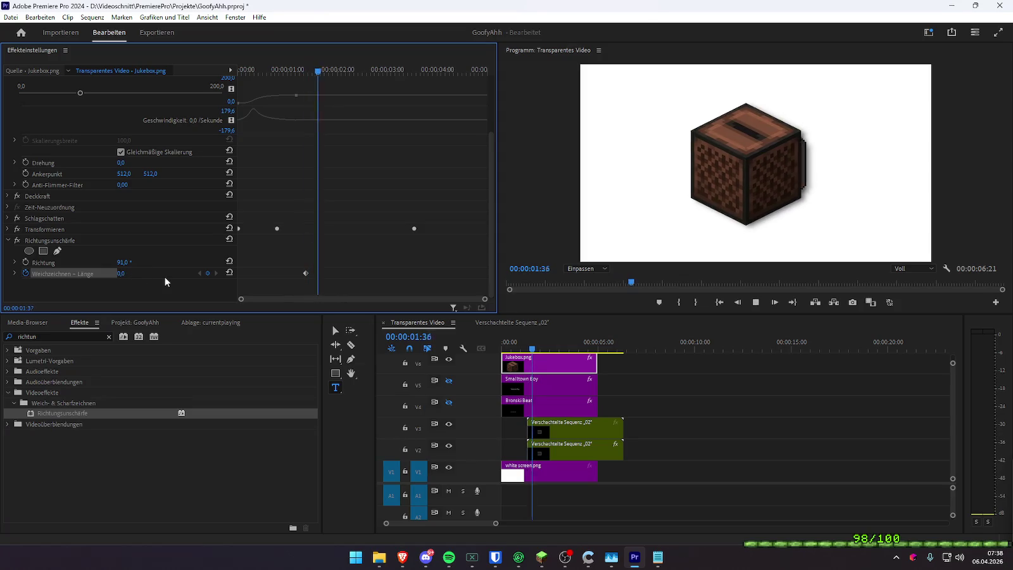
key("space")
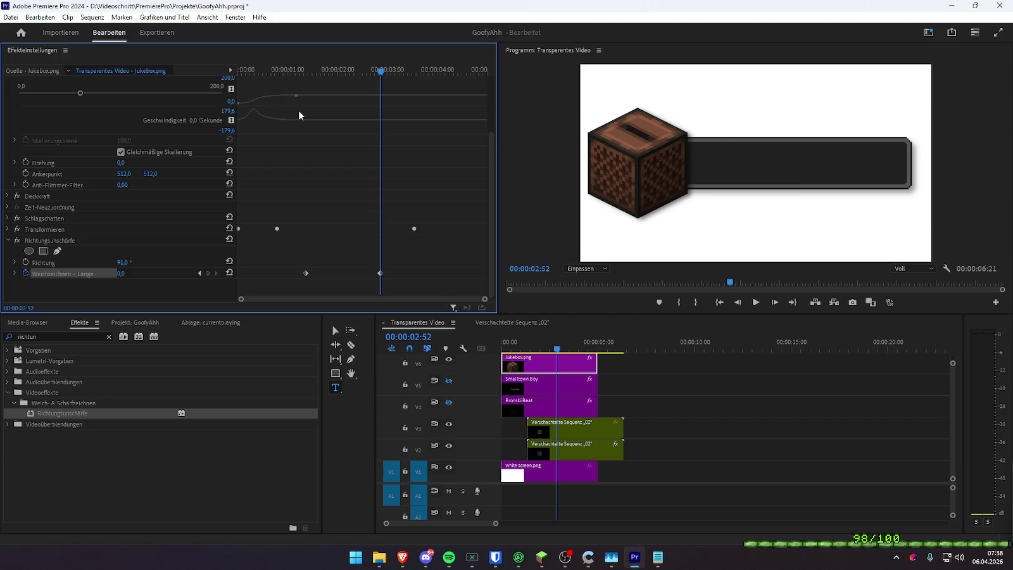
left_click(309, 71)
key("space")
key("space")
left_click_drag(141, 275, 150, 275)
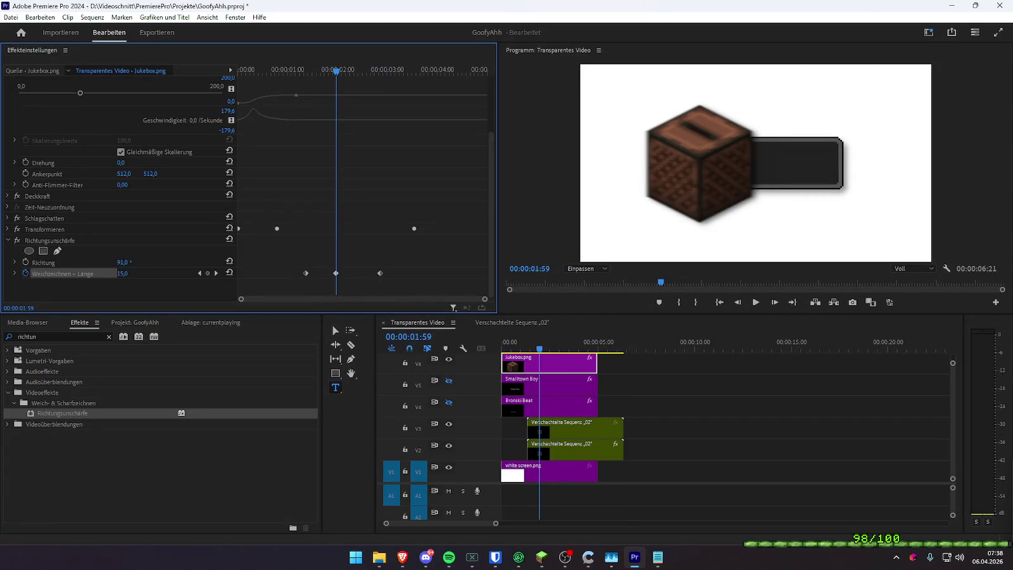
- Ease the curves of the peak and last blur keyframes in the value graph
left_click(15, 273)
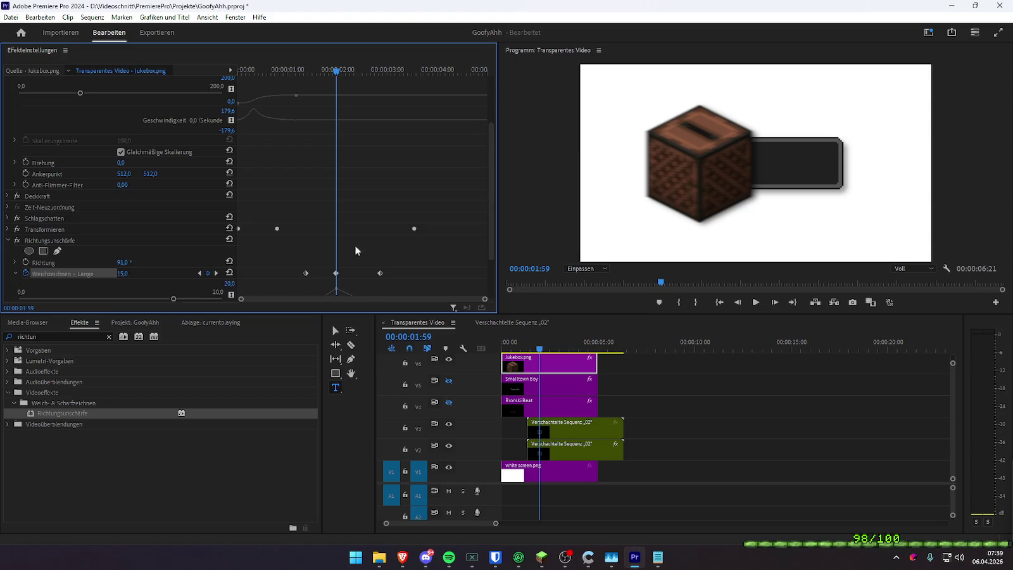
scroll(343, 259, "down", 2)
left_click(336, 220)
left_click_drag(308, 264, 341, 275)
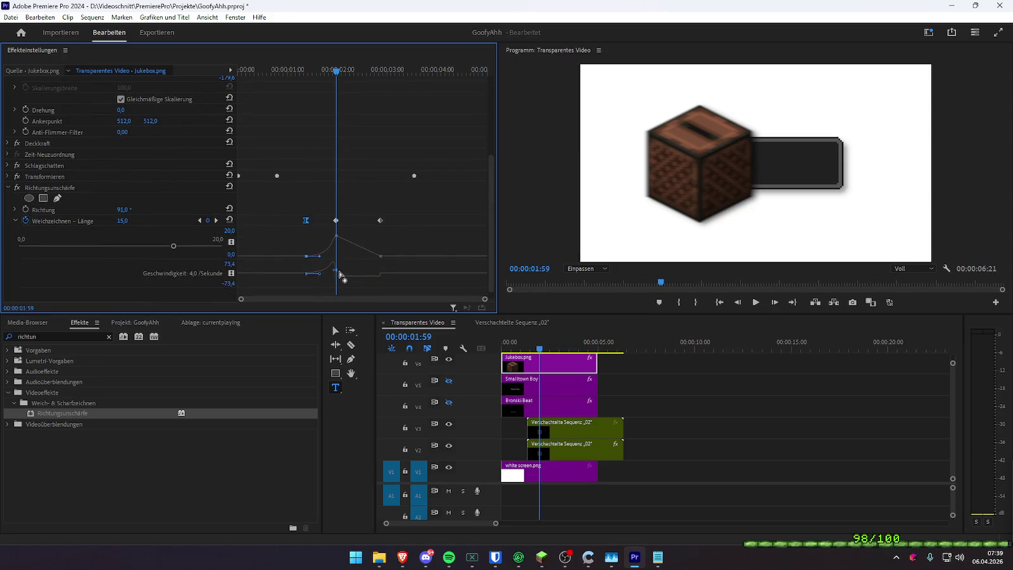
left_click(380, 220)
left_click_drag(380, 274, 362, 274)
left_click(287, 68)
key("space")
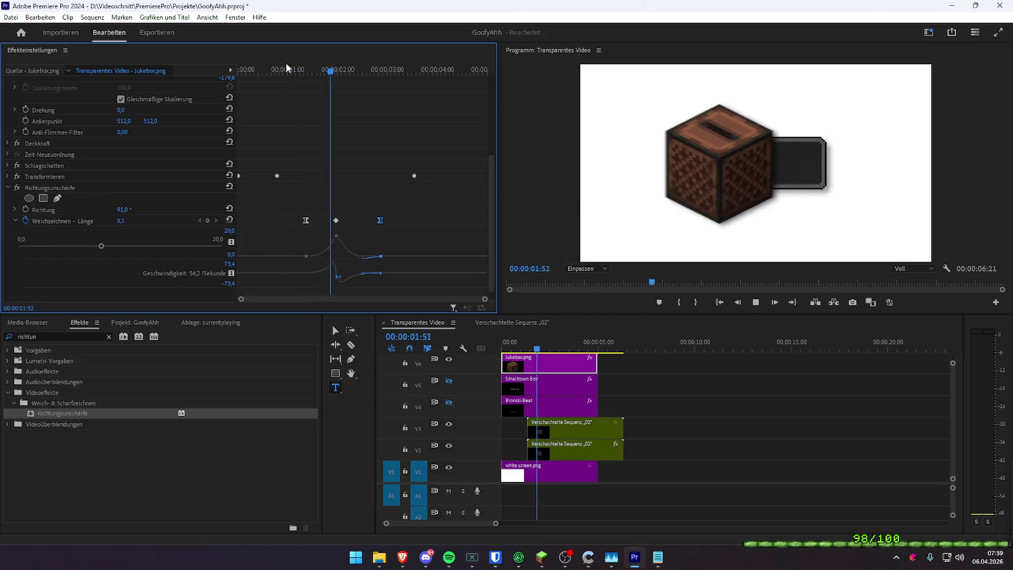
key("space")
- Lower the peak blur length to 5 and preview the animation
left_click(200, 220)
left_click(127, 220)
type("5")
key("Return")
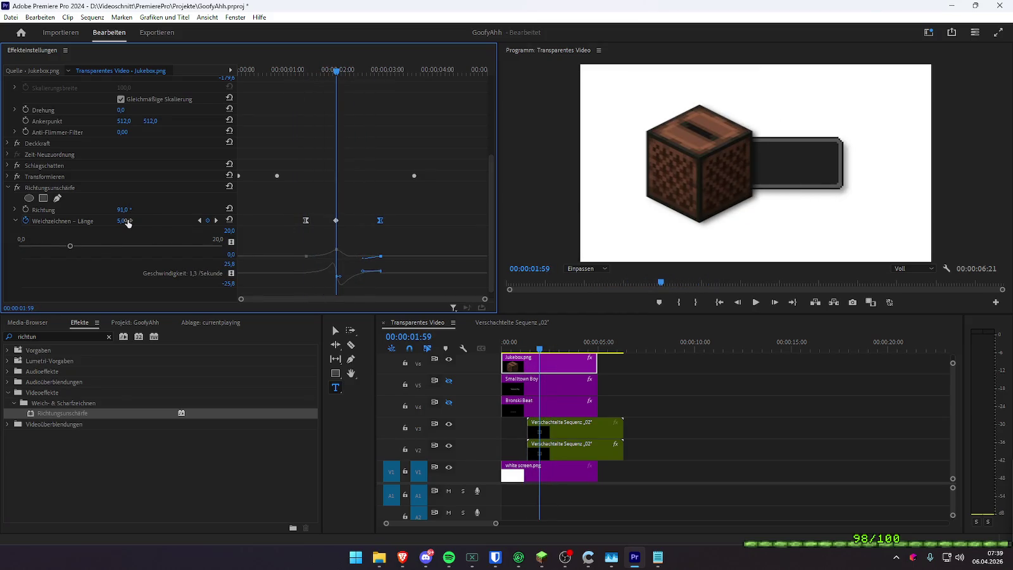
left_click(263, 69)
key("space")
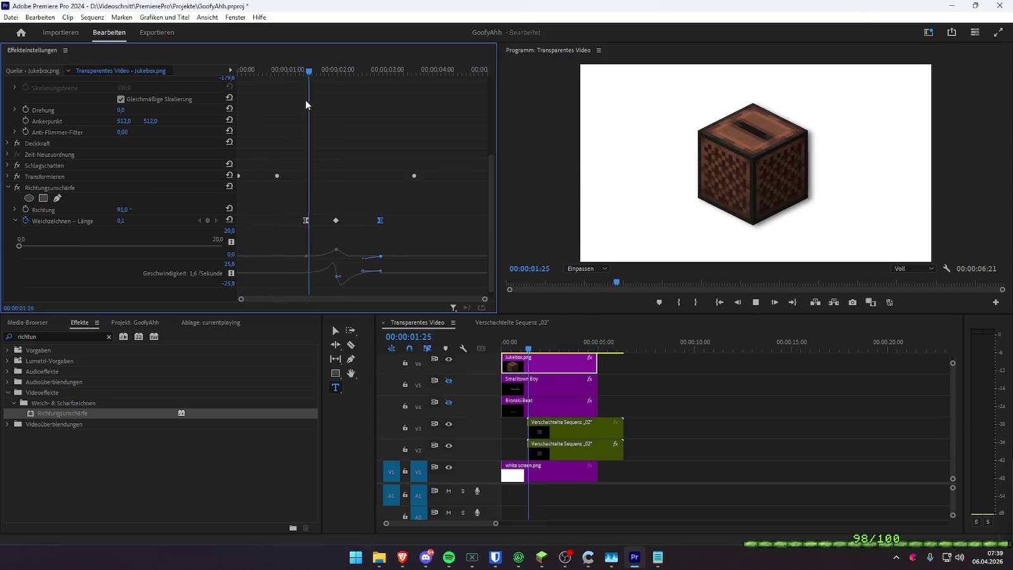
key("space")
- Reshape the blur speed curve and replay the slide-out from 01:28
mouse_move(339, 274)
left_mouse_down()
mouse_move(344, 280)
mouse_move(330, 279)
left_mouse_up()
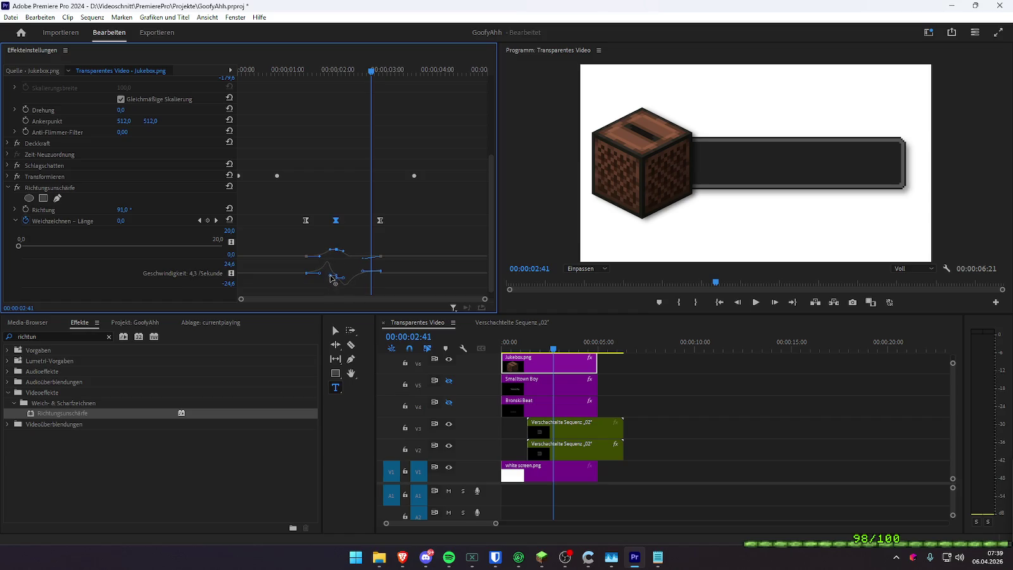
mouse_move(330, 279)
left_mouse_down()
mouse_move(345, 281)
mouse_move(340, 274)
left_mouse_up()
left_click(312, 68)
key("space")
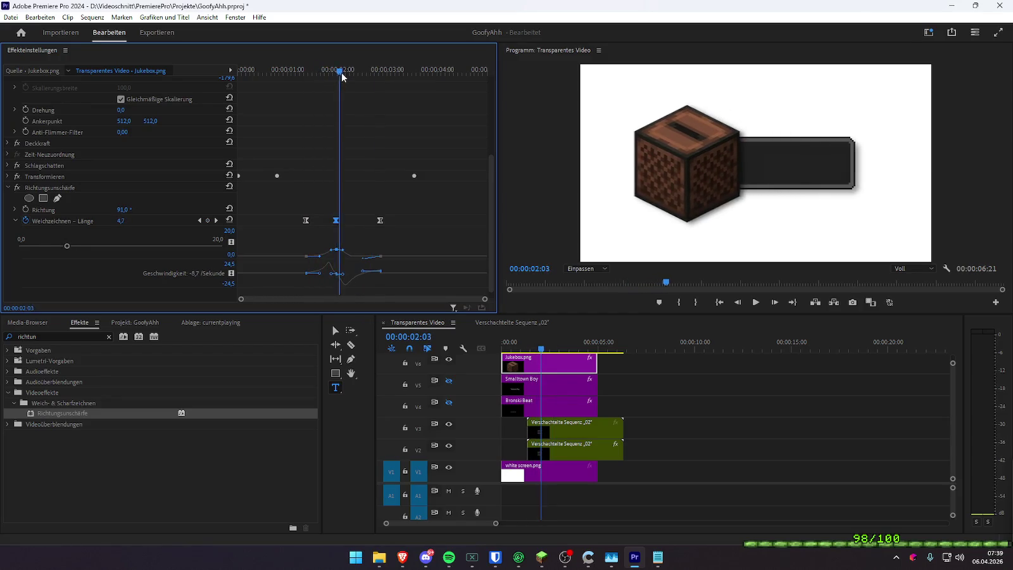
key("space")
key("space")
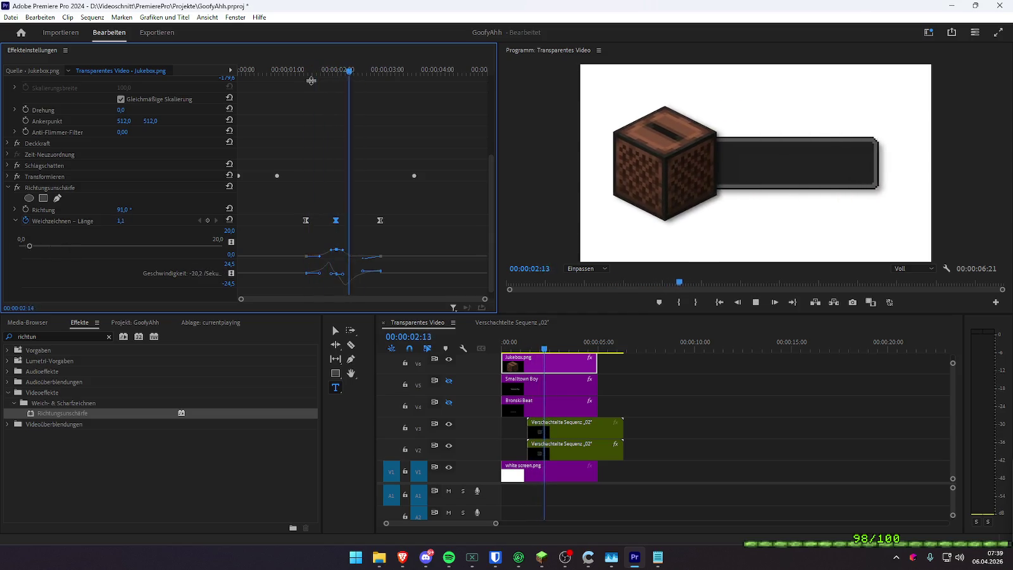
key("space")
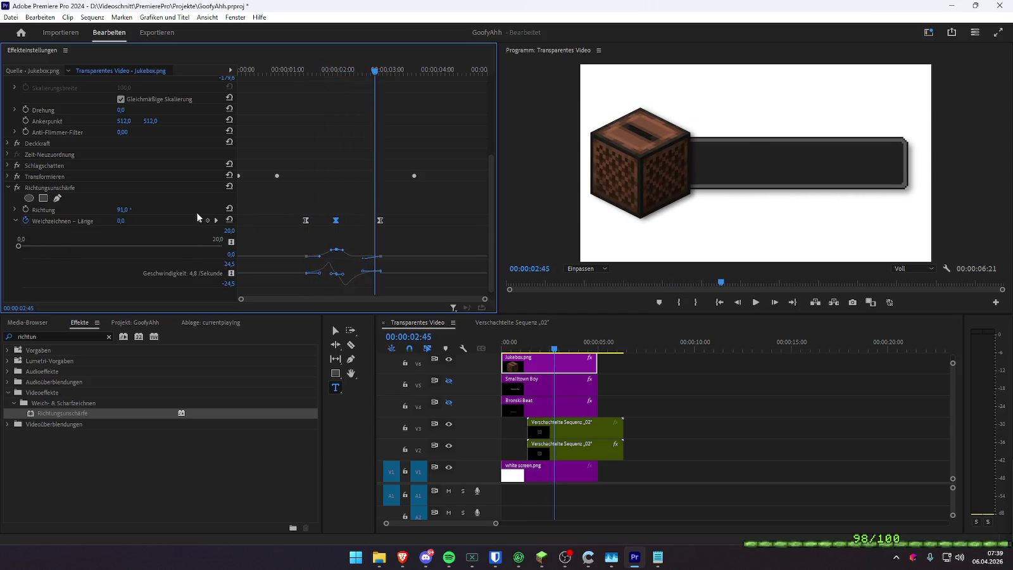
- Raise the peak blur, move the last keyframe later and the first earlier
left_click(199, 220)
left_click_drag(120, 221, 151, 220)
left_click_drag(317, 73, 308, 75)
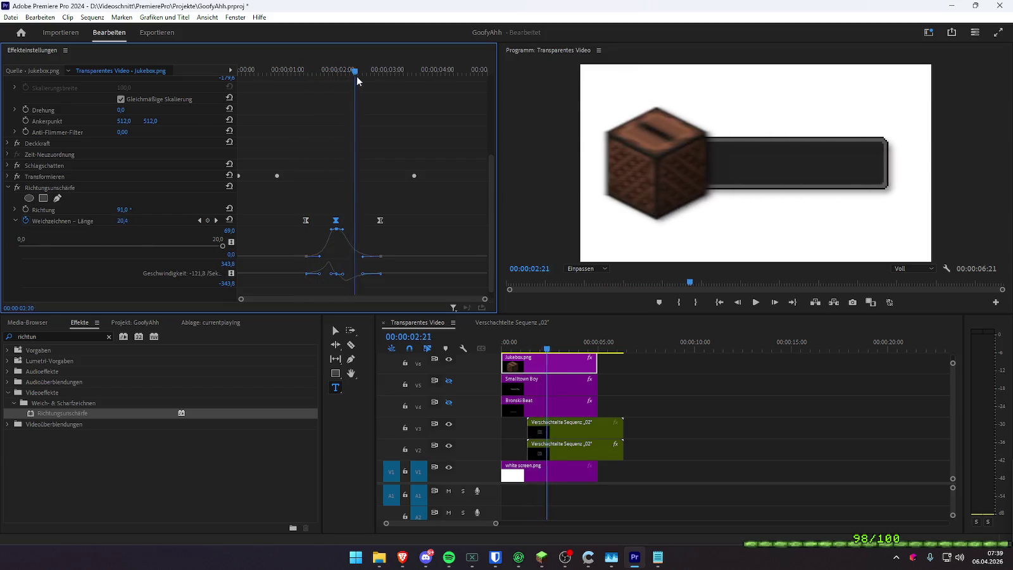
key("space")
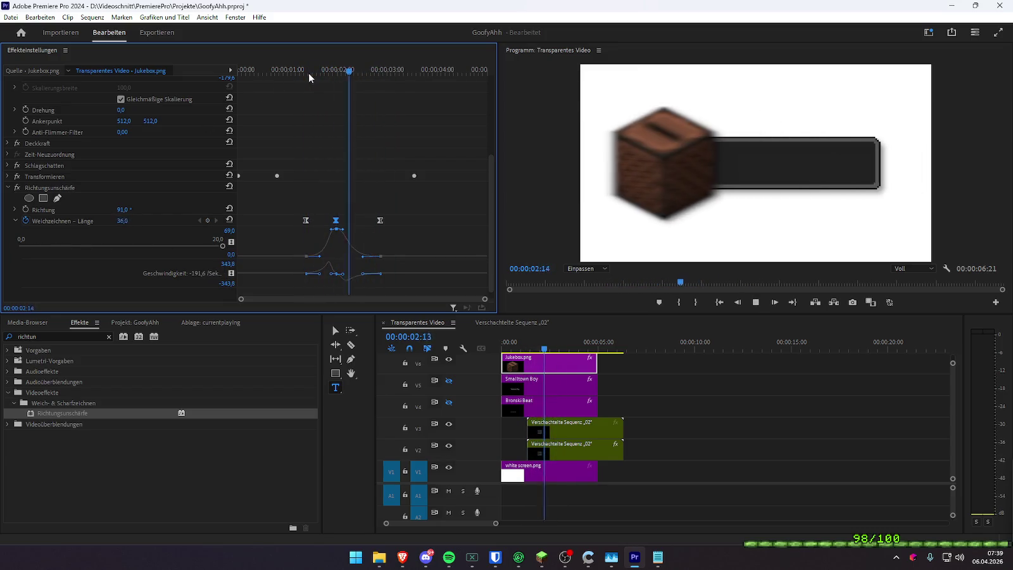
key("space")
left_click_drag(380, 220, 391, 220)
left_click_drag(305, 221, 295, 222)
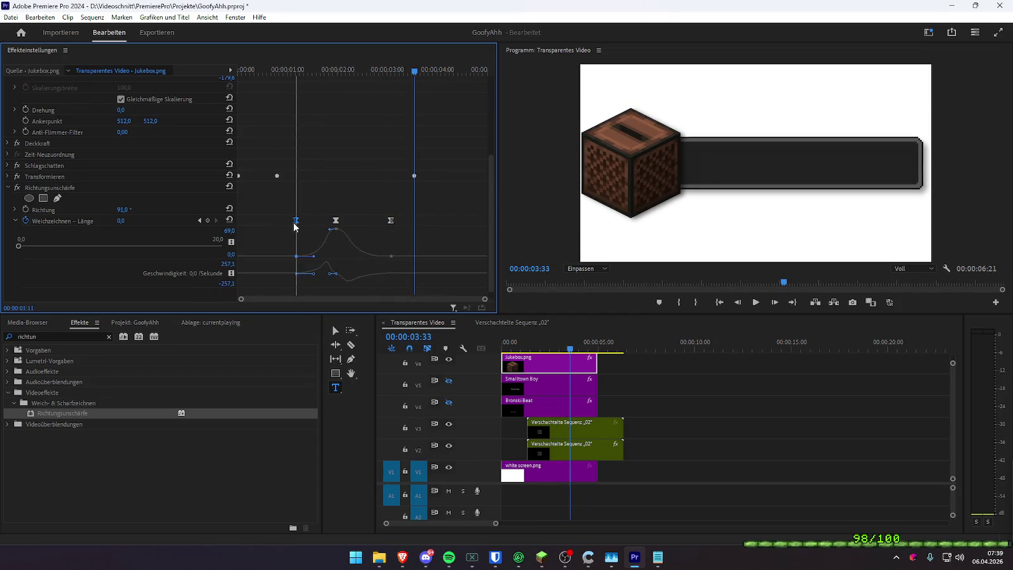
mouse_move(295, 69)
left_mouse_down()
mouse_move(329, 74)
mouse_move(287, 74)
left_mouse_up()
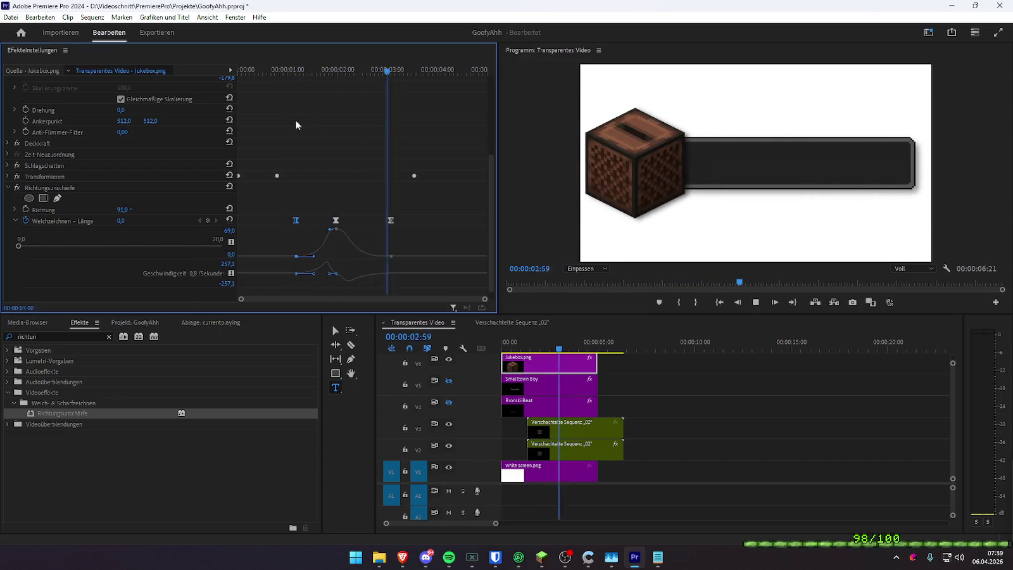
key("space")
- Set the peak blur length to 6, then raise it to 16, and preview
left_click(200, 220)
left_click(120, 220)
type("67")
key("Return")
left_click_drag(80, 246, 183, 246)
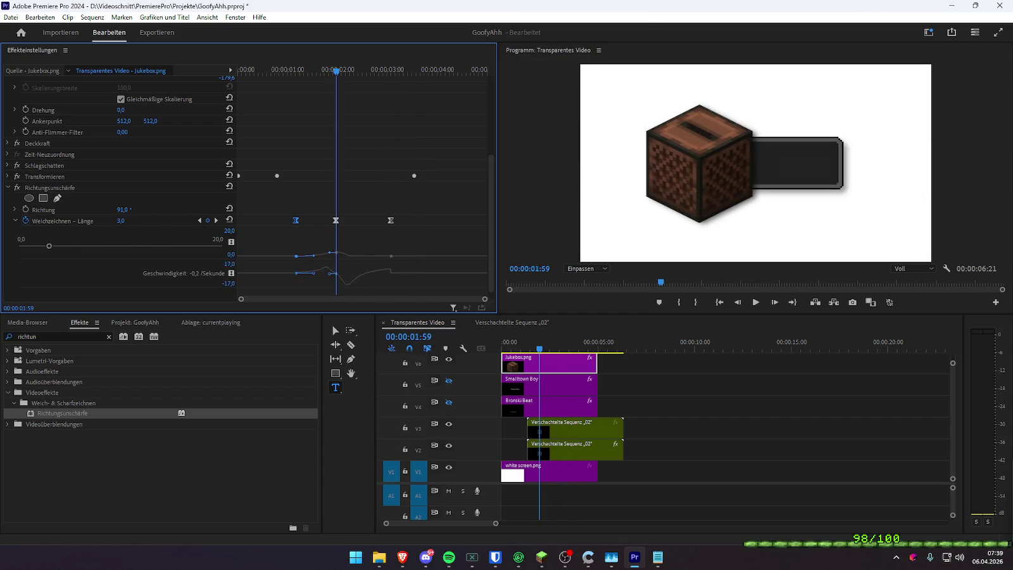
left_click_drag(288, 72, 248, 77)
key("space")
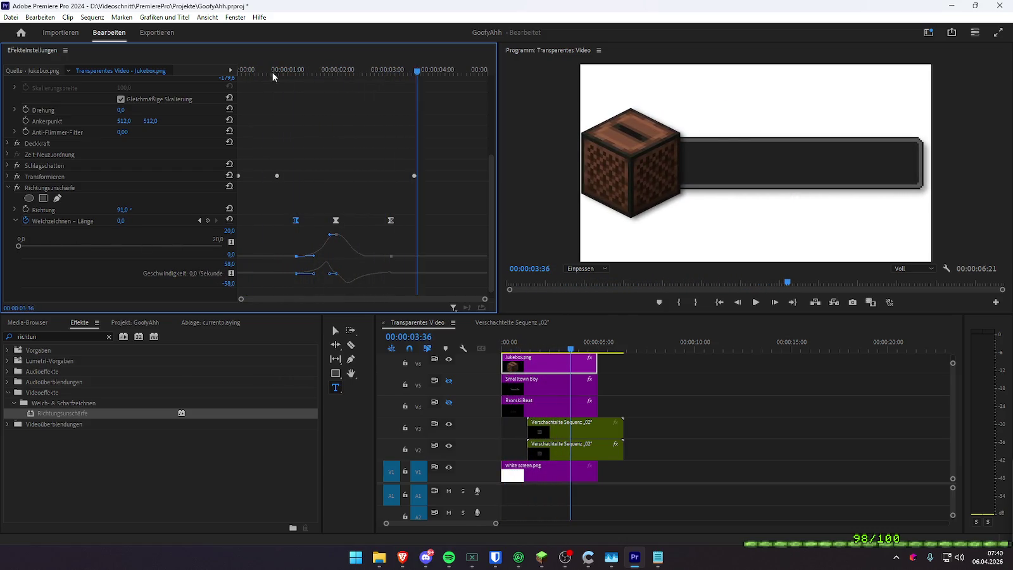
left_click_drag(312, 70, 323, 71)
left_click(215, 220)
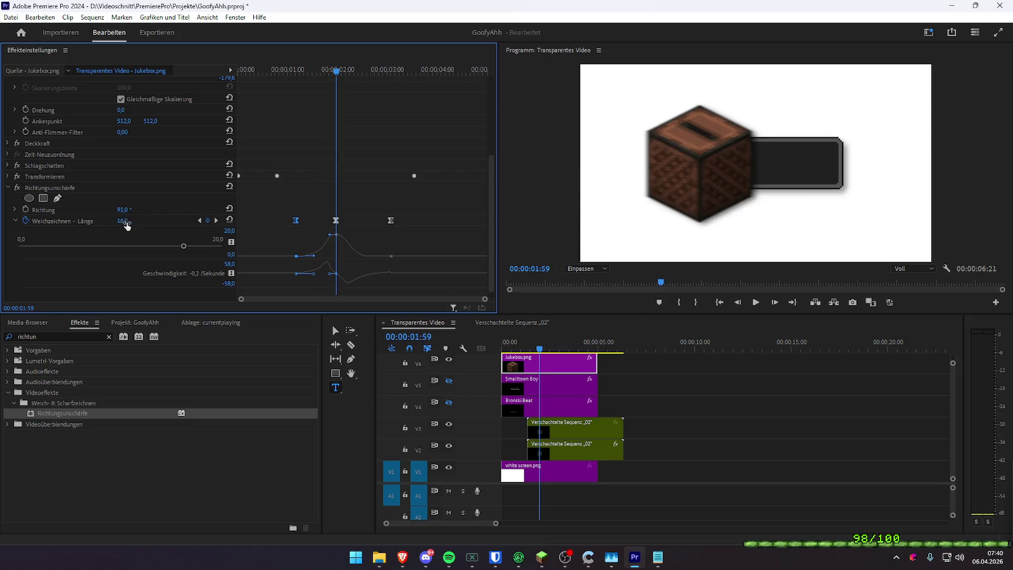
left_click(274, 70)
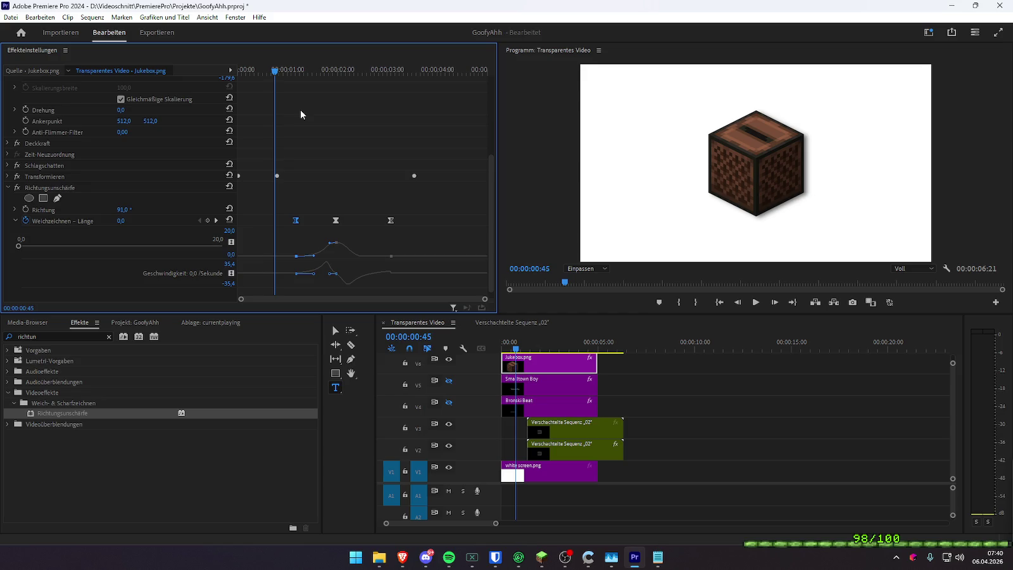
- Preview the sequence from the start to watch the jukebox pop-in with its blur
left_click_drag(538, 345, 496, 349)
key("space")
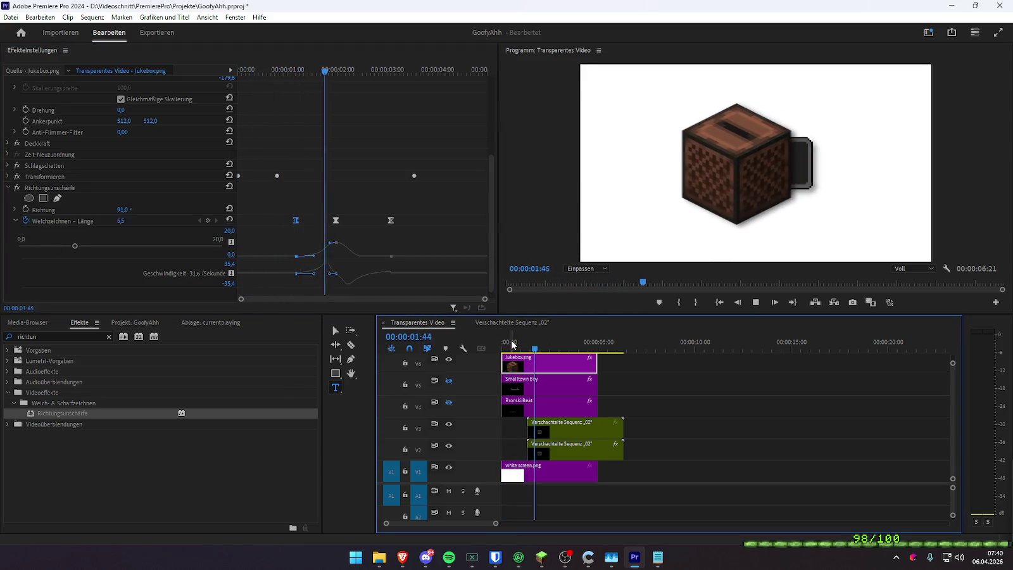
key("space")
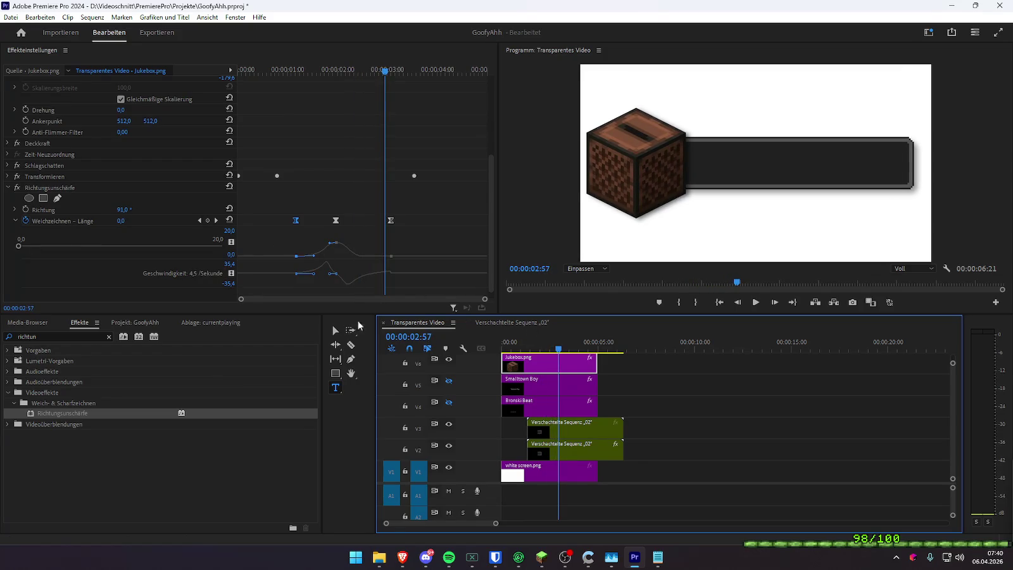
left_click(536, 347)
left_click_drag(536, 348, 497, 347)
key("space")
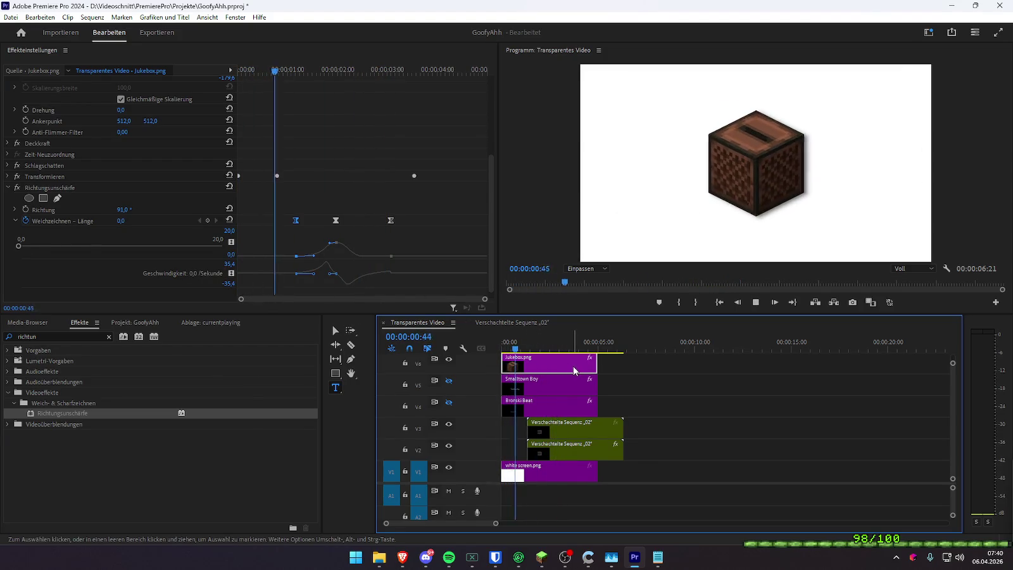
key("space")
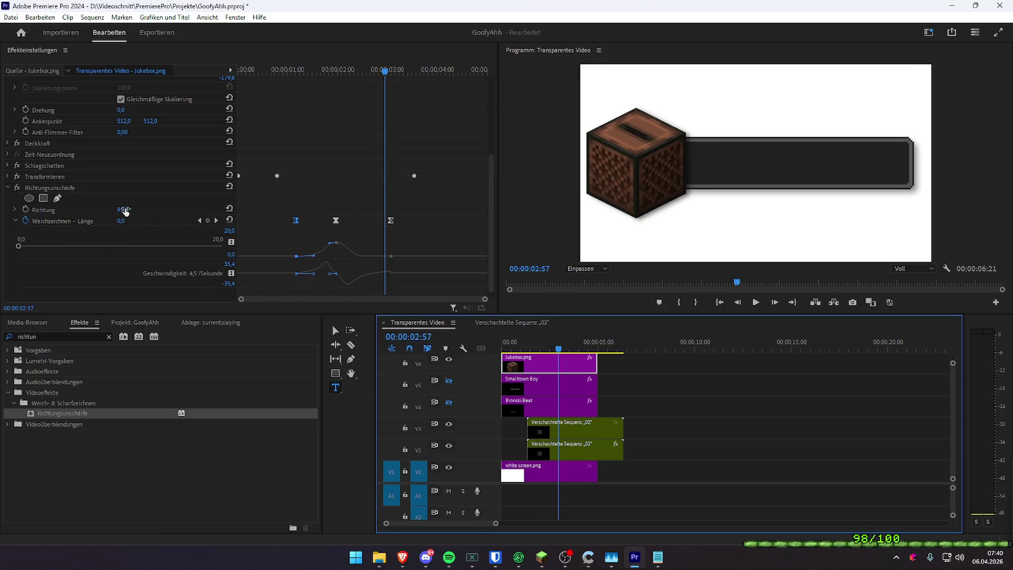
- Disable the Richtungsunschärfe effect and replay the Transparentes Video sequence
left_click(17, 187)
left_click(517, 322)
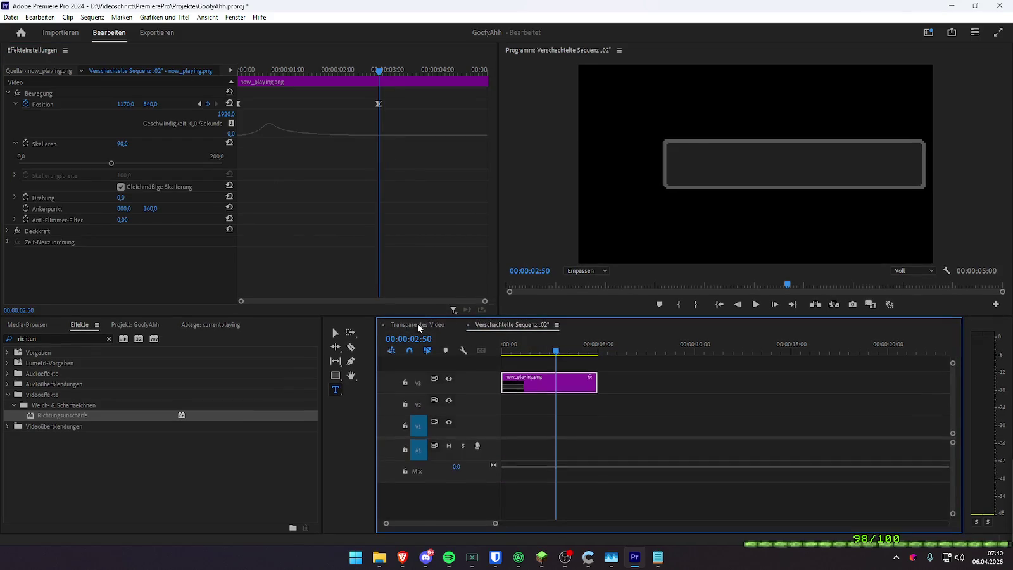
left_click(417, 323)
left_click(502, 346)
key("space")
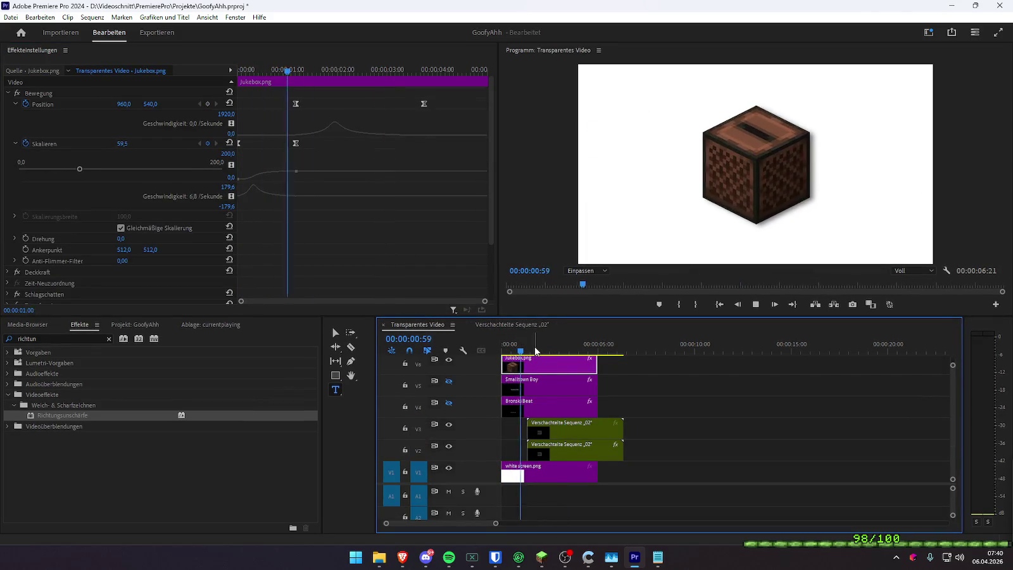
key("space")
- Delete the Richtungsunschärfe effect from Jukebox.png and replay the animation without blur
scroll(193, 277, "down", 3)
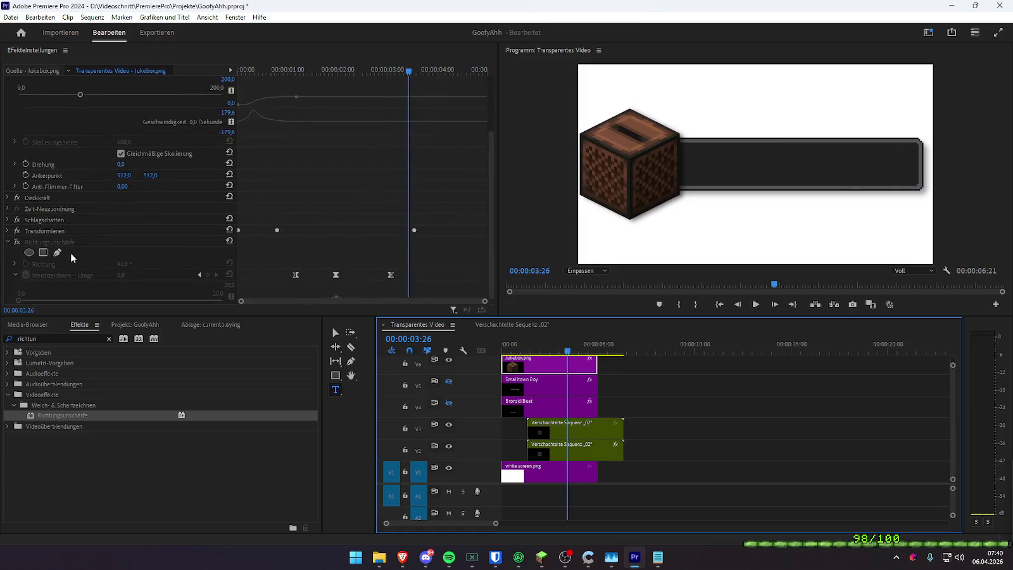
left_click(87, 240)
key("Delete")
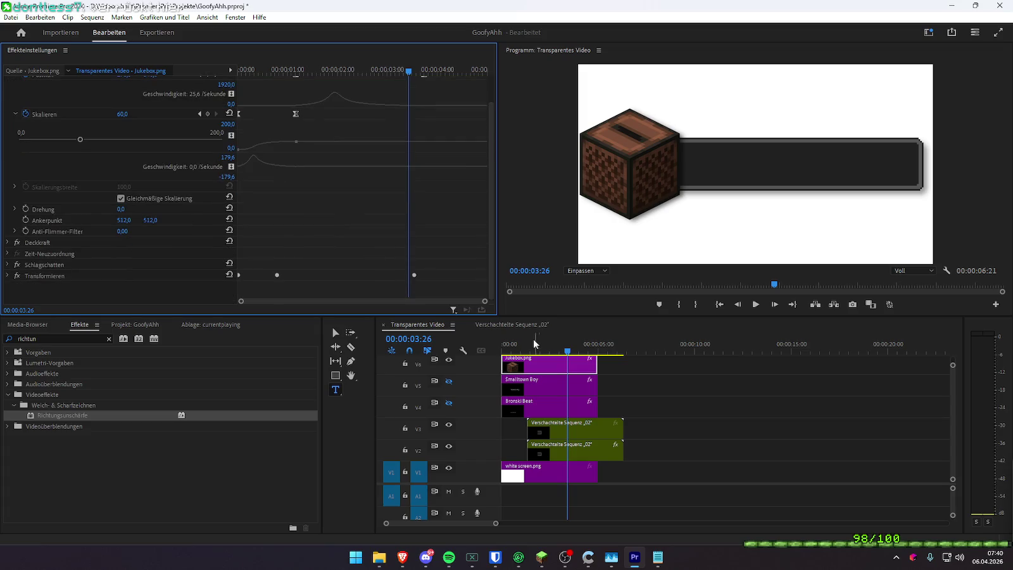
left_click(507, 347)
key("space")
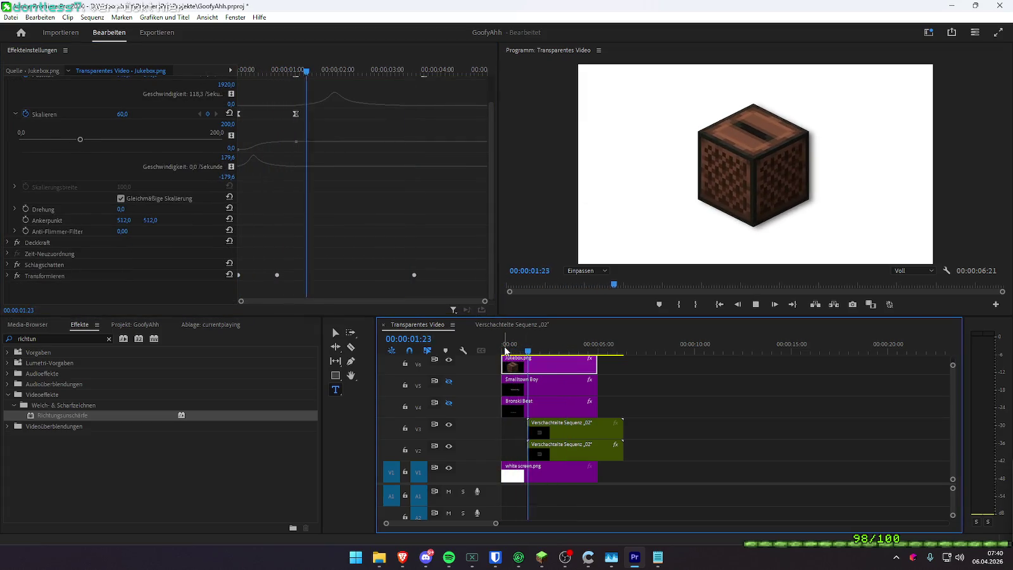
key("space")
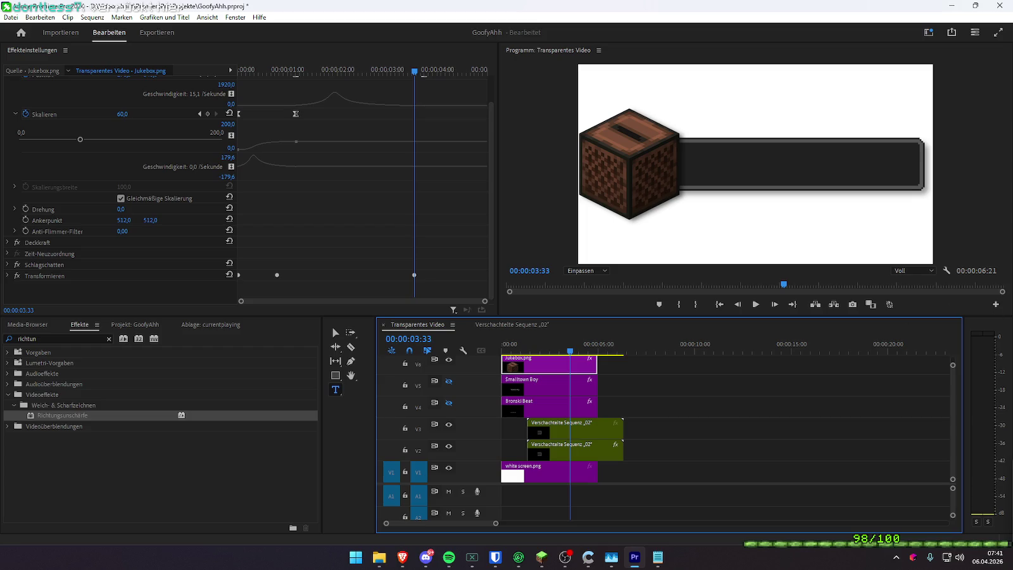
key("alt+Tab")
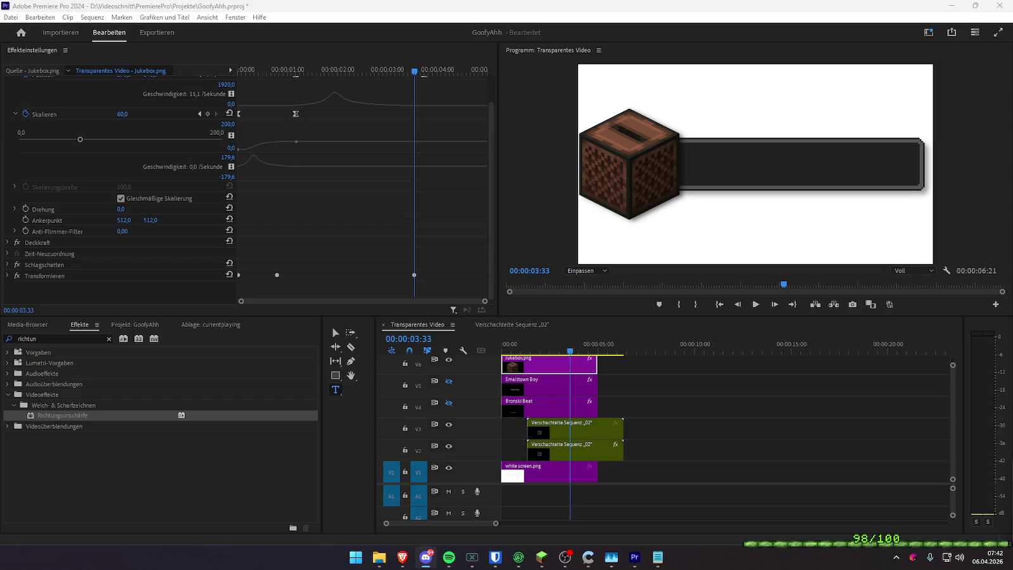
left_click_drag(567, 352, 526, 341)
key("space")
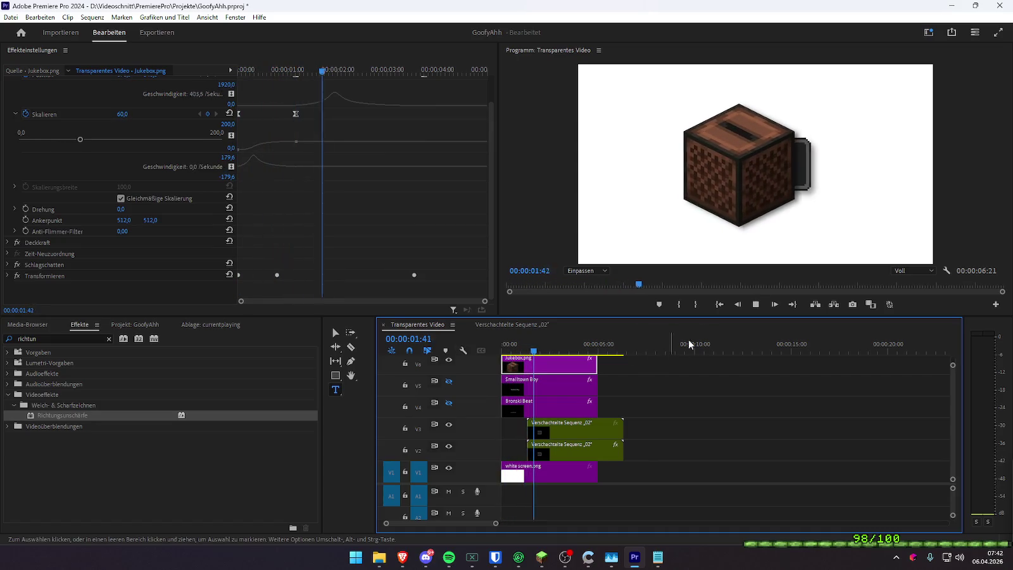
left_click(541, 352)
left_click_drag(542, 352, 511, 348)
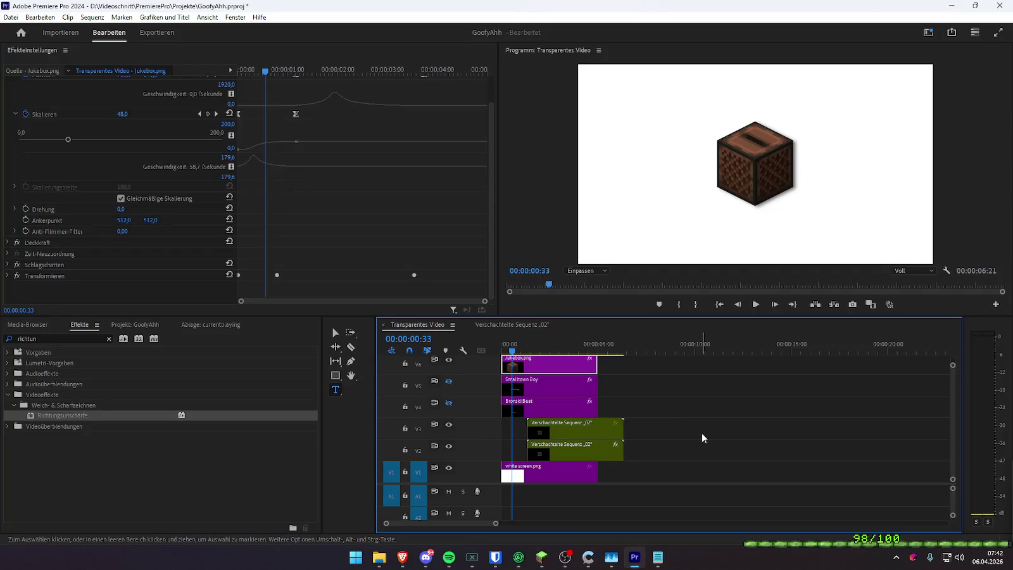
key("space")
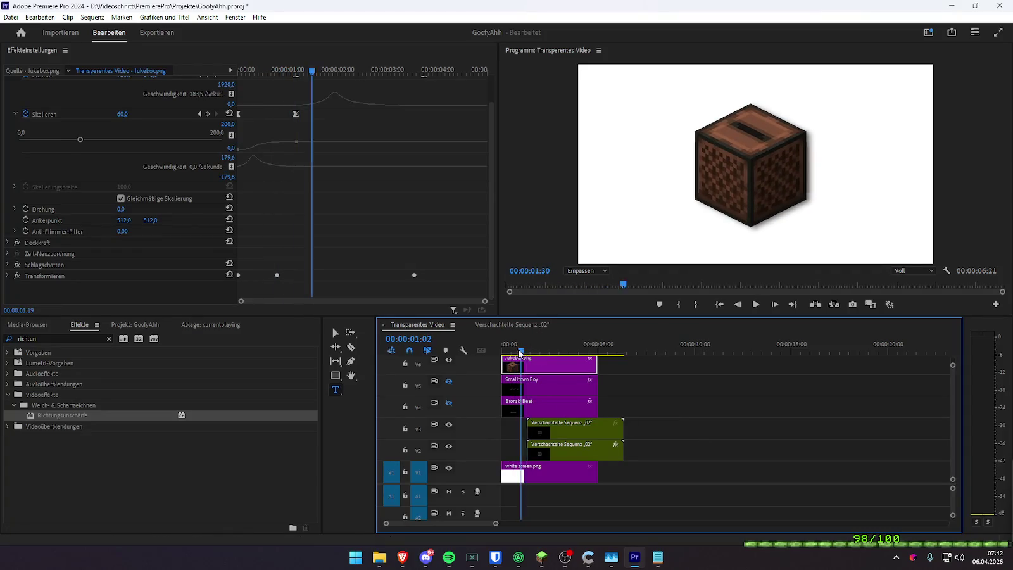
key("Home")
key("space")
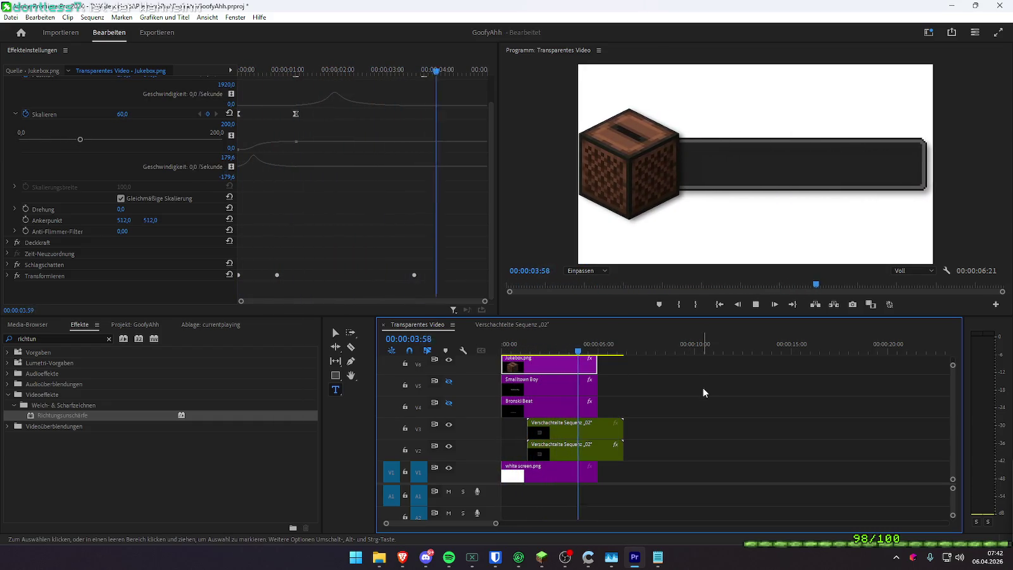
key("space")
key("Home")
key("space")
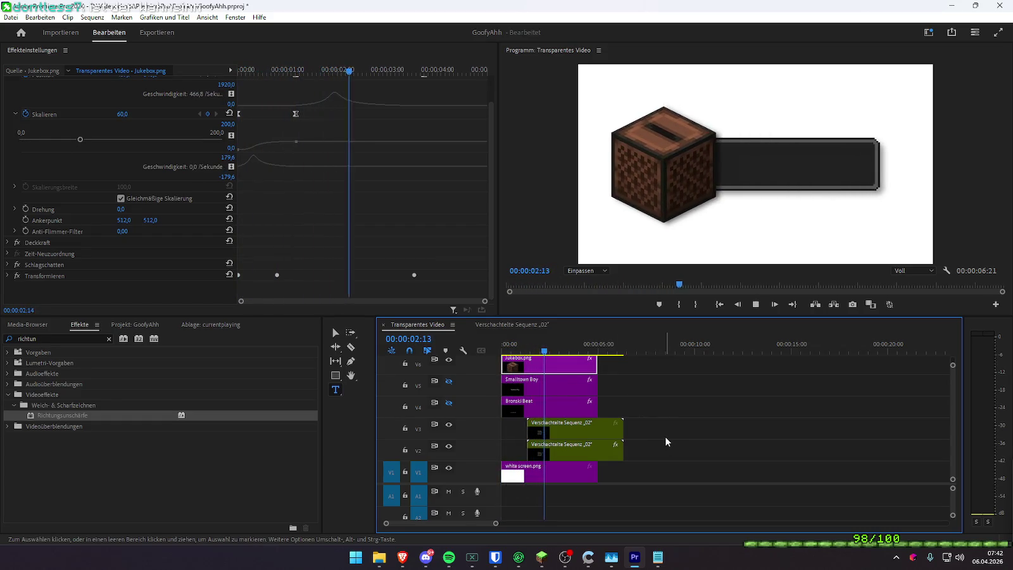
key("space")
key("Home")
key("space")
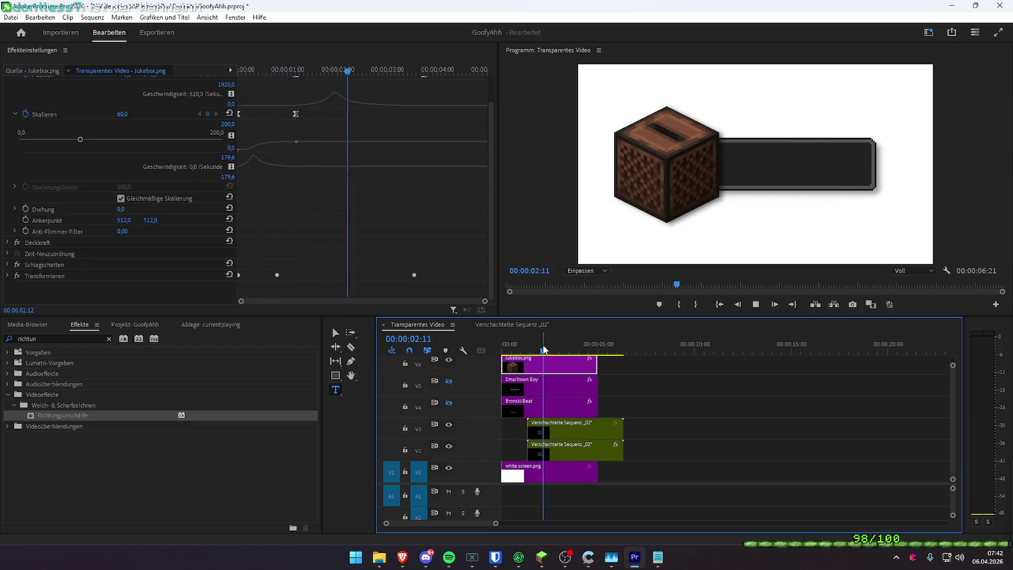
key("Home")
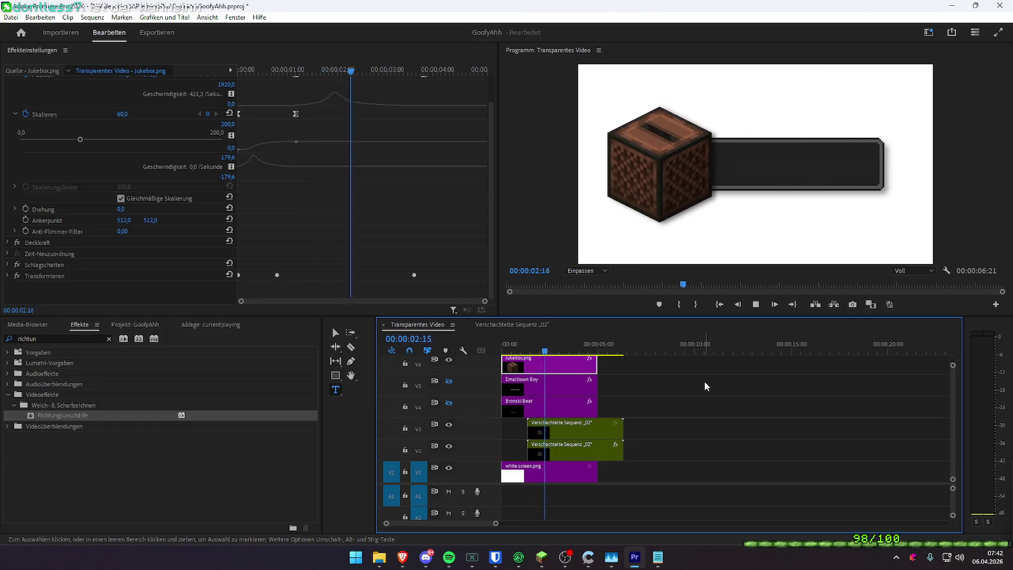
key("space")
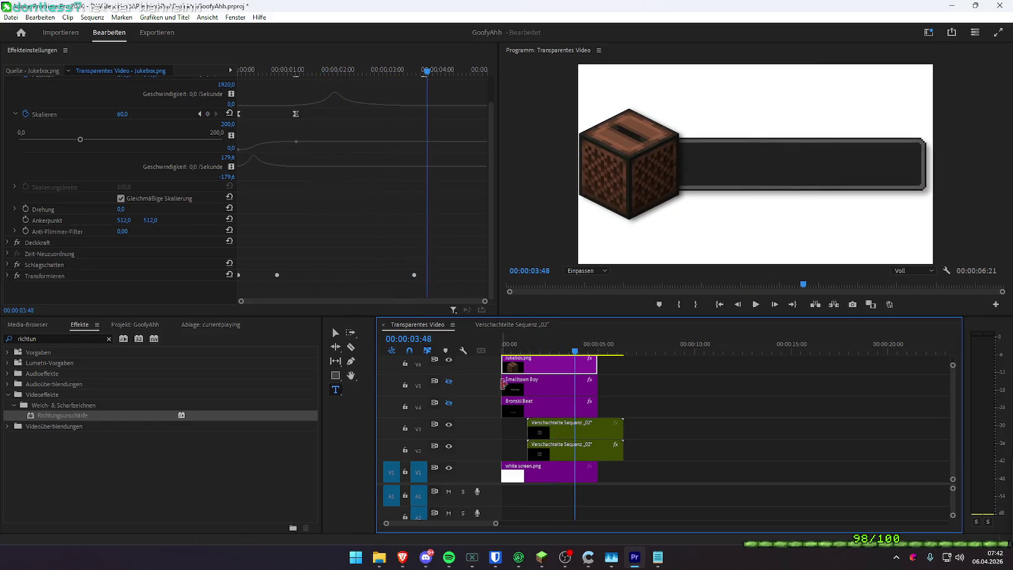
- Make the Smalltown Boy title track visible and raise the title within the bar
left_click(506, 384)
left_click(448, 382)
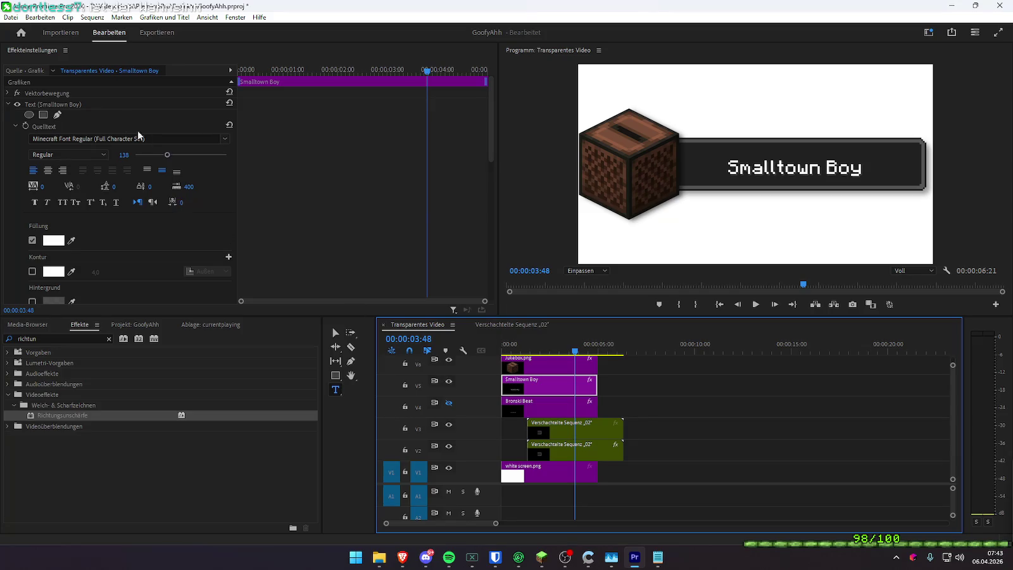
left_click(9, 105)
left_click_drag(125, 139, 148, 137)
- Show the Bronski Beat subtitle beneath the title and fine-tune the title's vertical position
left_click(448, 403)
left_click(519, 404)
left_click(9, 105)
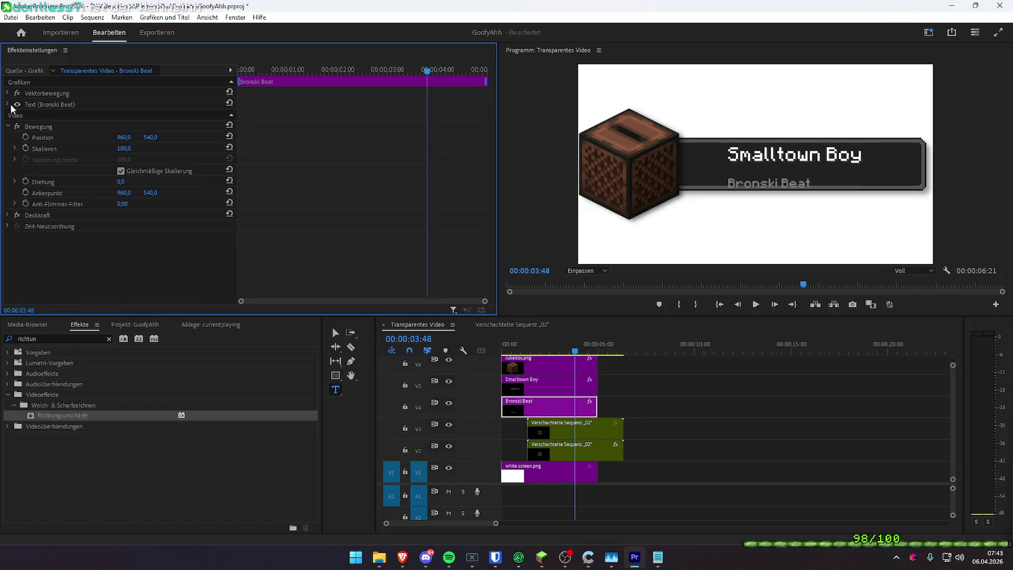
mouse_move(145, 140)
left_mouse_down()
mouse_move(99, 141)
mouse_move(158, 138)
mouse_move(145, 137)
left_mouse_up()
left_click(546, 386)
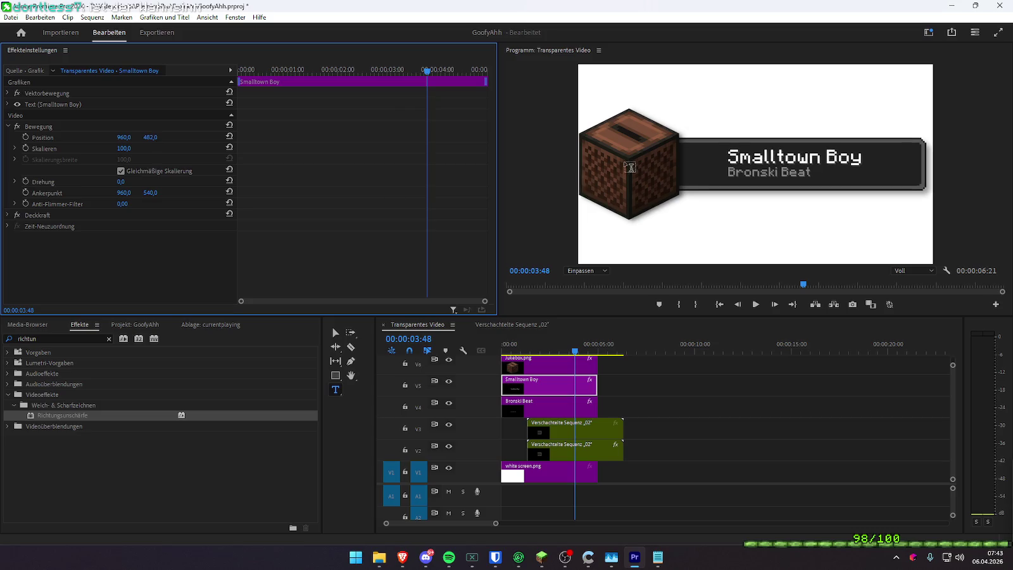
left_click(541, 557)
- Turn Minecraft's music volume up to 100%
left_click(455, 246)
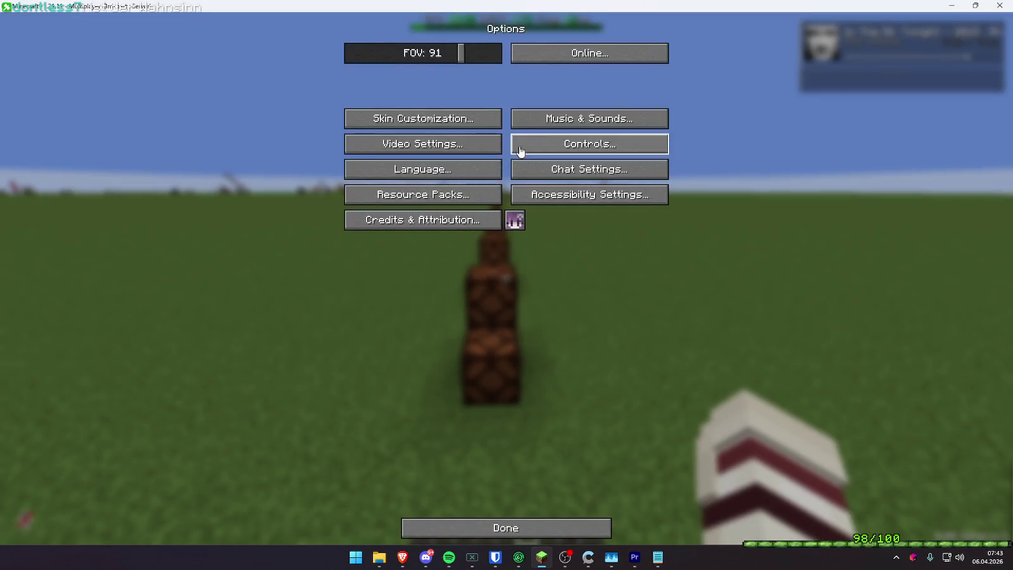
left_click(519, 116)
left_click_drag(437, 88, 730, 114)
key("Escape")
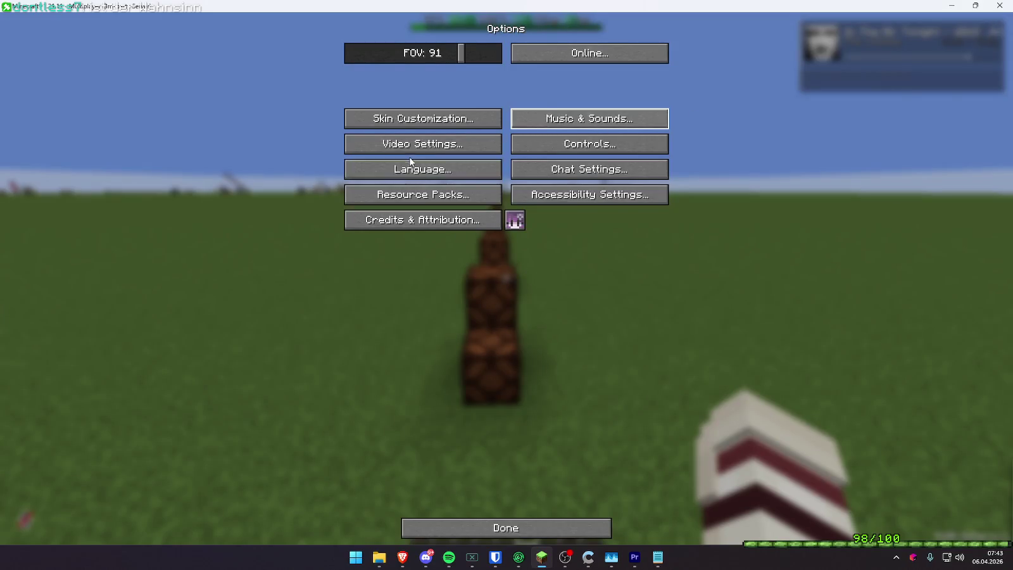
- Lower Minecraft's GUI scale to 2x, apply it, and minimize the game
left_click(430, 140)
left_click(937, 149)
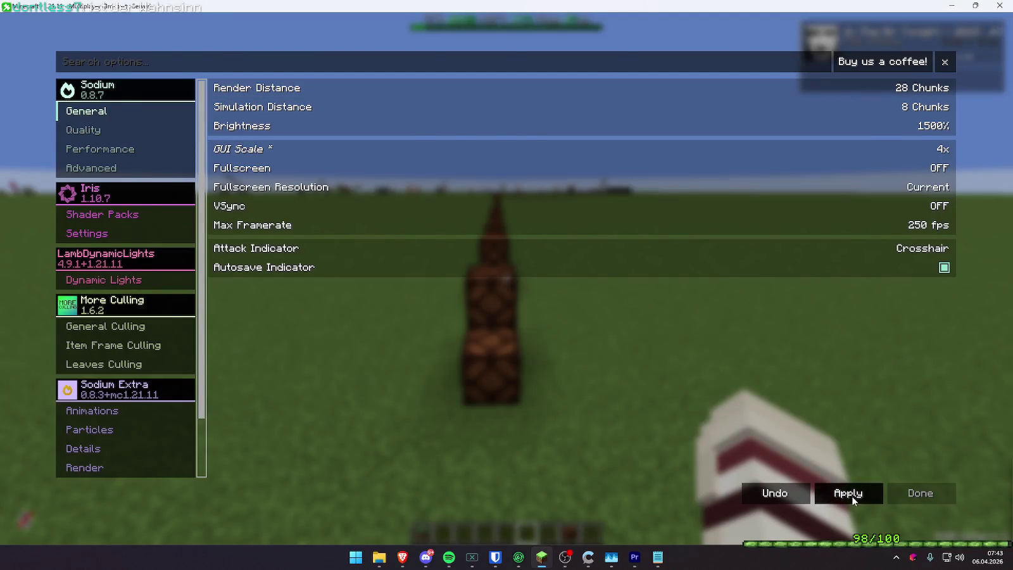
left_click(848, 492)
key("Escape")
key("Escape")
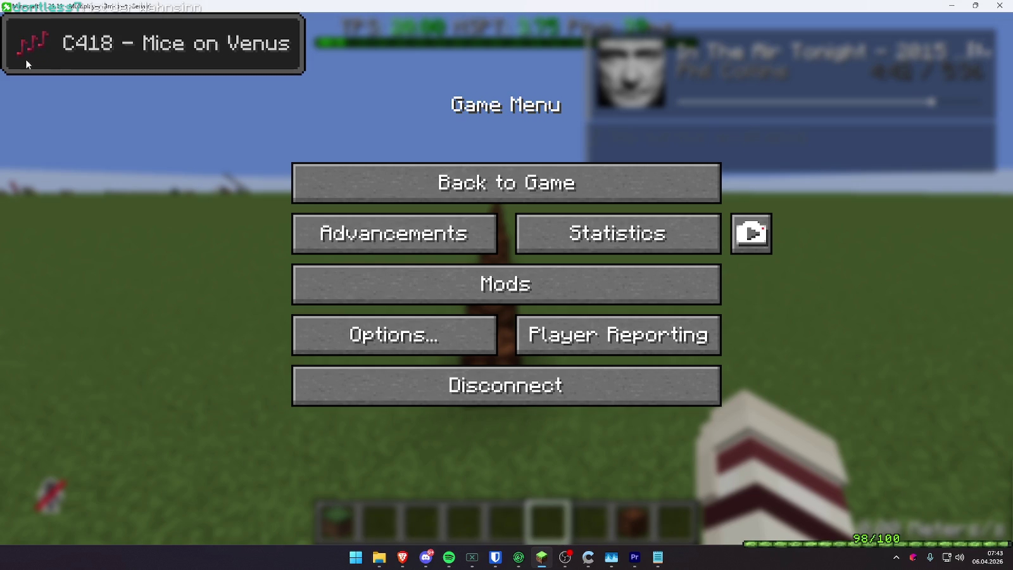
left_click(423, 324)
left_click(443, 275)
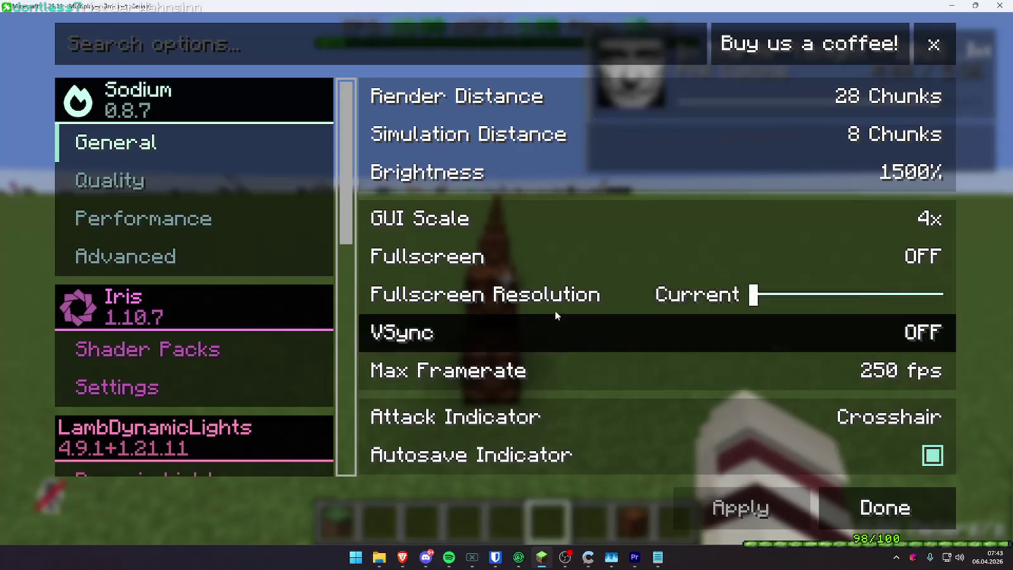
left_click(874, 227)
left_click(847, 219)
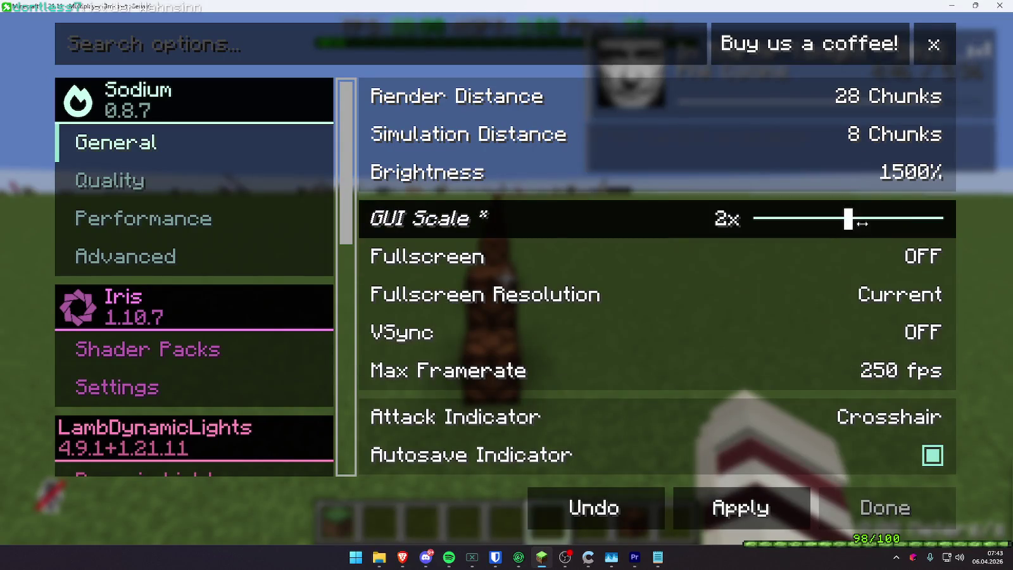
key("Escape")
key("Escape")
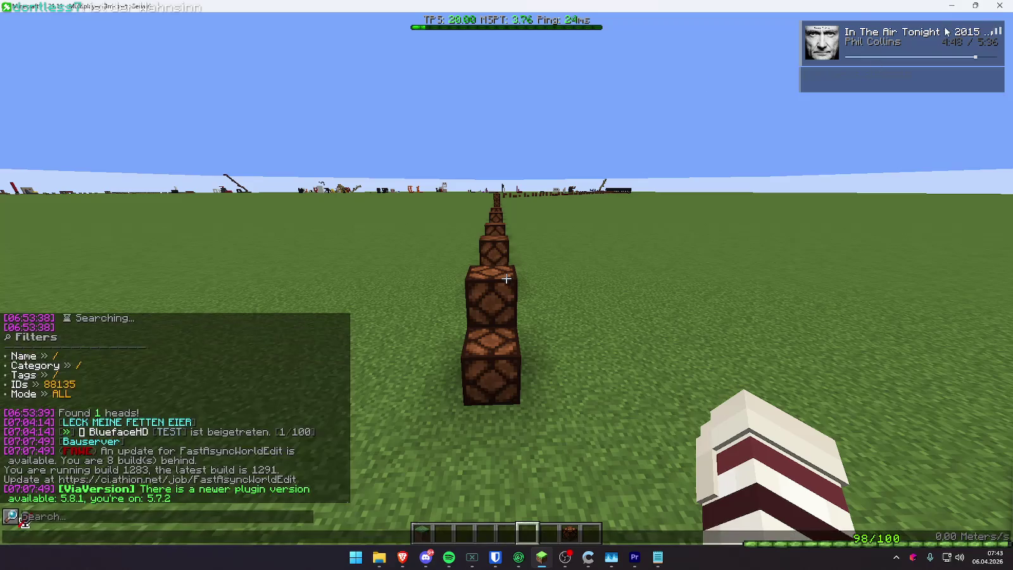
left_click(951, 5)
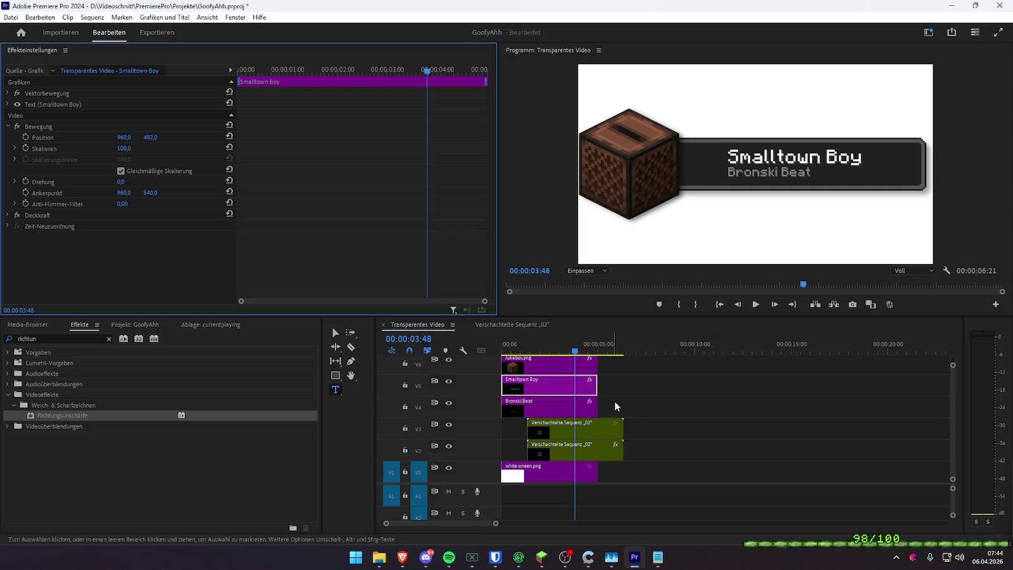
left_click_drag(556, 345, 525, 347)
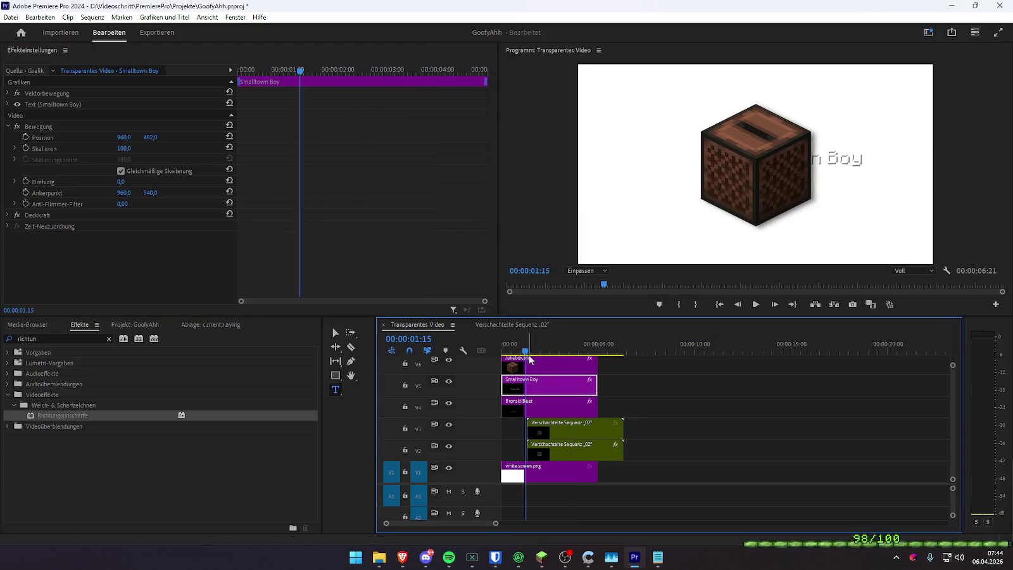
left_click(449, 404)
left_click(449, 381)
key("Home")
key("ctrl+s")
key("space")
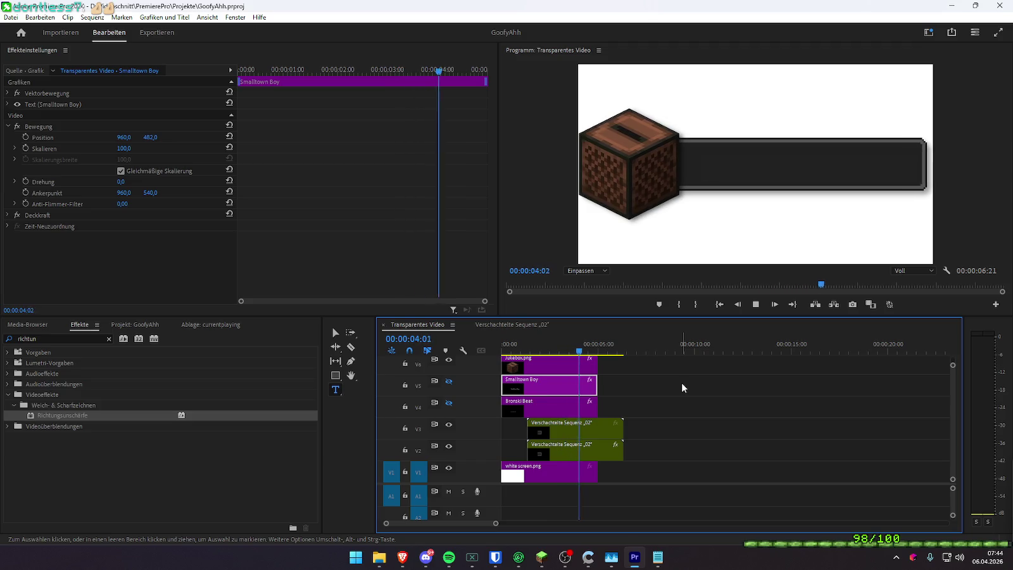
key("Home")
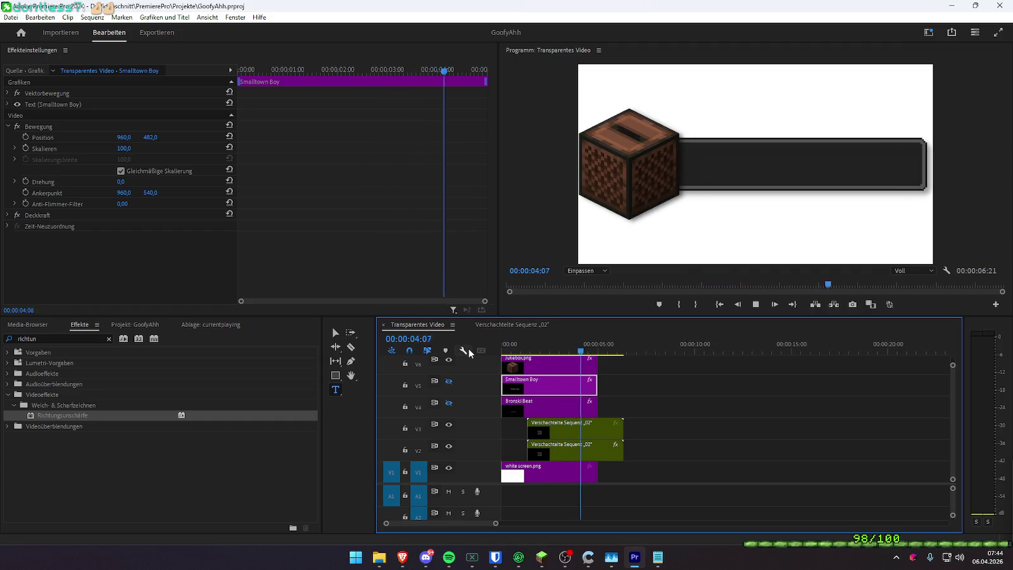
key("space")
key("Home")
key("space")
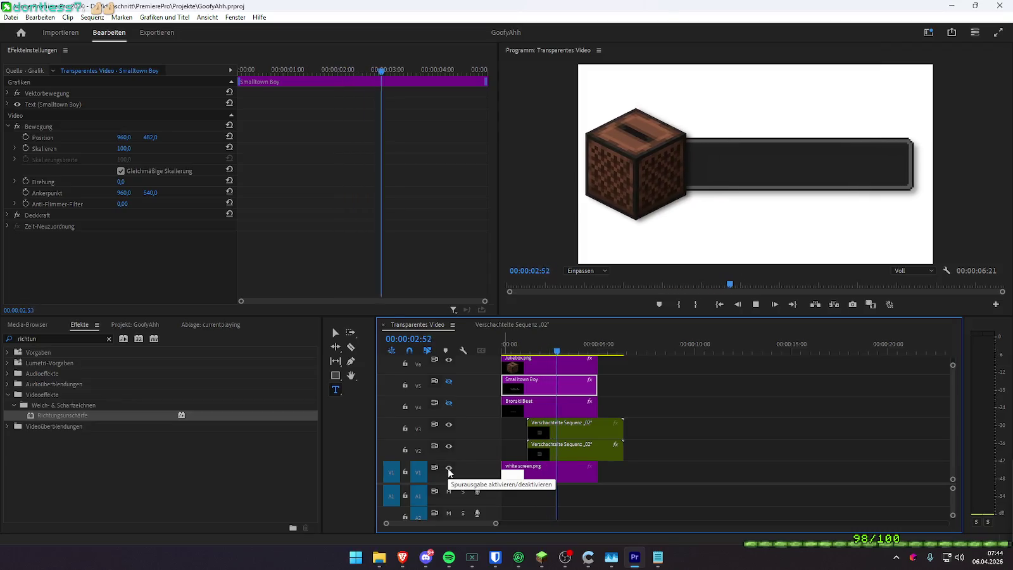
key("space")
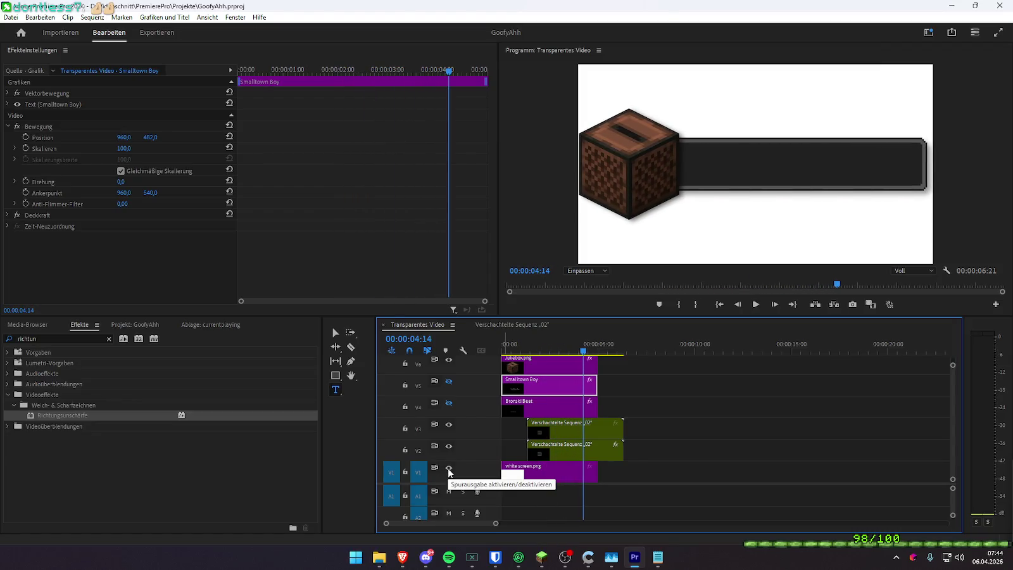
- Hide the V1 white background and split all stacked clips at 00:00:04:27
left_click(448, 468)
key("Return")
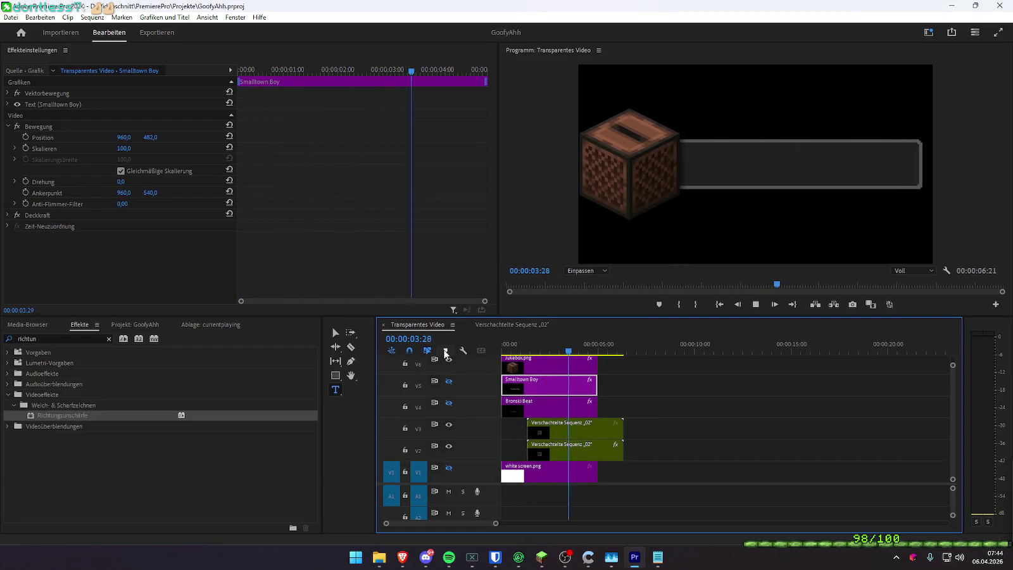
key("space")
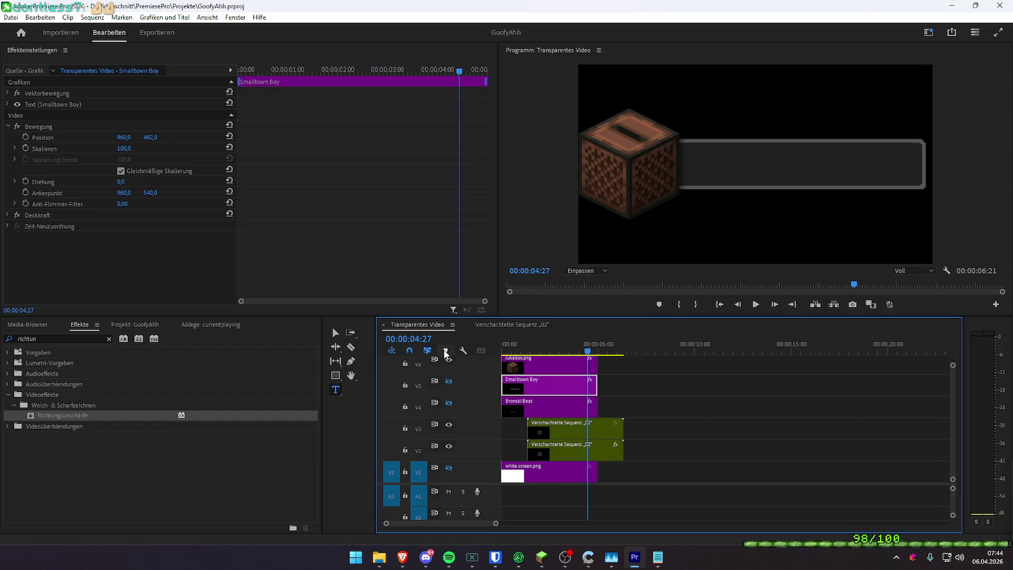
left_click_drag(625, 472, 581, 354)
key("ctrl+k")
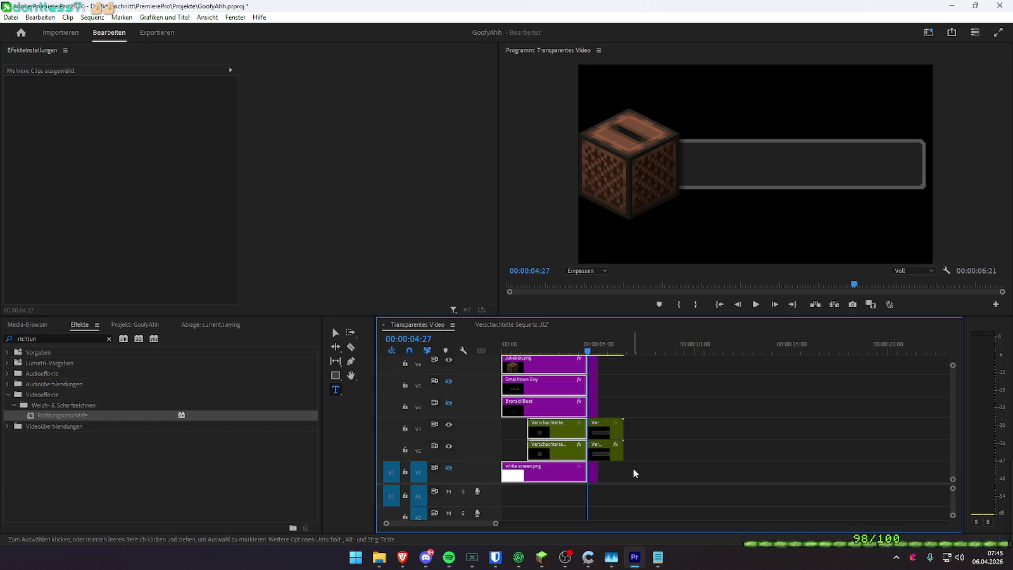
left_click_drag(624, 478, 589, 366)
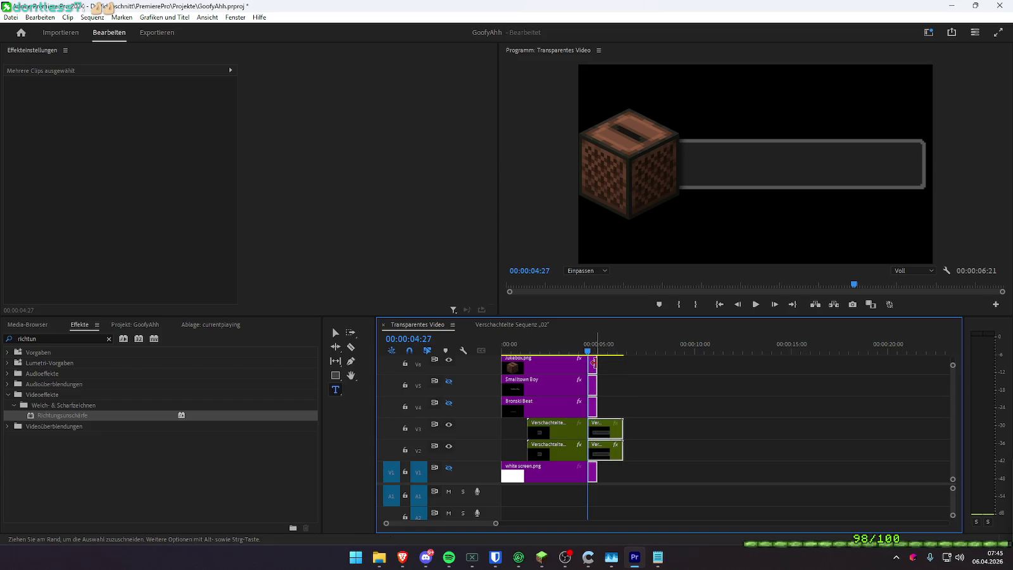
- Delete all clip pieces after the 00:00:04:27 cut
key("Delete")
left_click(540, 405)
key("Delete")
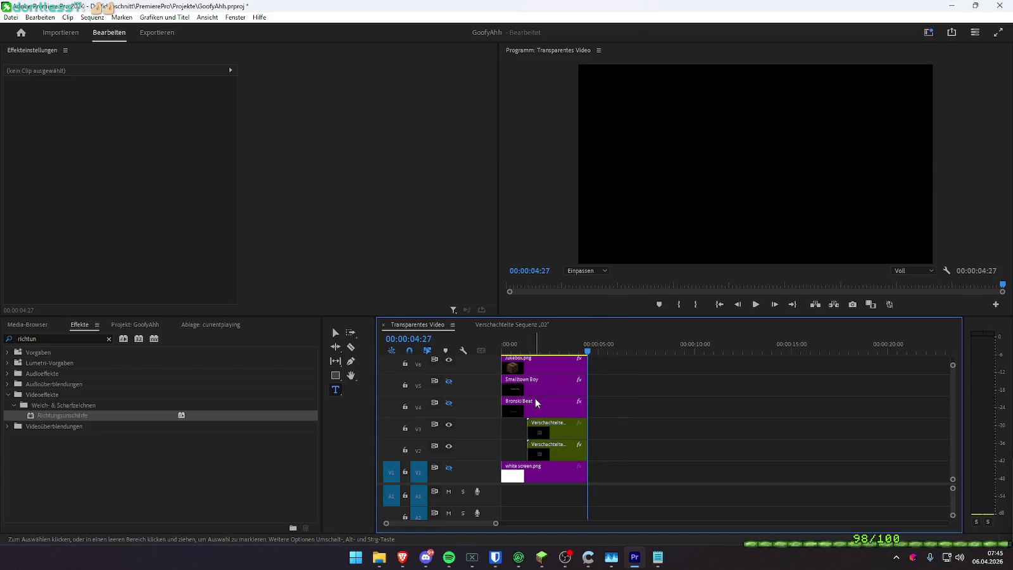
- Move the Smalltown Boy and Bronski Beat clips to about one minute
left_click(536, 407)
left_click(523, 387, "shift")
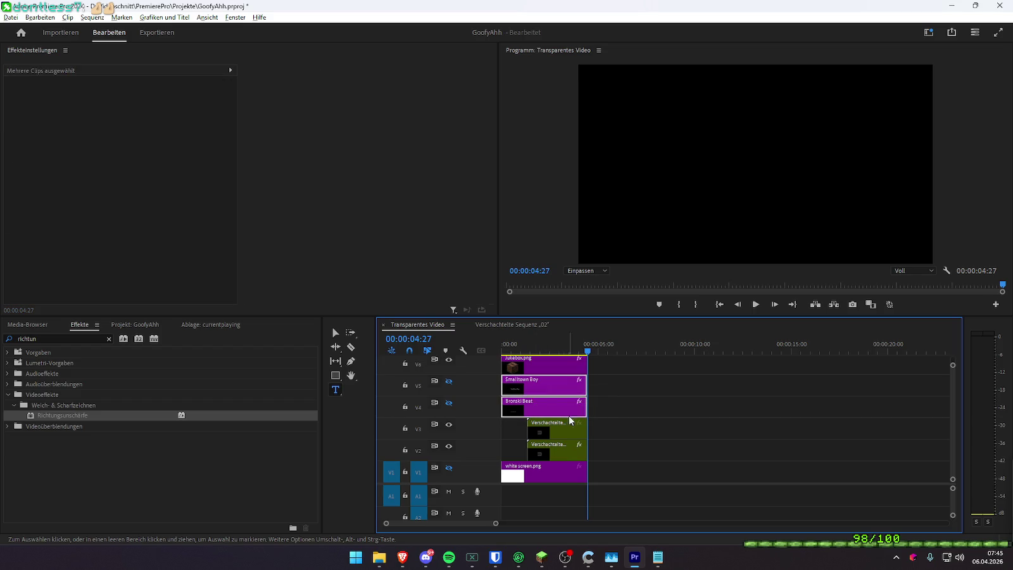
key("minus")
key("minus")
left_click_drag(819, 398, 938, 397)
key("equal")
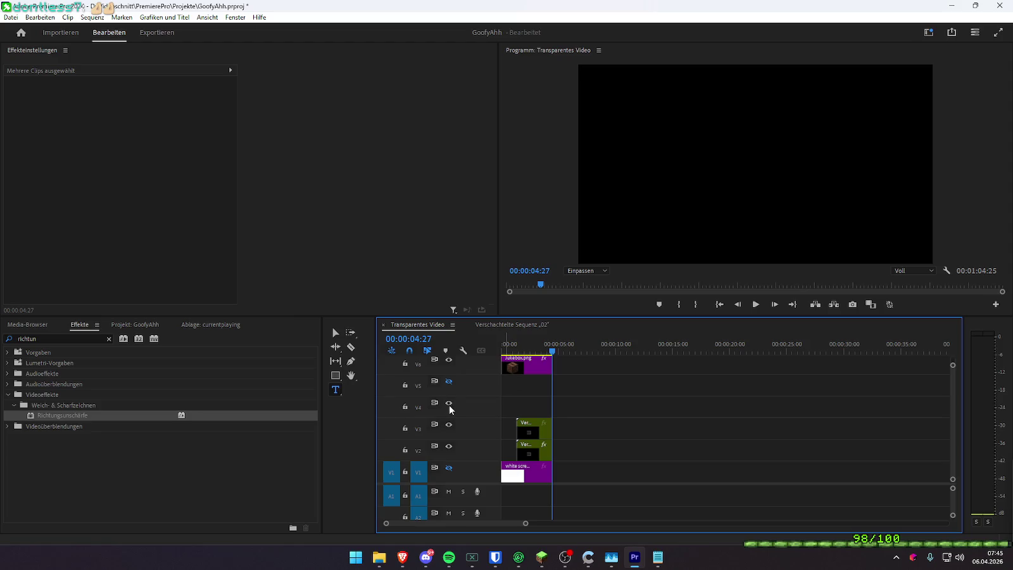
- Move Jukebox.png down to track V4 and replay the sequence from the start
mouse_move(518, 362)
left_mouse_down()
mouse_move(534, 383)
mouse_move(534, 405)
left_mouse_up()
key("Home")
key("space")
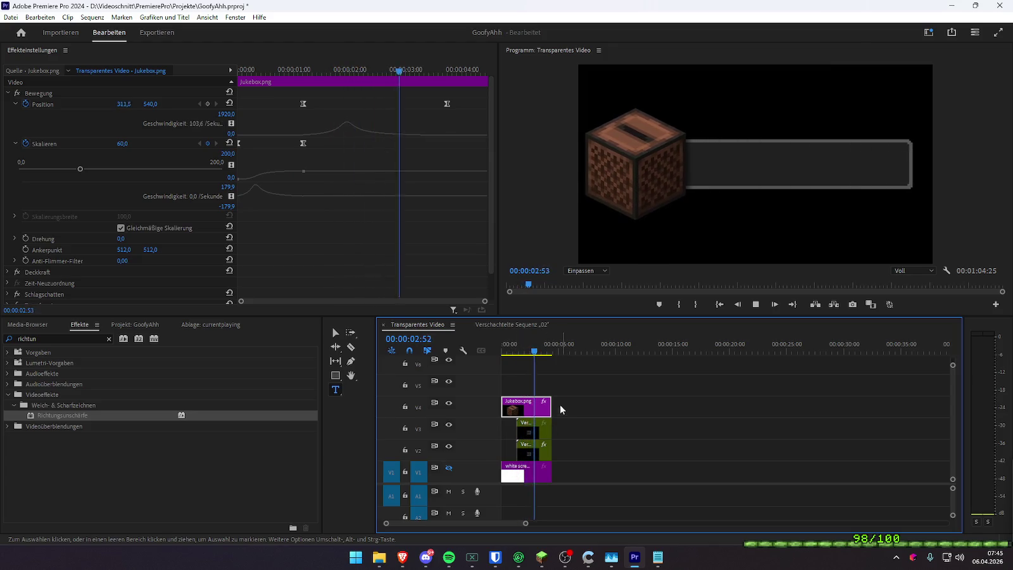
key("Home")
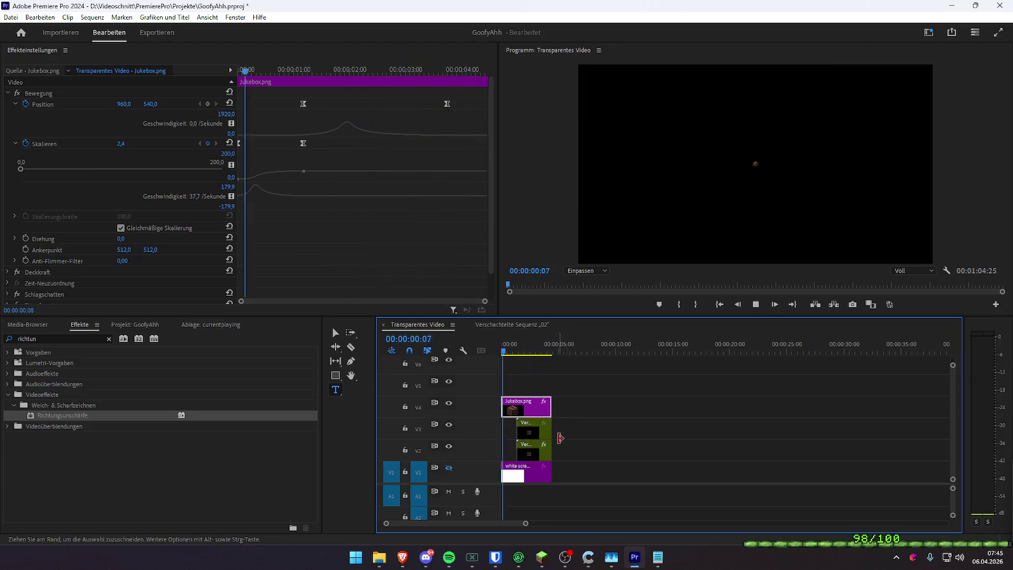
key("=")
key("space")
left_click_drag(556, 410, 548, 410)
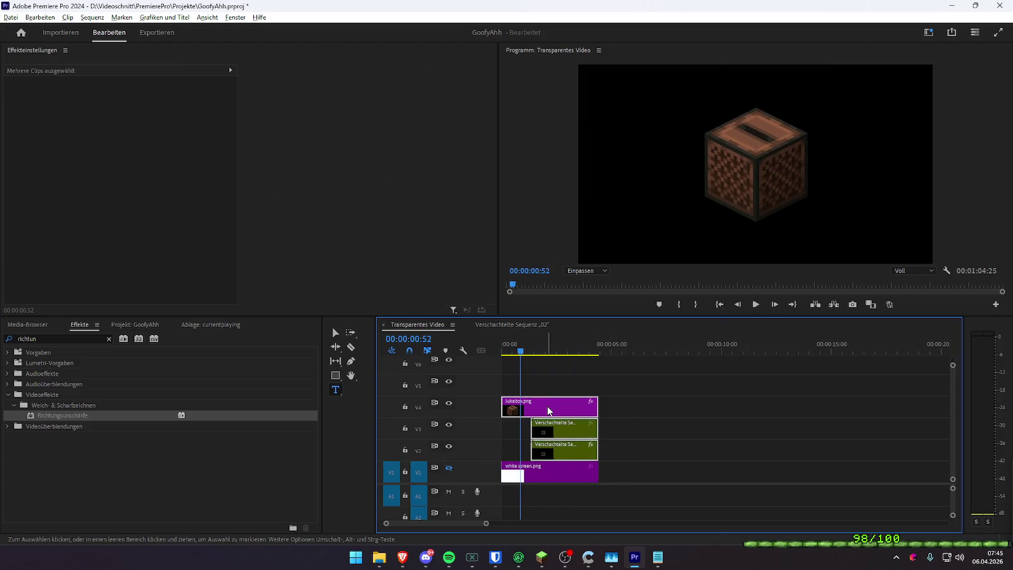
- Nest the selected jukebox and bar clips into one sequence
right_click(548, 410)
left_click(582, 304)
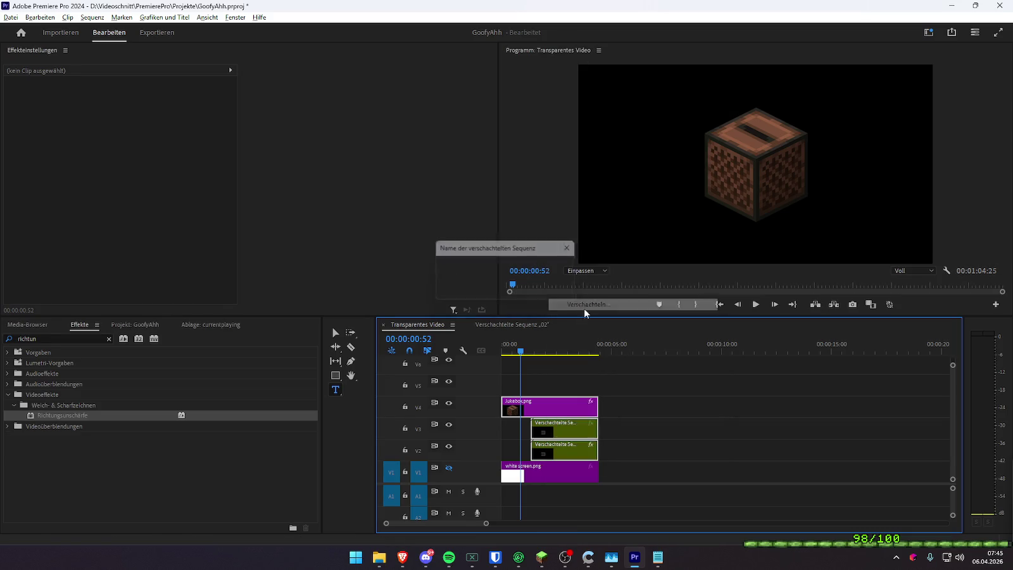
key("Return")
- Add a -100% speed reversed copy of the nested clip directly after the original
left_click_drag(535, 446, 643, 450)
right_click(649, 449)
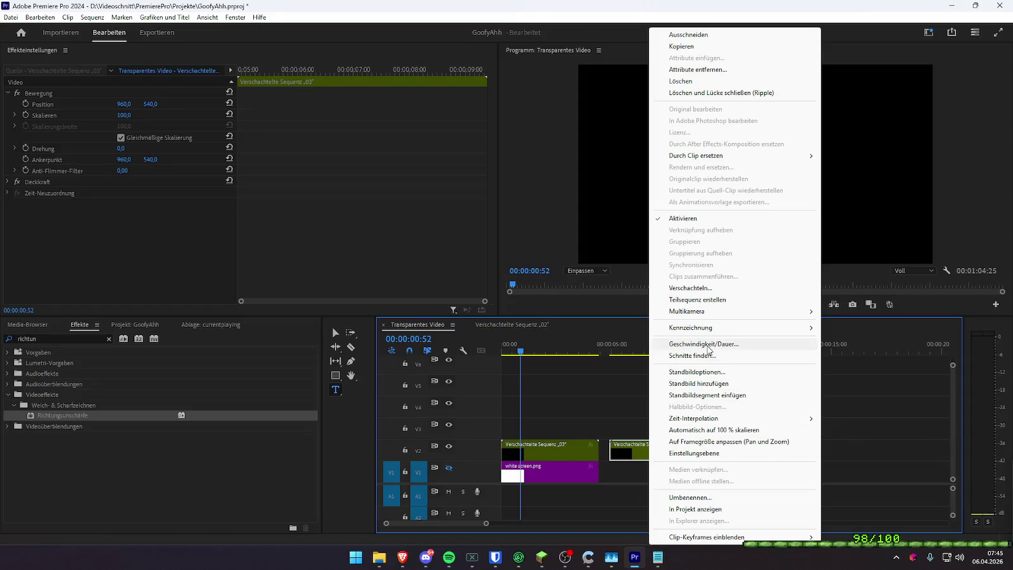
left_click(709, 345)
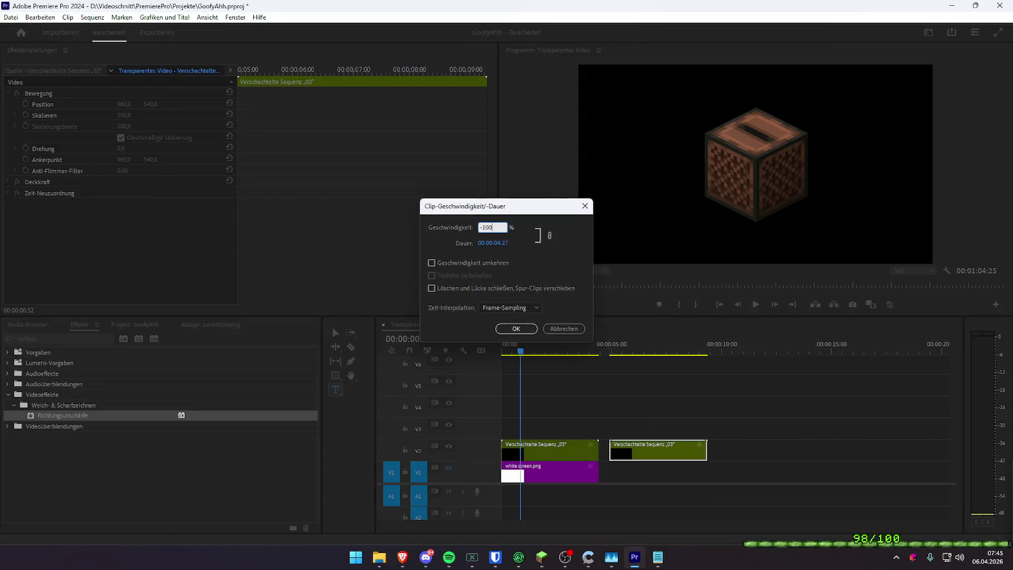
key("Return")
left_click_drag(641, 450, 631, 451)
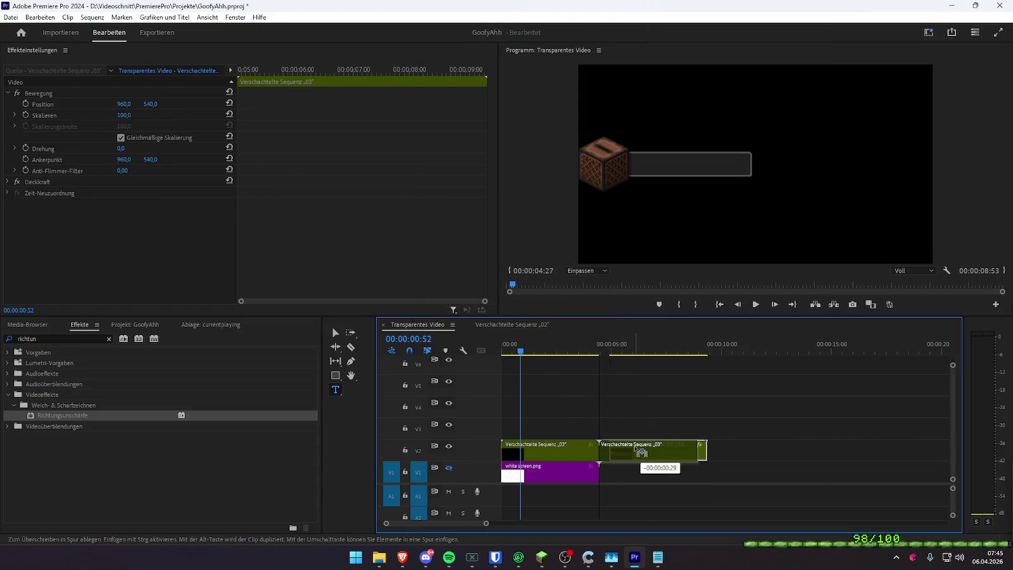
left_click(582, 350)
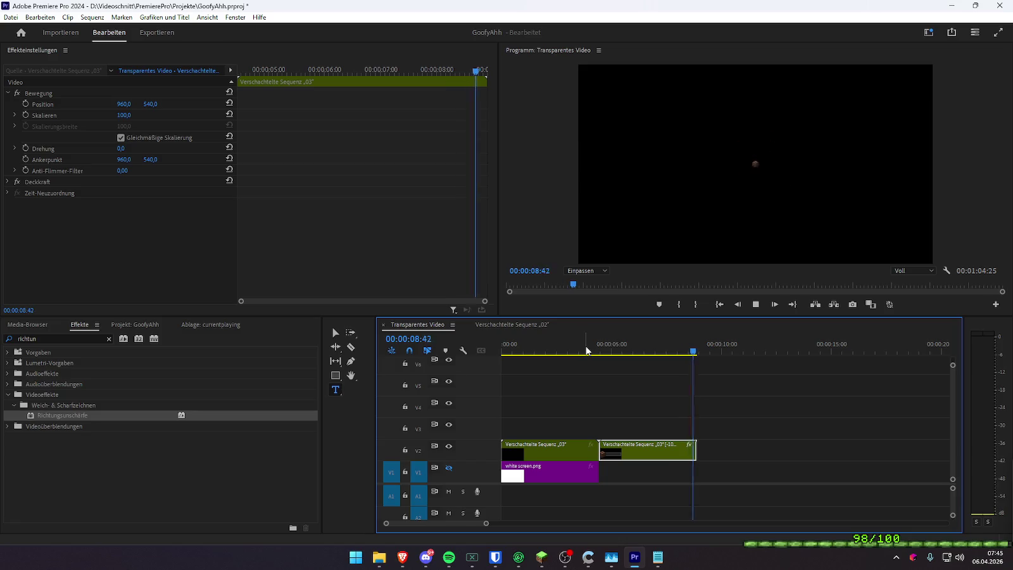
left_click(624, 347)
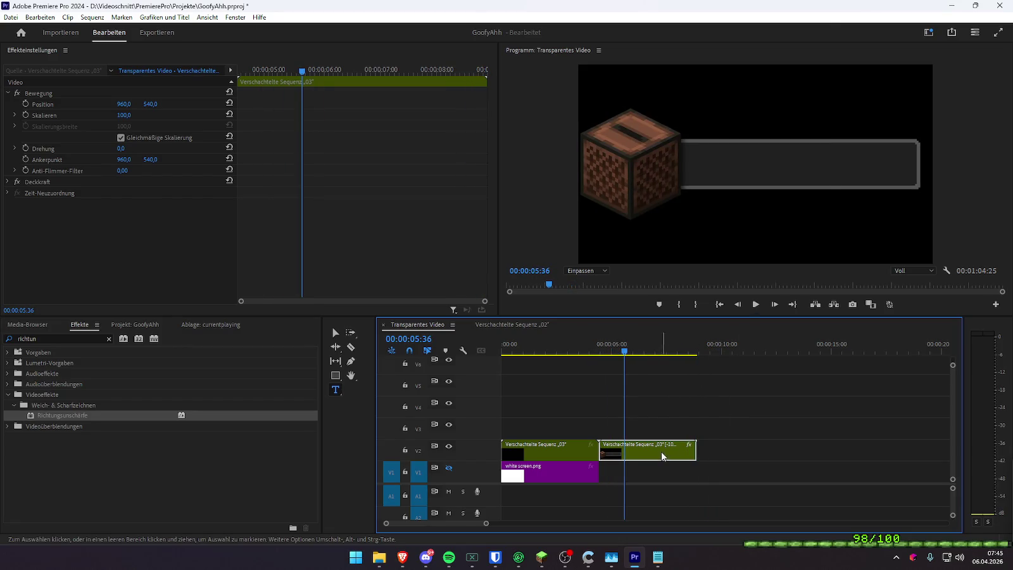
- Set the reversed Verschachtelte Sequenz 03 copy to 180% speed, shortening it to 00:00:02:28
right_click(661, 450)
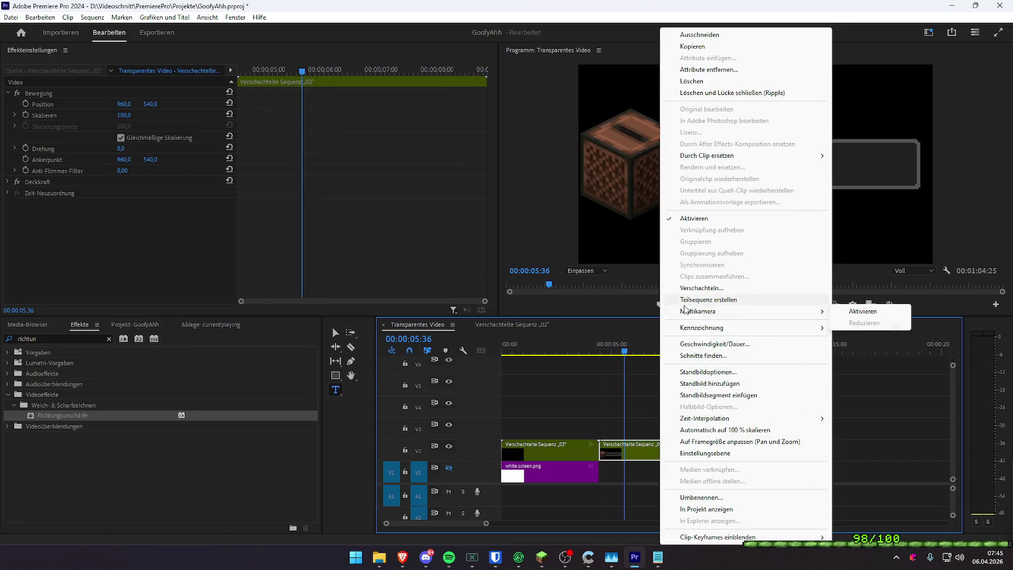
left_click(704, 344)
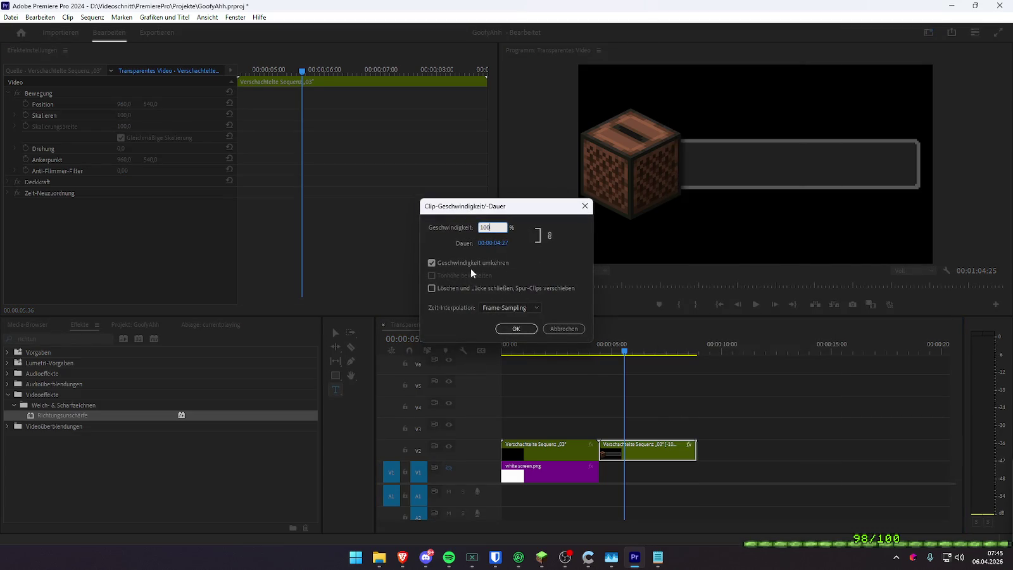
key("Return")
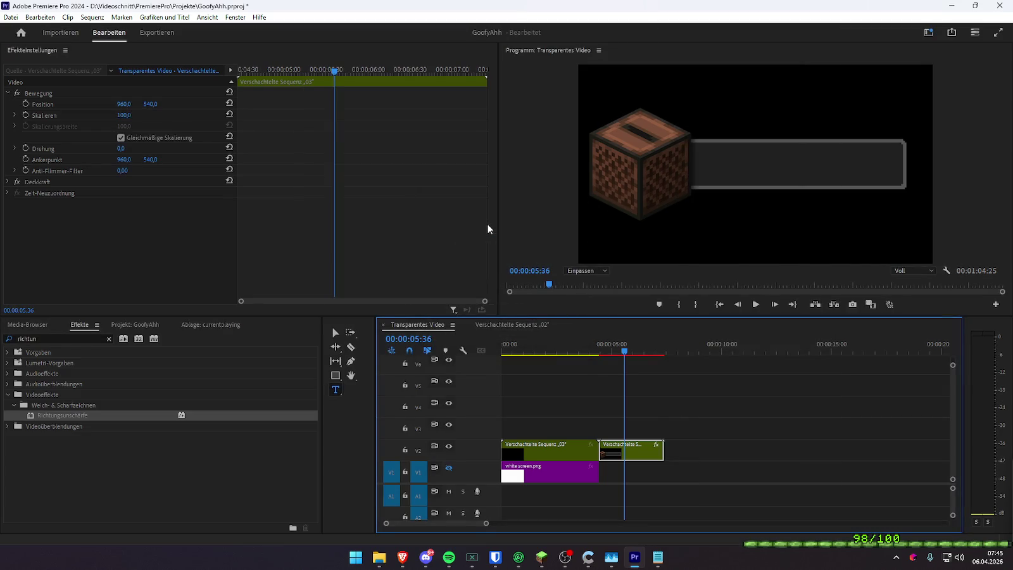
left_click_drag(610, 347, 596, 352)
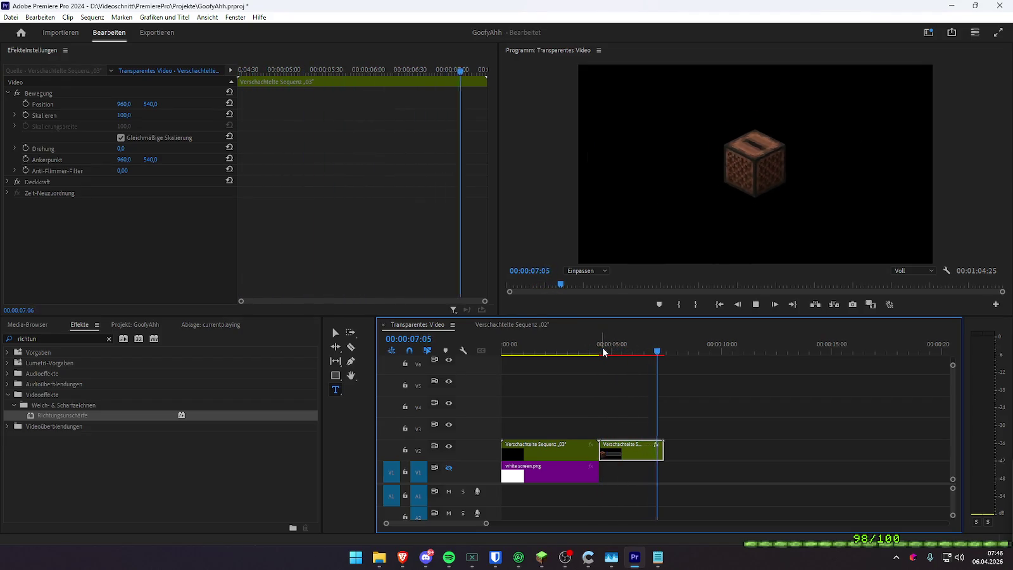
right_click(630, 450)
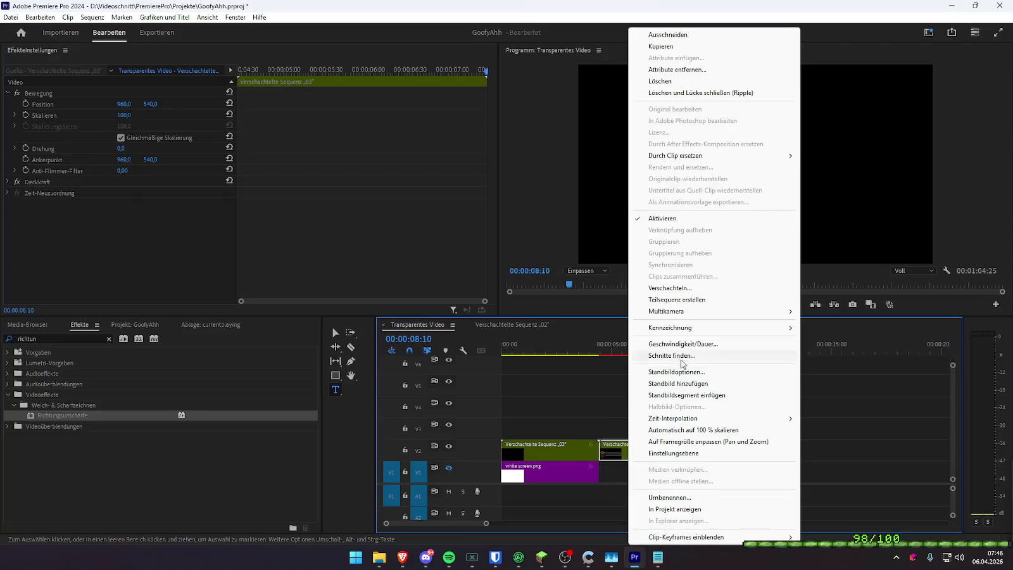
left_click(681, 344)
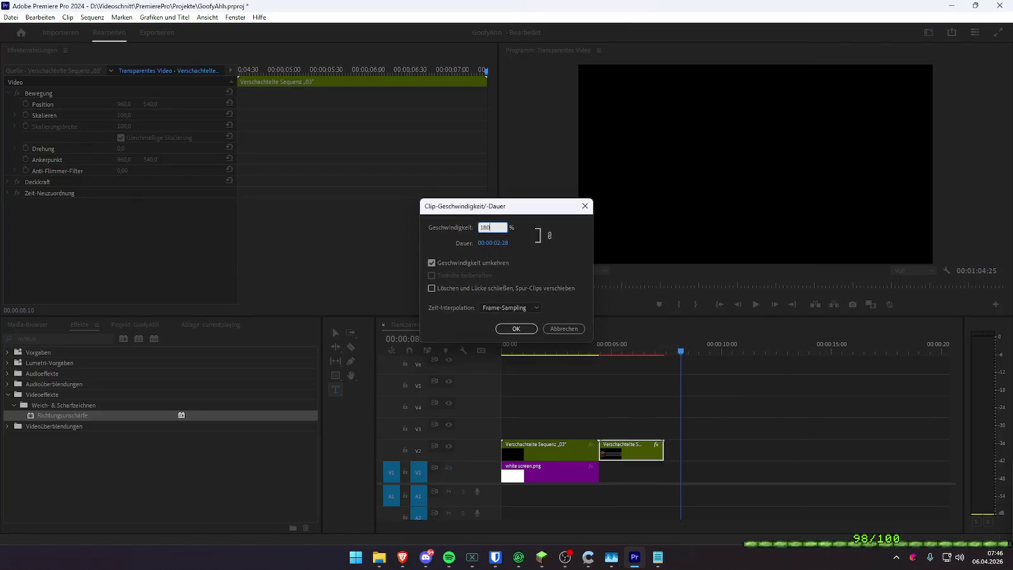
key("Return")
left_click(584, 351)
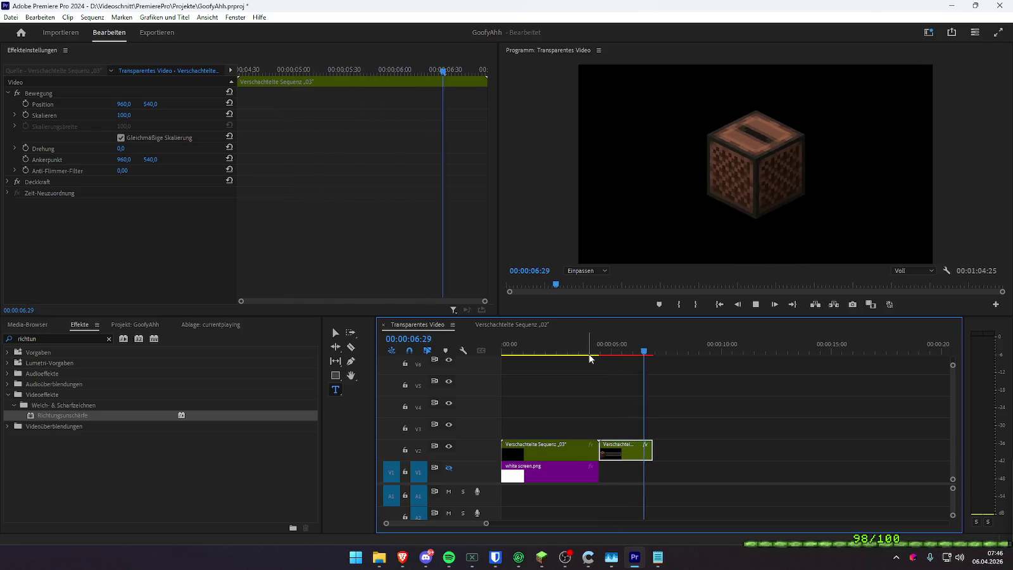
- Replay the jukebox pop-in and faster rewind from near the start to check it
left_click(591, 351)
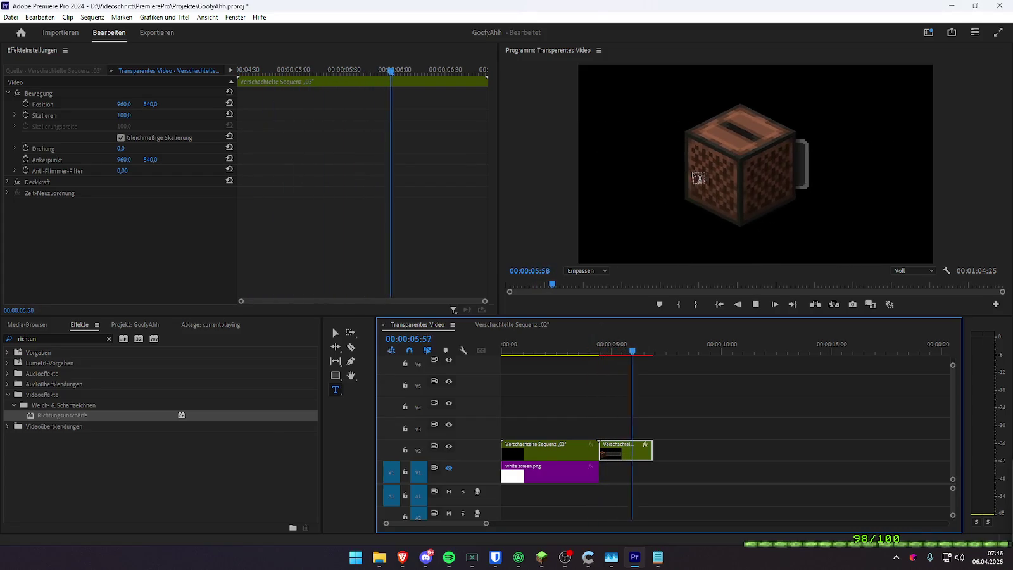
key("space")
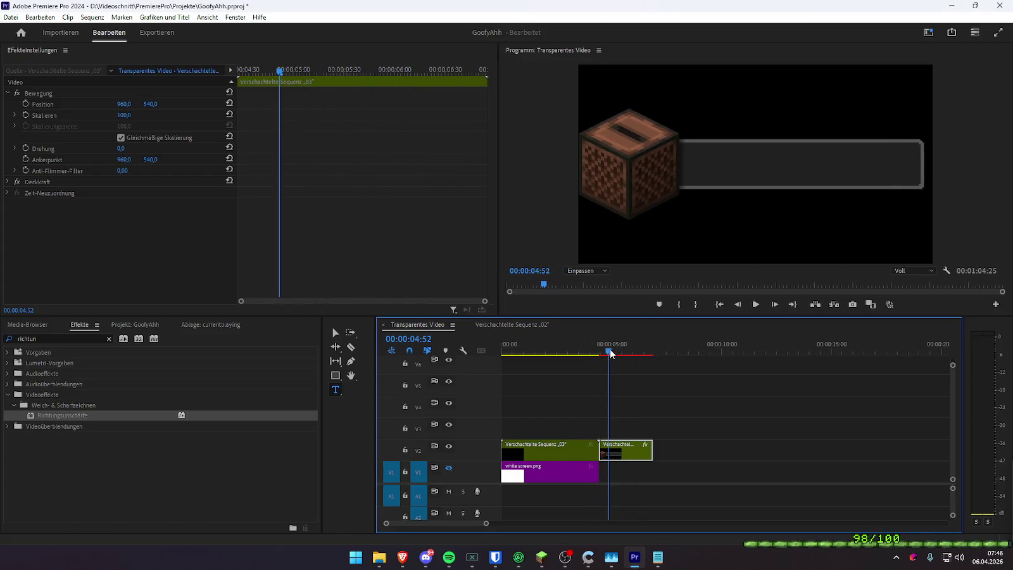
key("space")
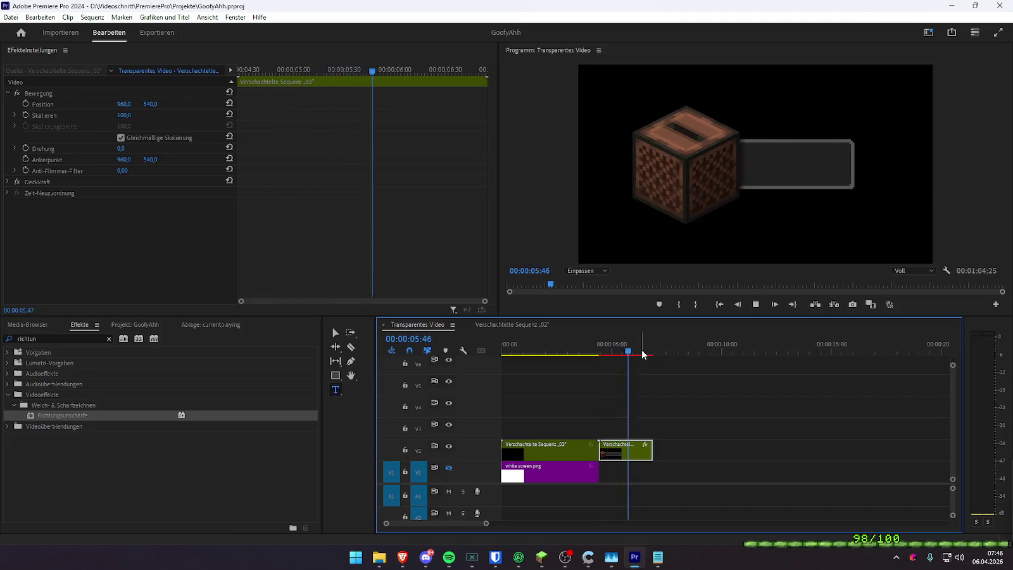
left_click_drag(644, 353, 566, 352)
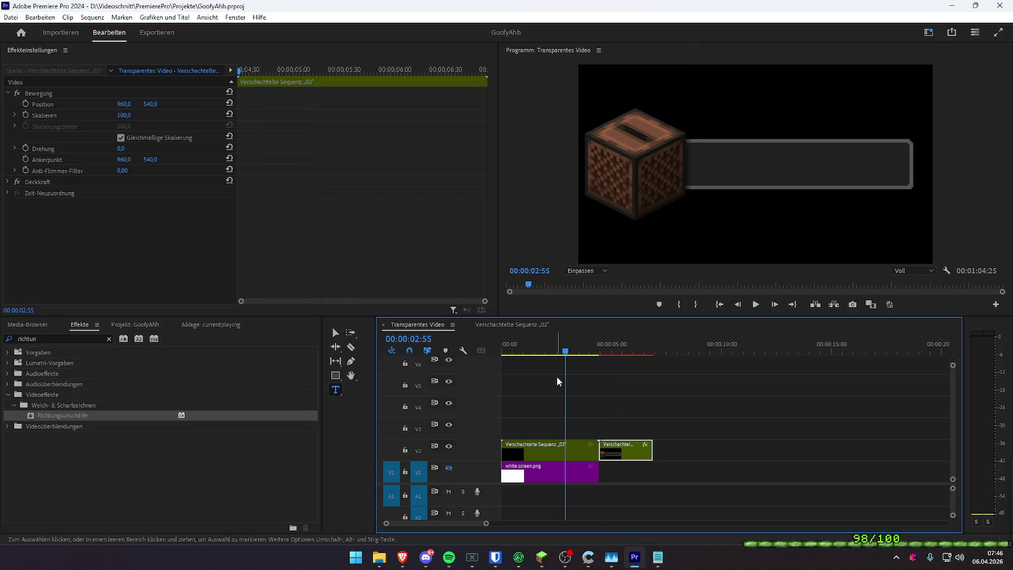
left_click_drag(566, 352, 515, 352)
key("space")
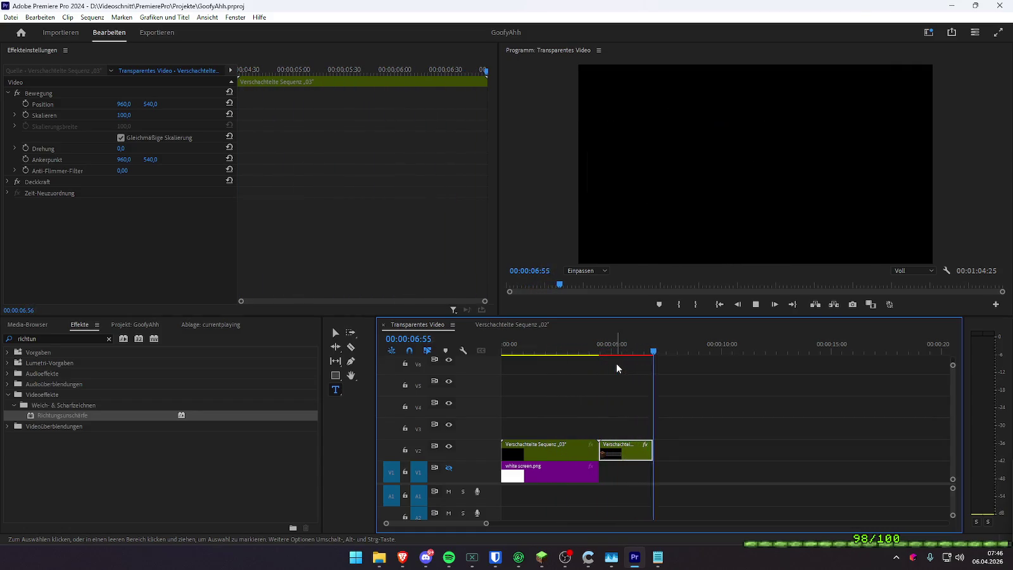
left_click(629, 347)
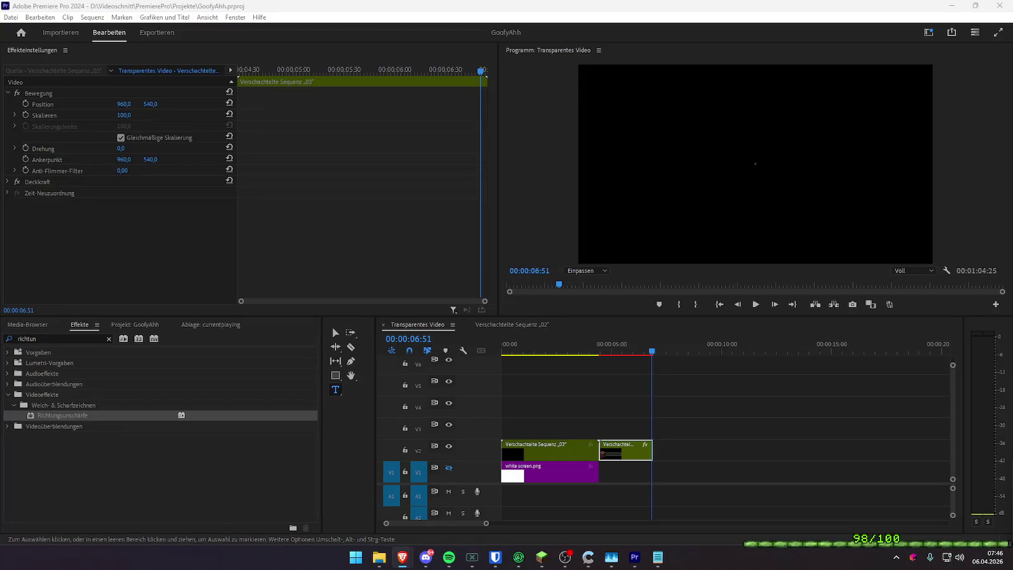
left_click(891, 337)
left_click(541, 557)
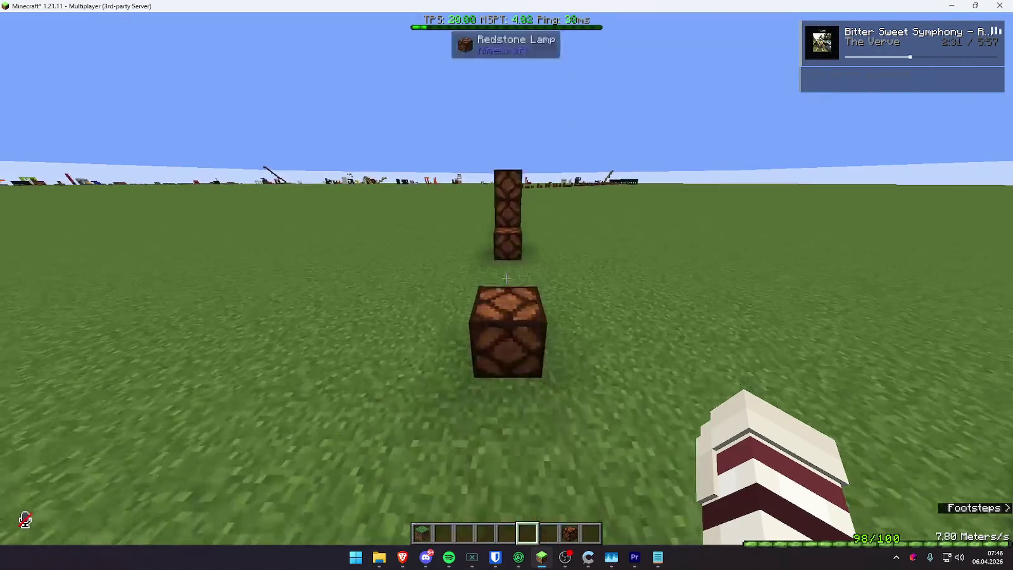
- Open the Minecraft chat, then switch to the McIcons page in the browser
key("t")
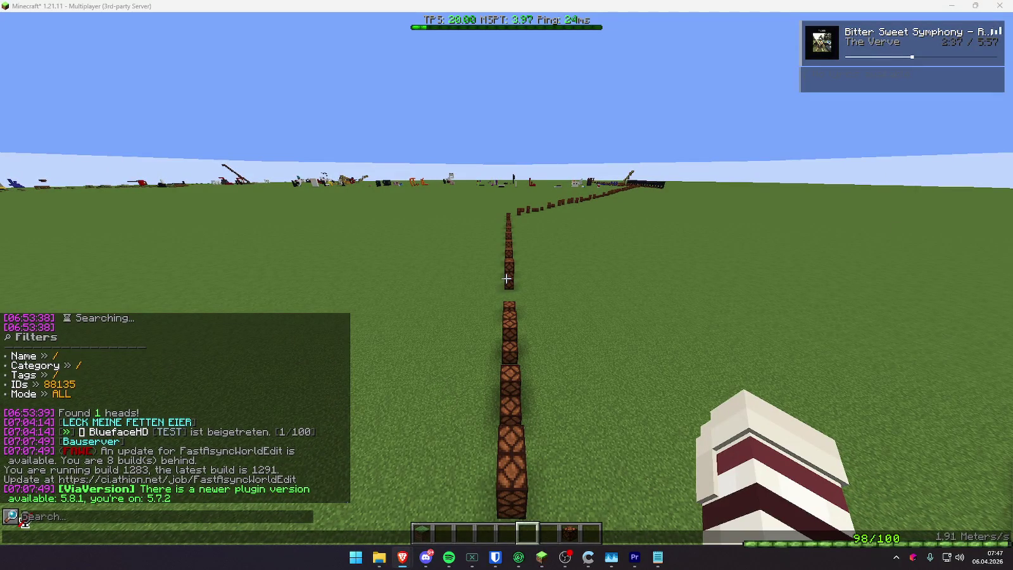
key("alt+Tab")
- Browse both pages of McIcons' 253 Particles icons, then open a new Brave tab
scroll(221, 366, "down", 3)
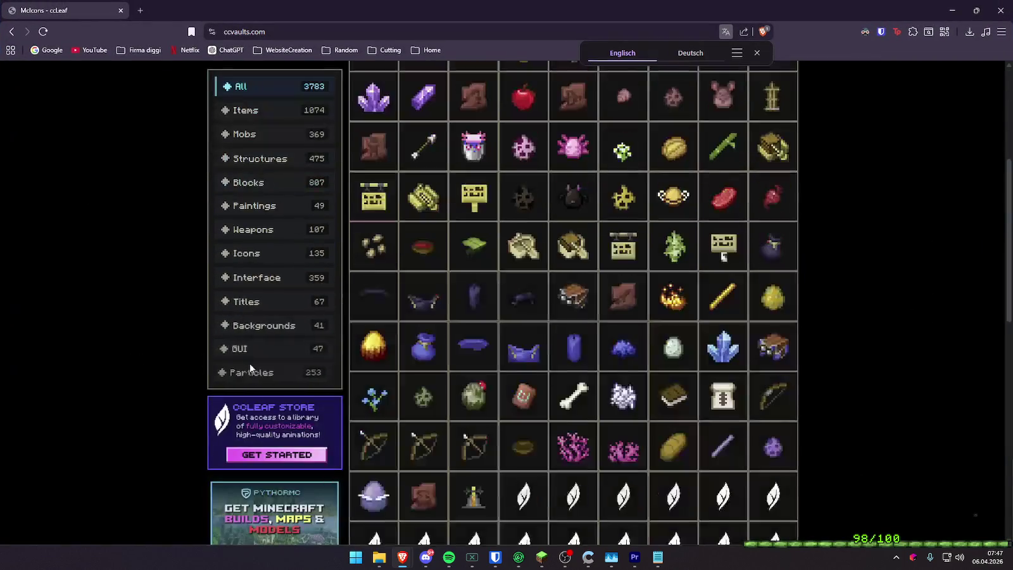
left_click(266, 374)
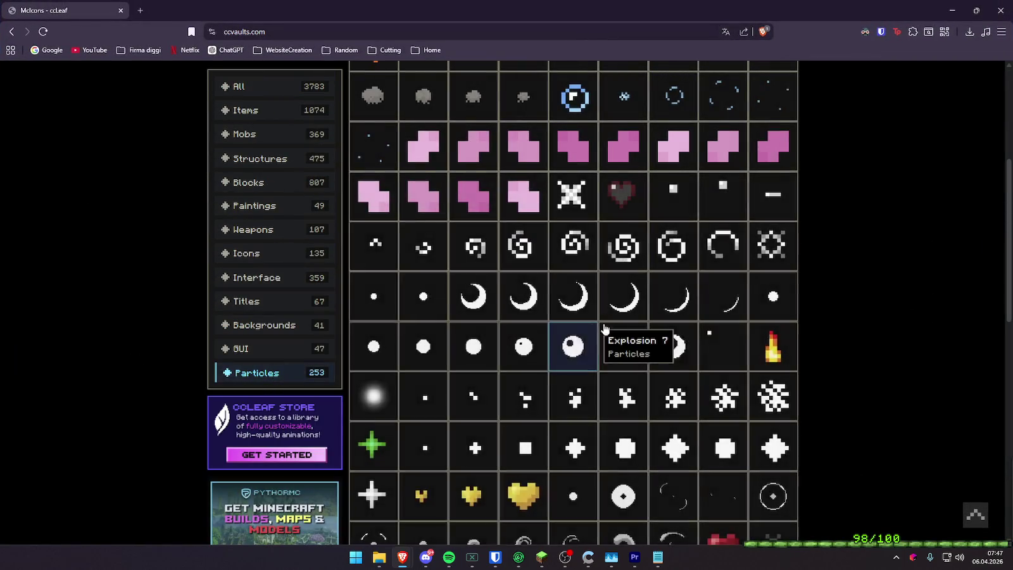
scroll(709, 358, "up", 2)
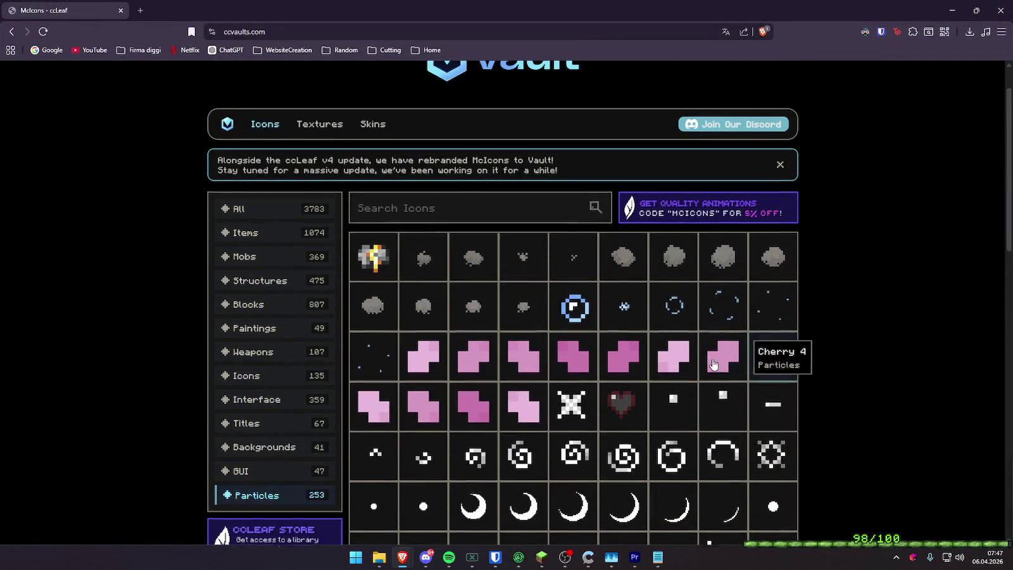
scroll(735, 354, "down", 2)
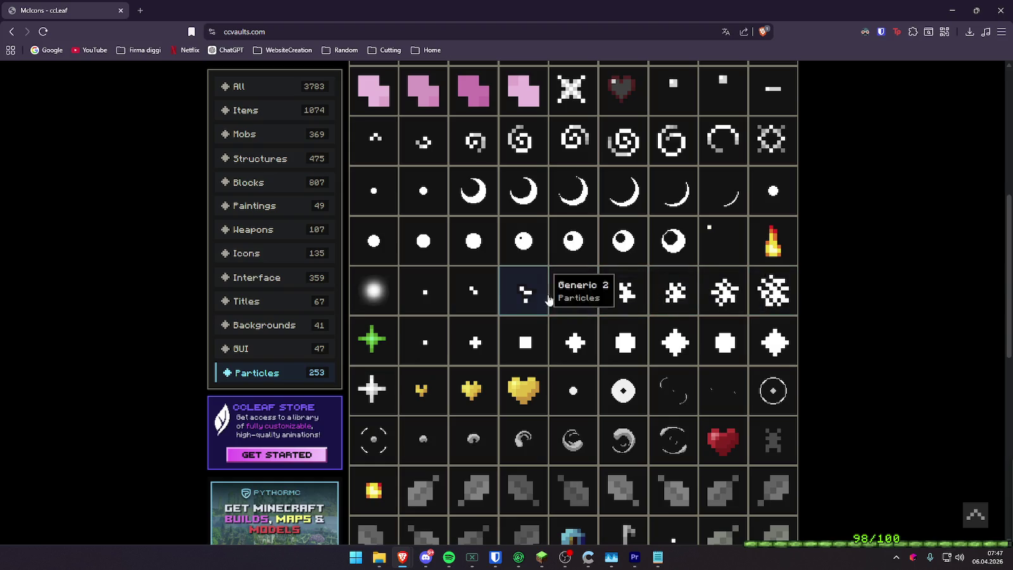
scroll(782, 308, "down", 2)
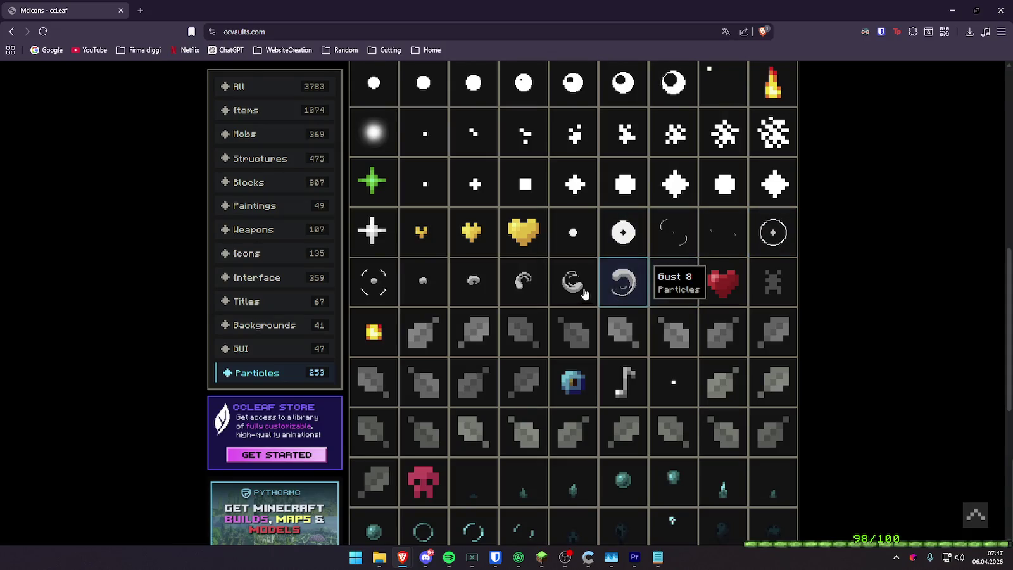
scroll(594, 297, "down", 3)
scroll(689, 443, "down", 3)
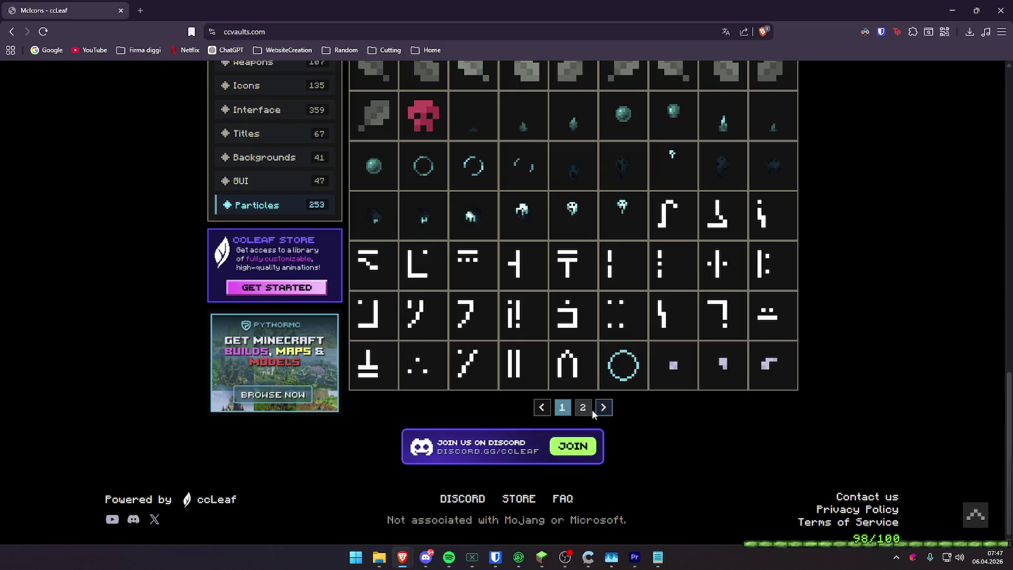
left_click(604, 407)
scroll(728, 373, "down", 2)
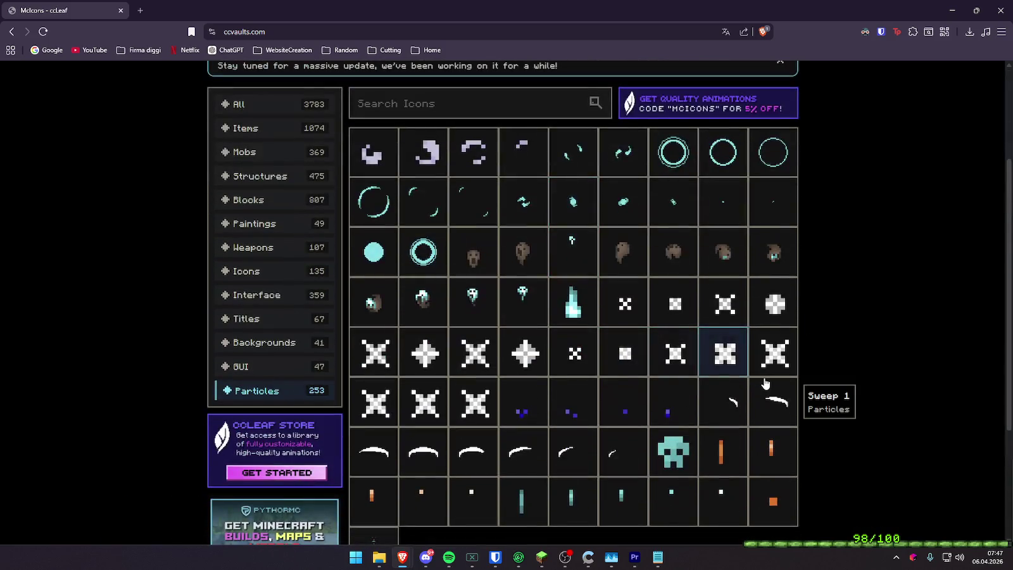
scroll(765, 383, "down", 3)
left_click(140, 10)
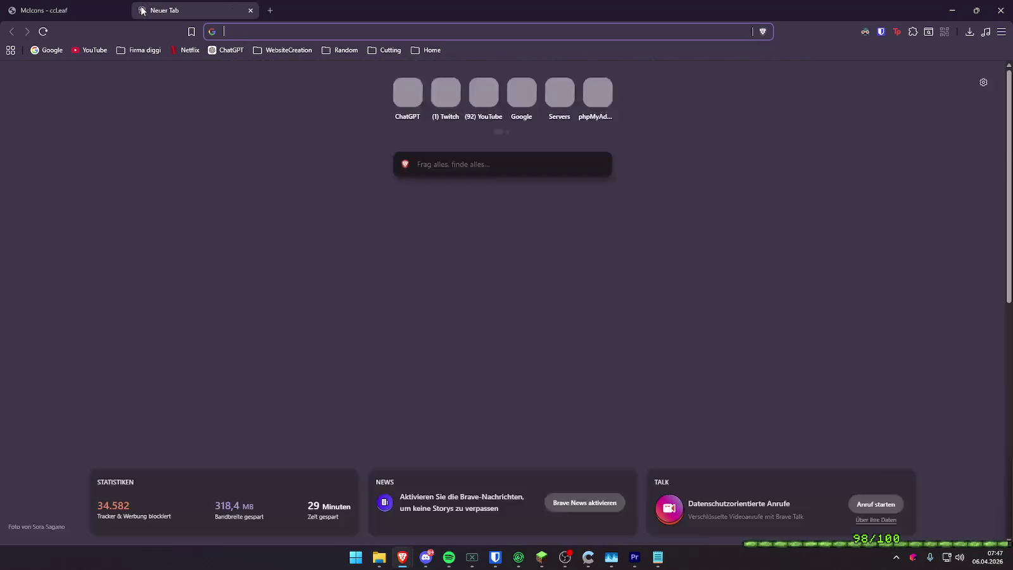
- Load mcstacker.net and open its /particle generator, clearing a trial 'block' filter
type("mcs")
key("Return")
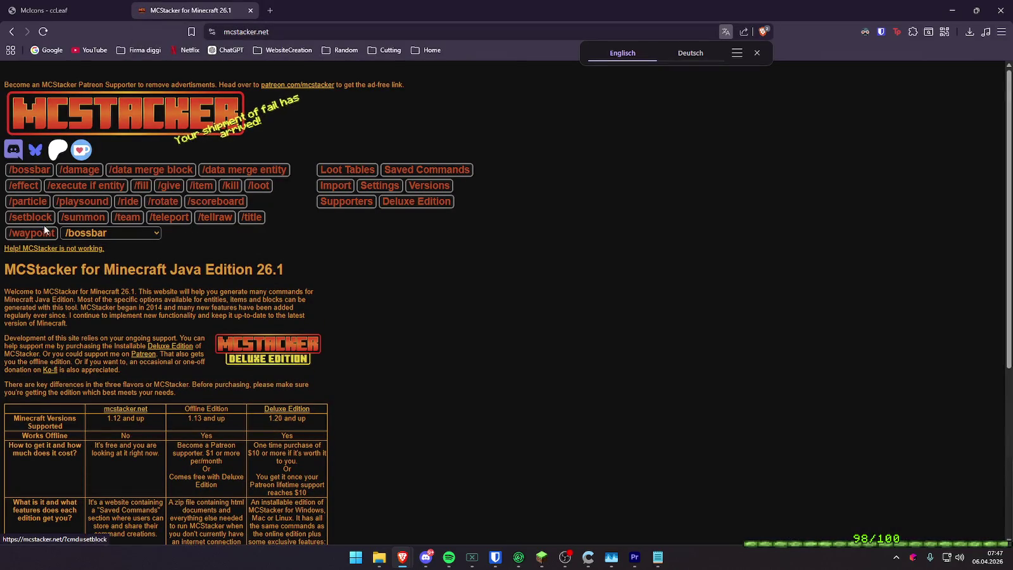
left_click(29, 202)
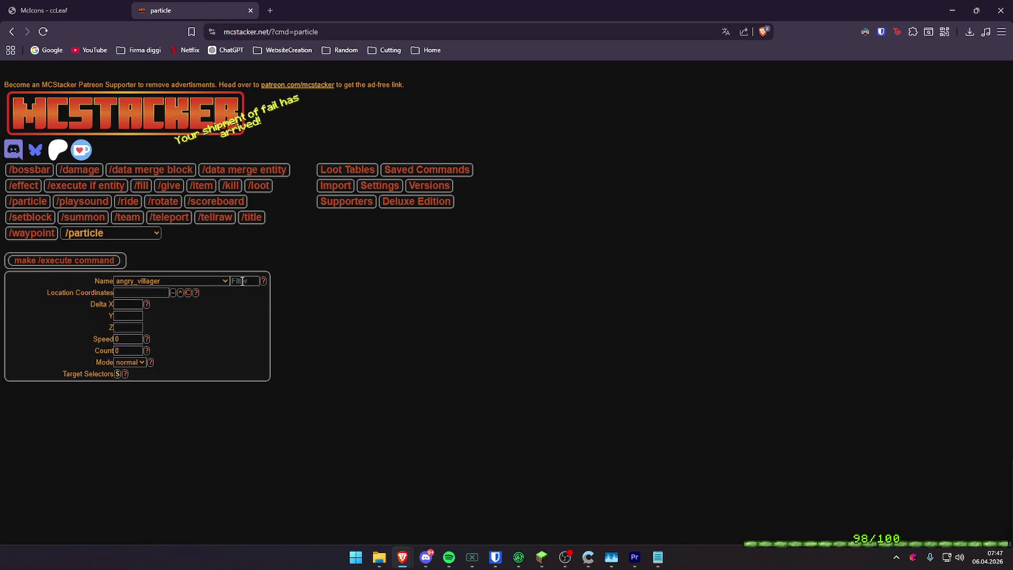
type("block")
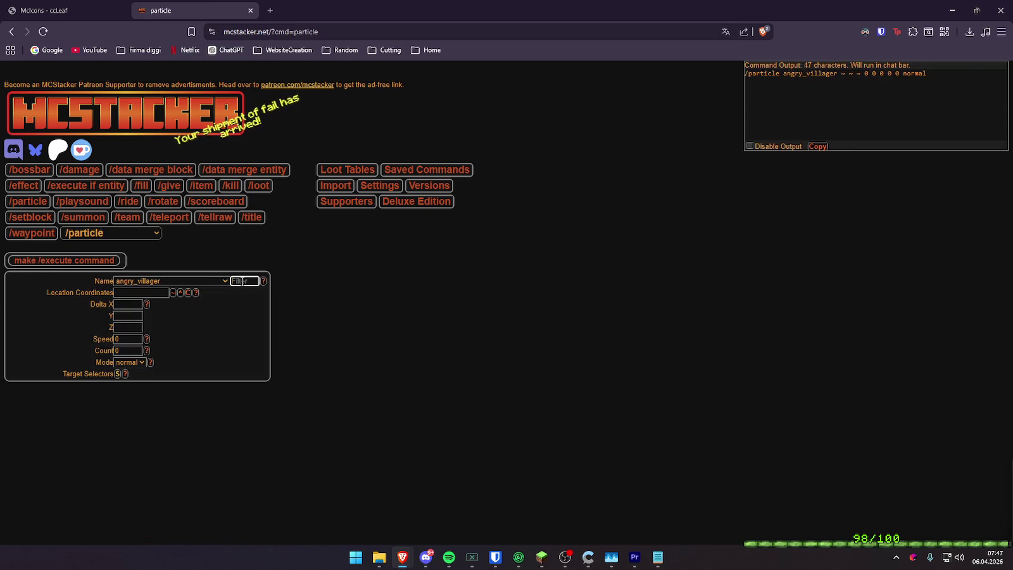
key("BackSpace")
- Browse the particle Name list, close it, and return to the particle icon site
left_click(170, 282)
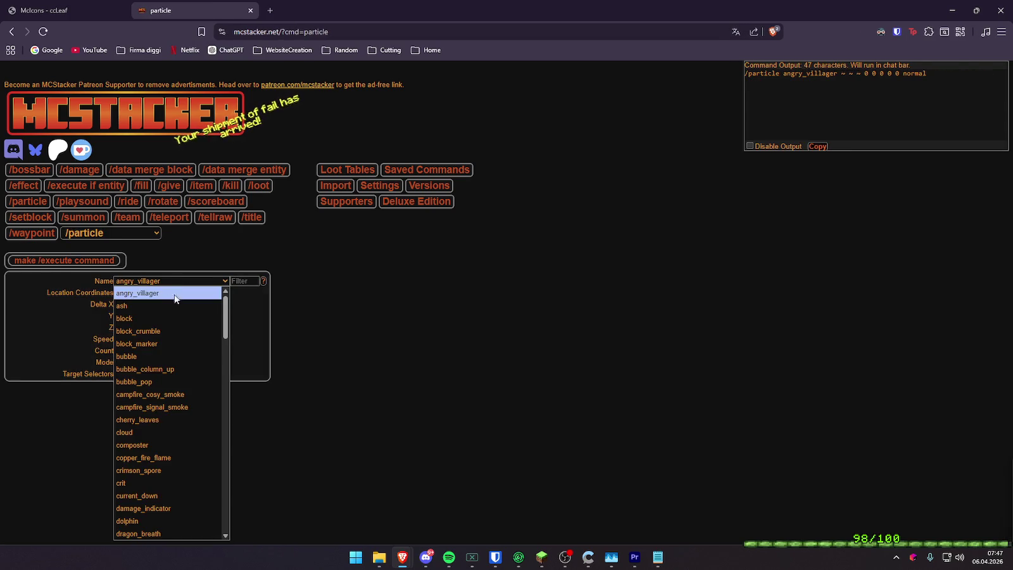
scroll(183, 349, "down", 3)
left_click(181, 68)
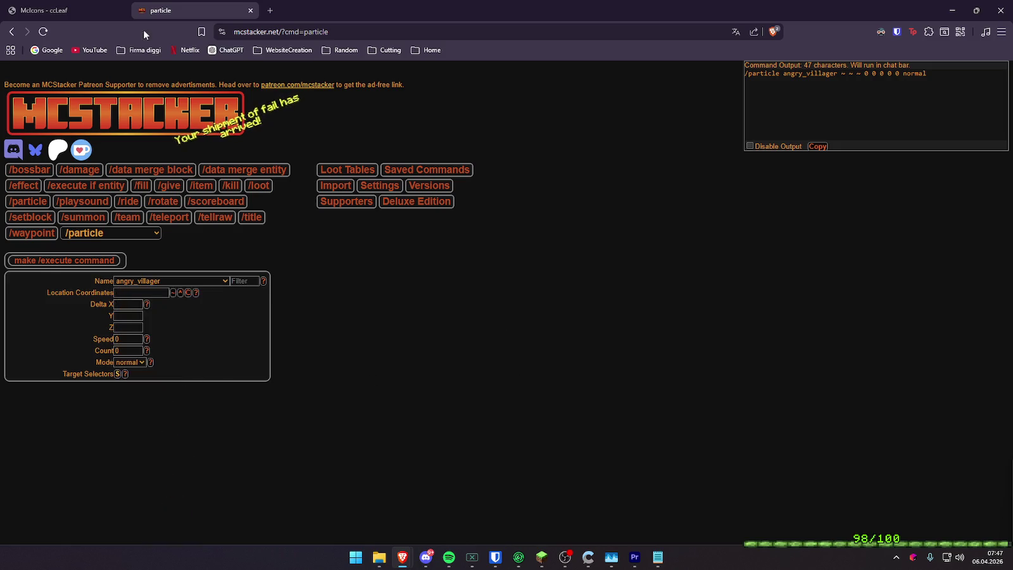
left_click(44, 10)
- Browse the McIcons Particles pages to locate the Gust particle
scroll(678, 247, "up", 3)
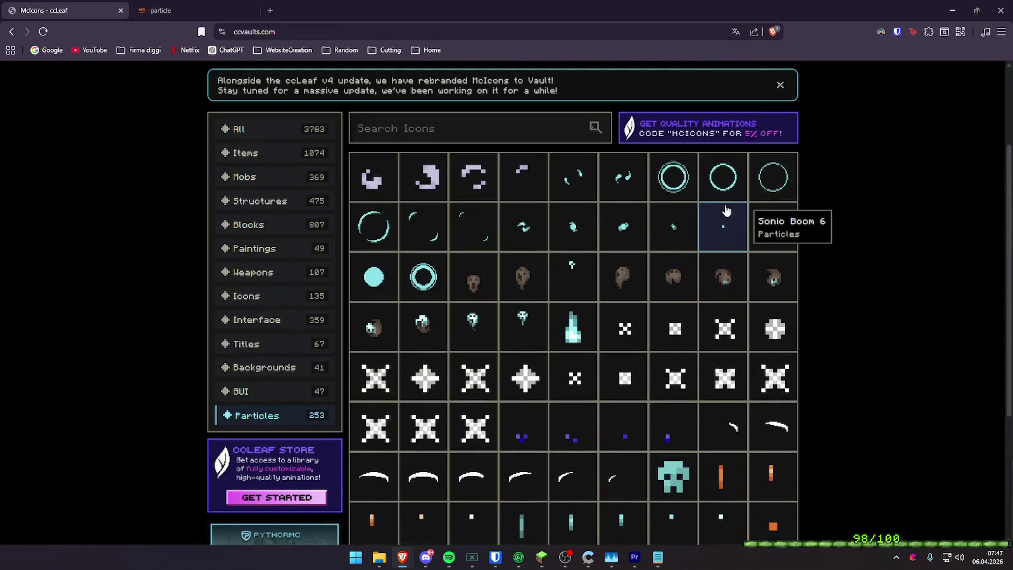
scroll(620, 436, "down", 2)
scroll(621, 436, "down", 2)
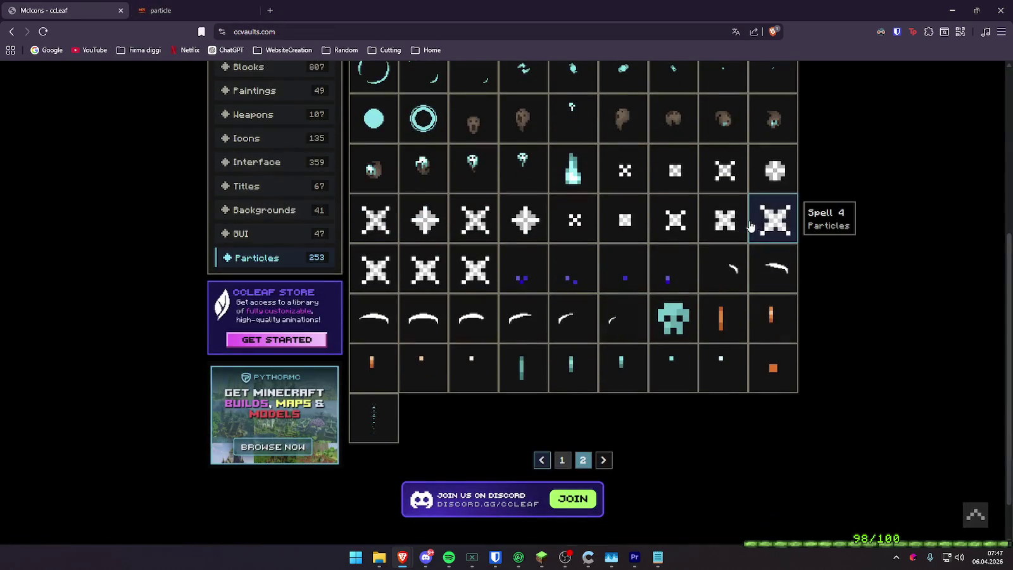
left_click(562, 463)
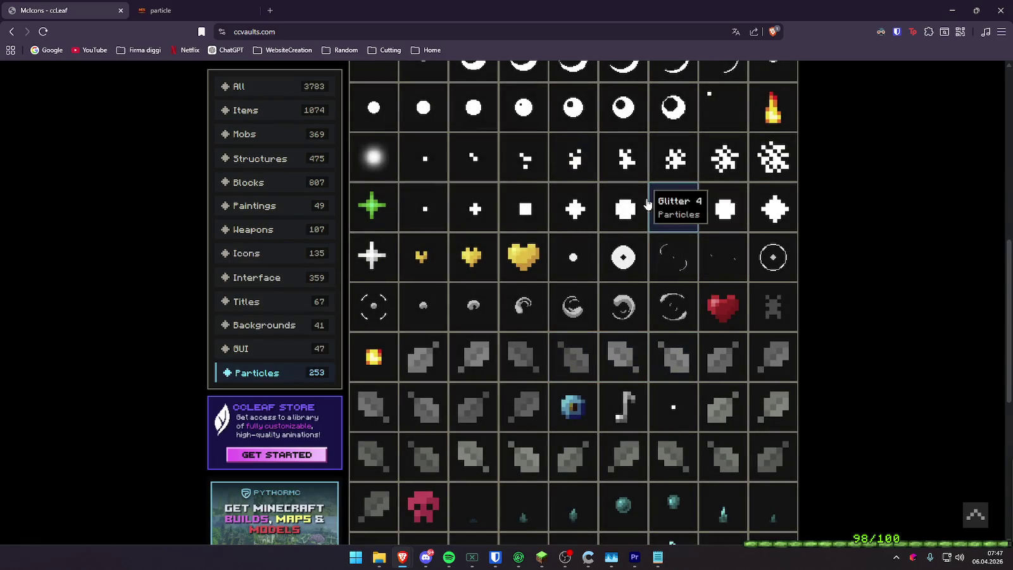
scroll(639, 285, "down", 3)
scroll(633, 355, "down", 3)
left_click(582, 408)
scroll(578, 317, "down", 1)
scroll(636, 342, "down", 1)
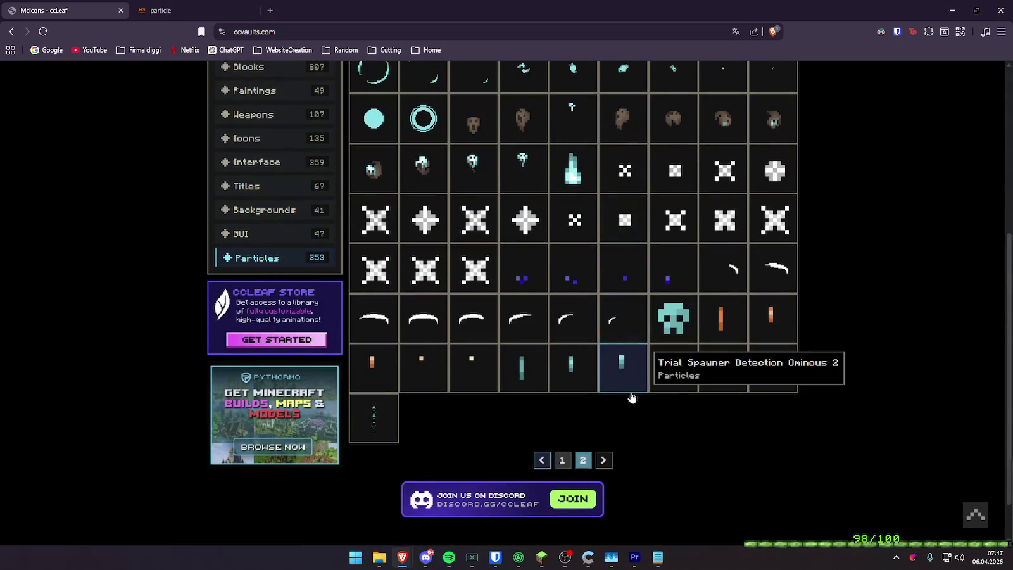
scroll(620, 406, "up", 2)
scroll(620, 406, "up", 1)
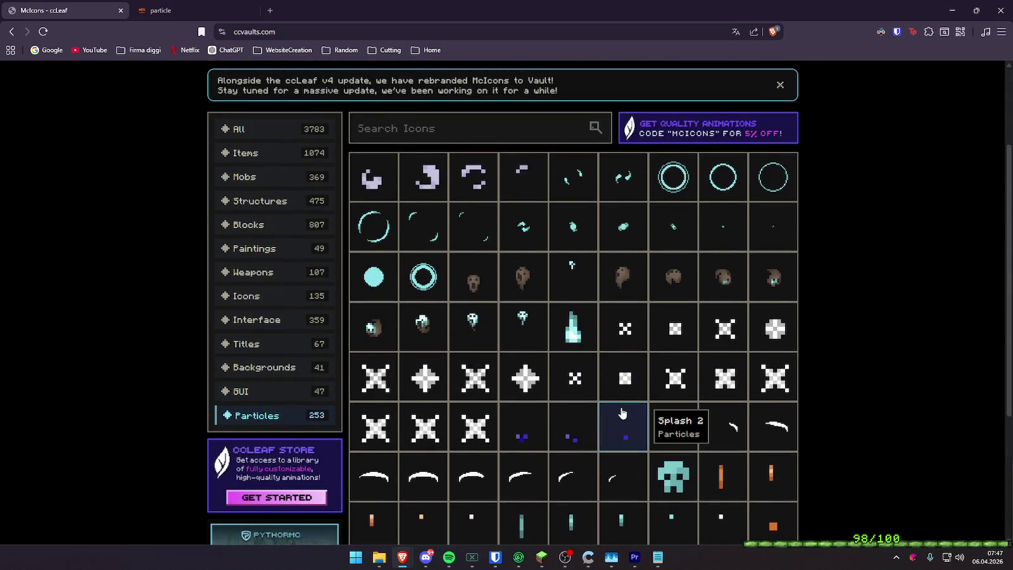
scroll(622, 413, "down", 3)
scroll(606, 420, "down", 1)
left_click(577, 410)
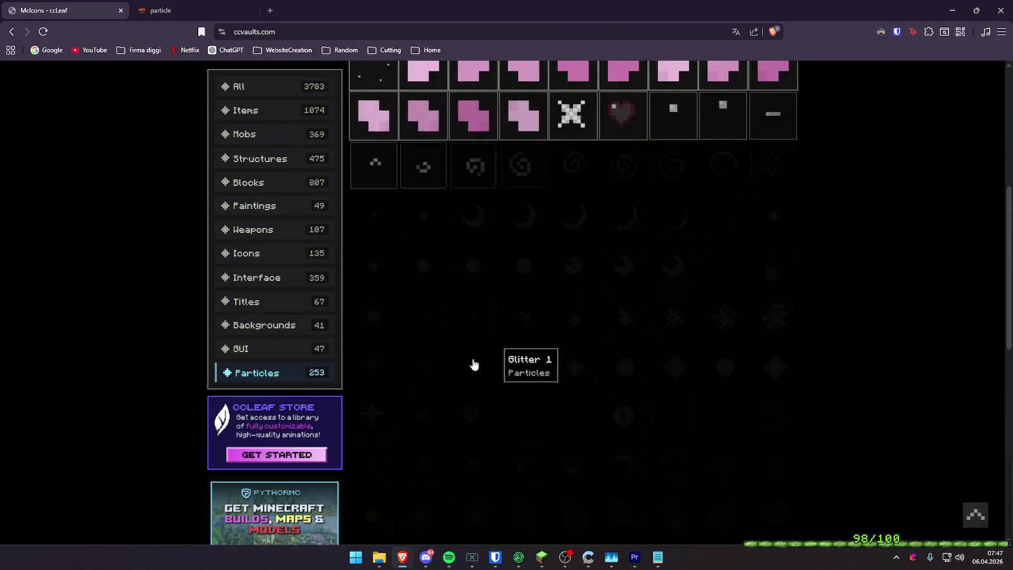
scroll(500, 354, "up", 3)
scroll(624, 414, "down", 1)
scroll(612, 428, "down", 2)
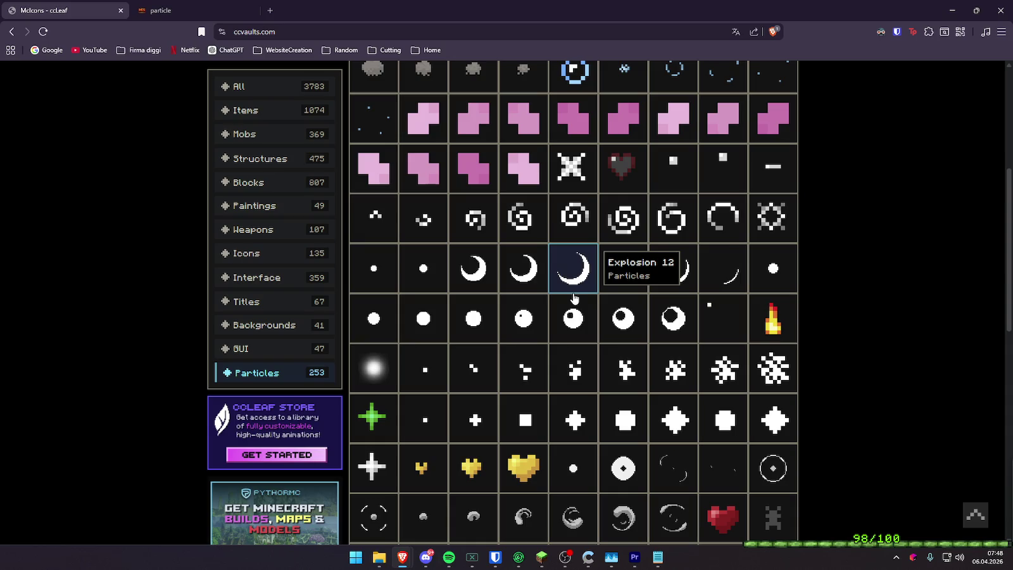
scroll(618, 354, "down", 3)
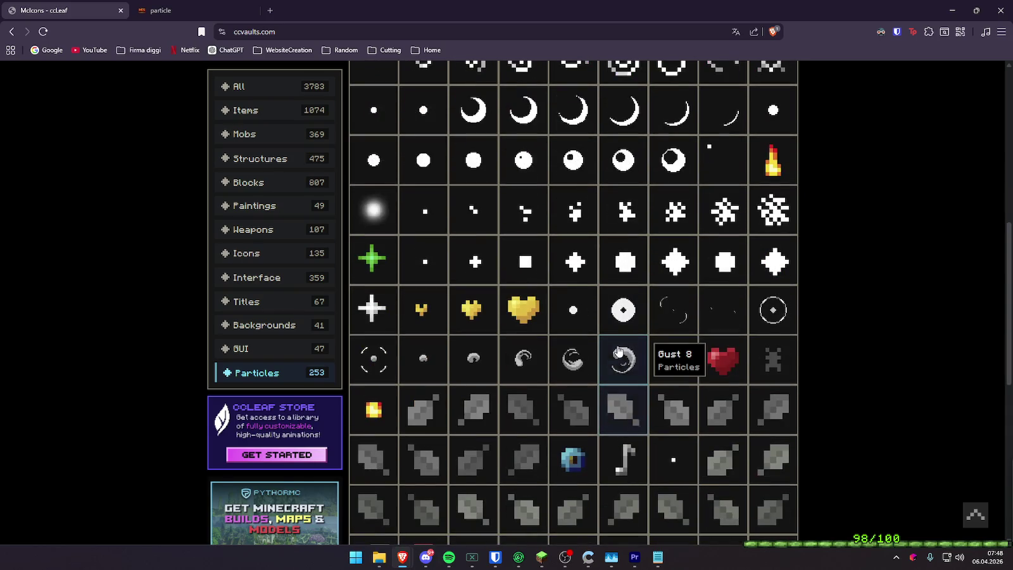
- Filter MCStacker's particle Name to gust, select it, and return to Minecraft
left_click(141, 6)
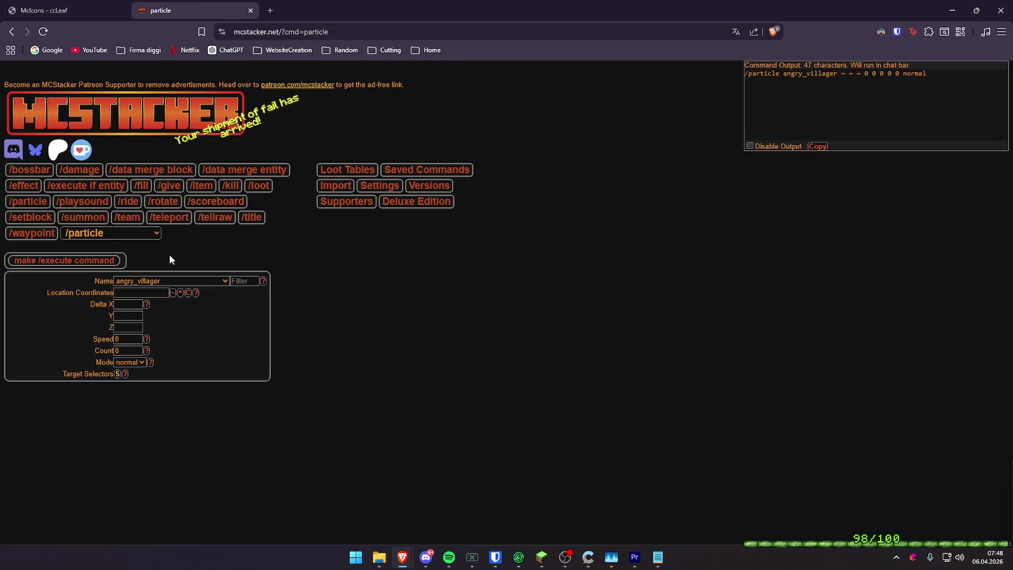
type("gust")
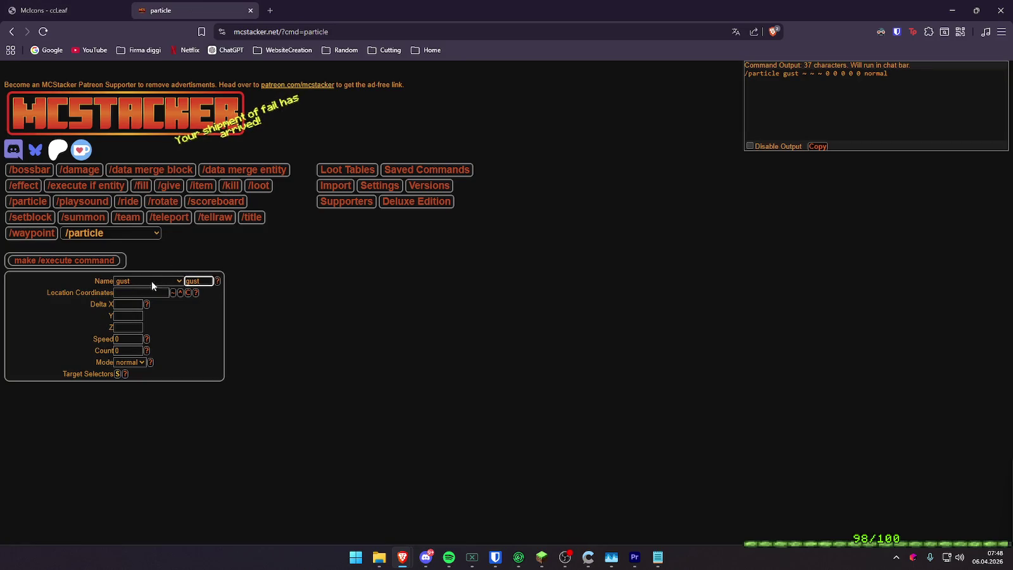
left_click(151, 281)
left_click(151, 290)
key("alt+Tab")
- Run /particle gust ~ ~ ~ 0 0 0 0 0 normal twice in Minecraft
key("Return")
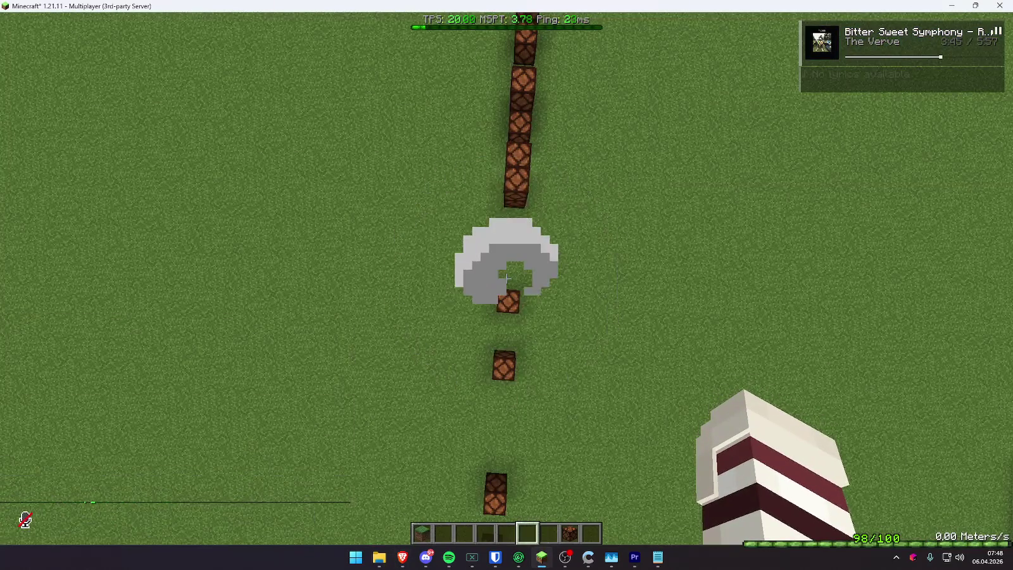
key("t")
key("Up")
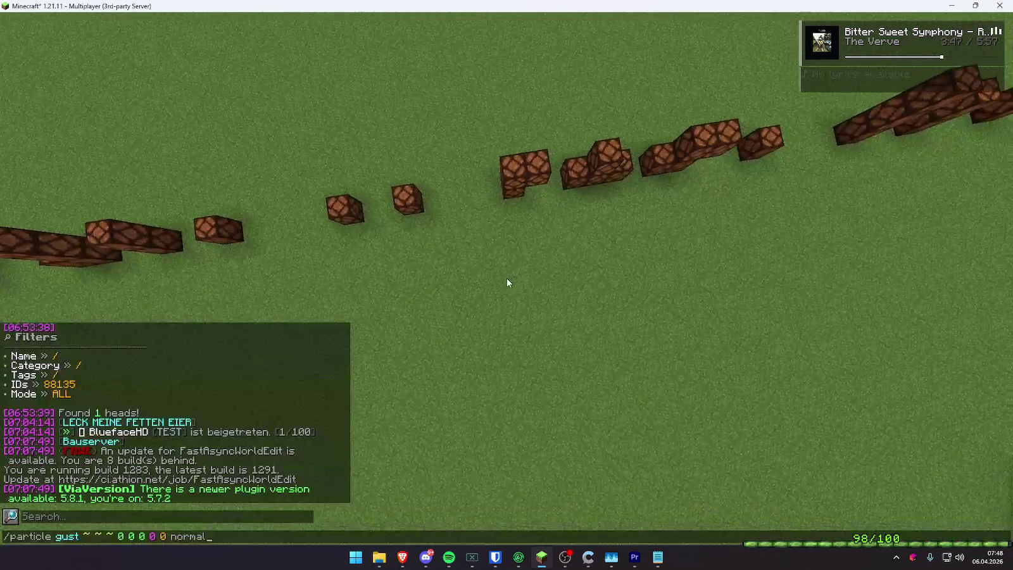
key("Return")
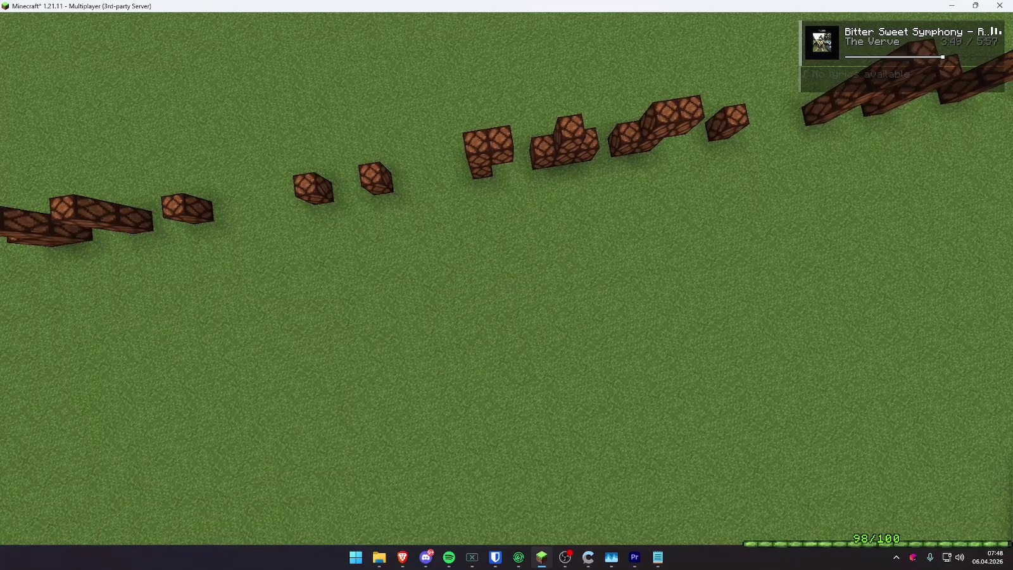
- Check the Options > Music & Sounds settings, then resume the game
key("Escape")
left_click(449, 240)
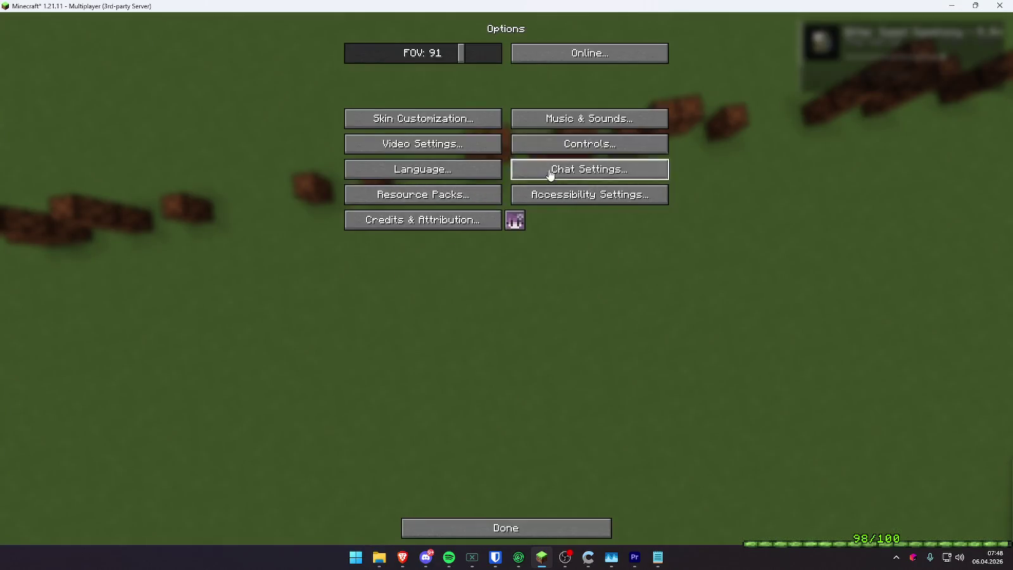
left_click(589, 116)
key("Escape")
key("Escape")
key("Escape")
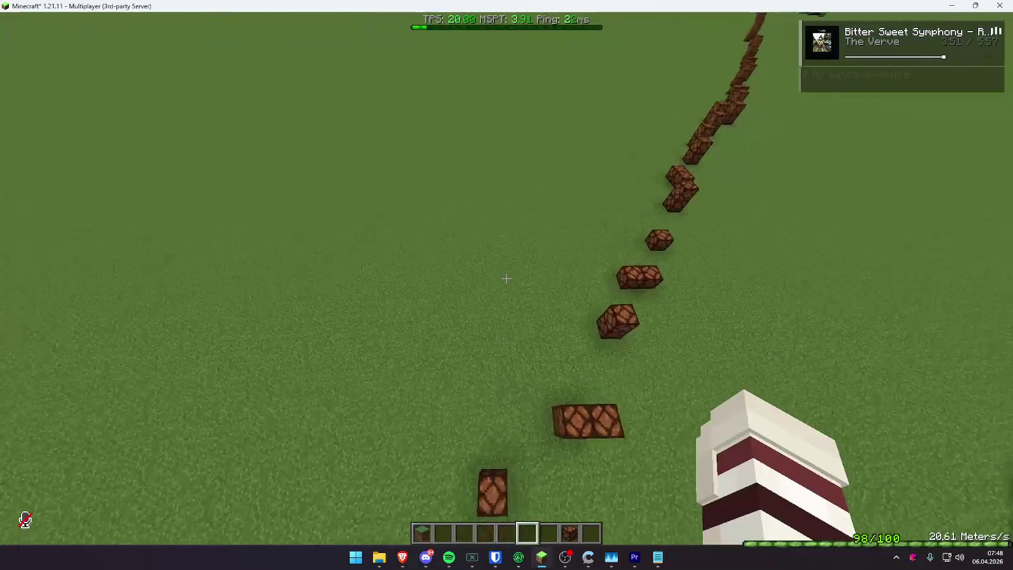
- Rerun the gust particle command from chat history and check it from behind the player
key("slash")
key("Up")
key("Return")
key("F5")
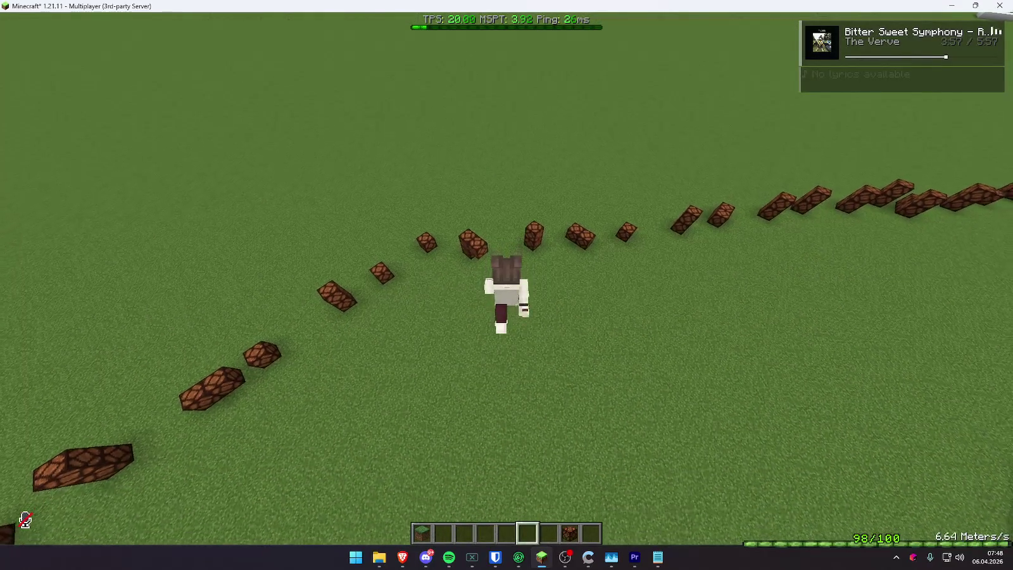
key("F5")
key("F5")
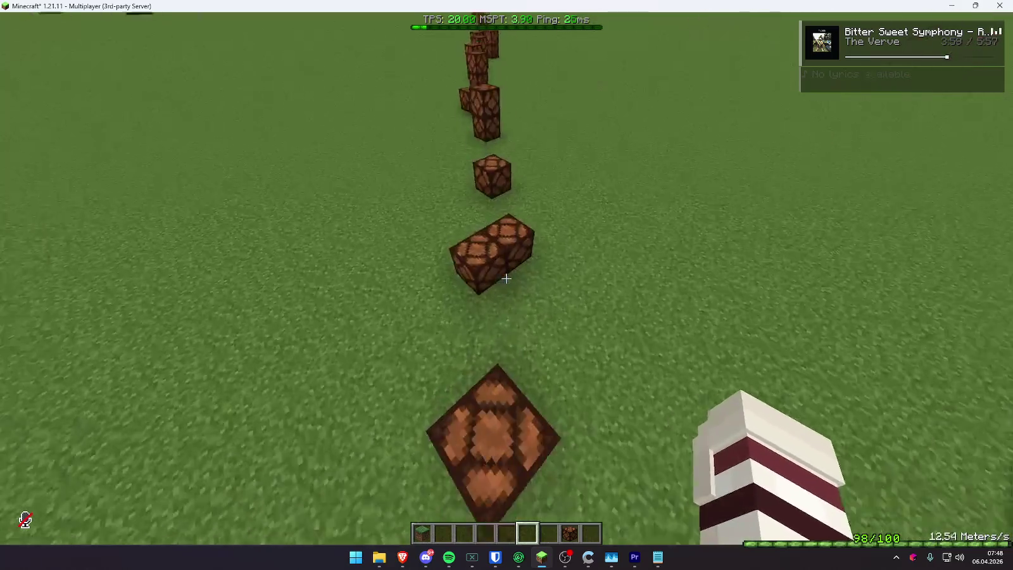
- Walk forward and place eight more redstone lamps along the row
key("w")
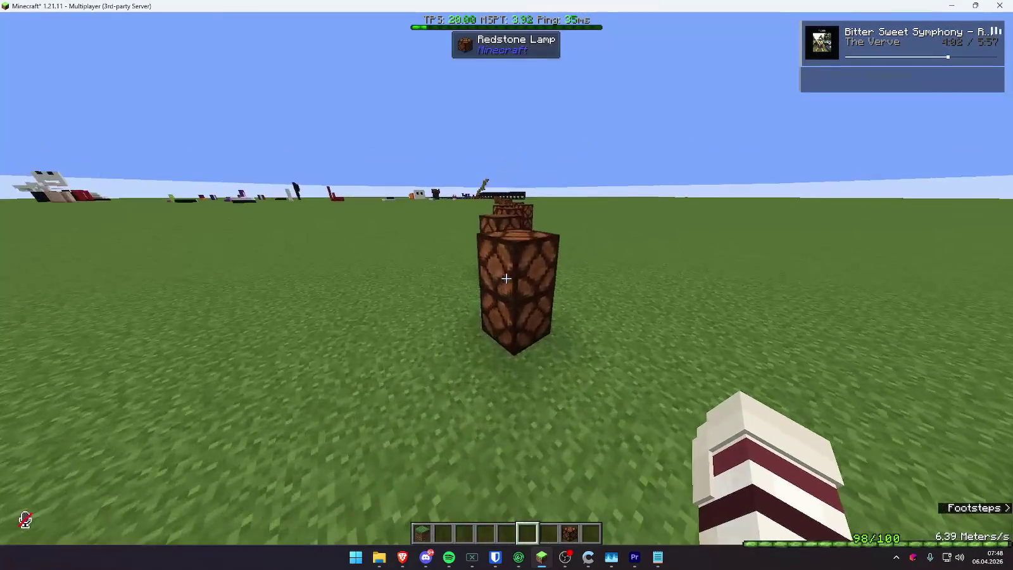
right_click(506, 278)
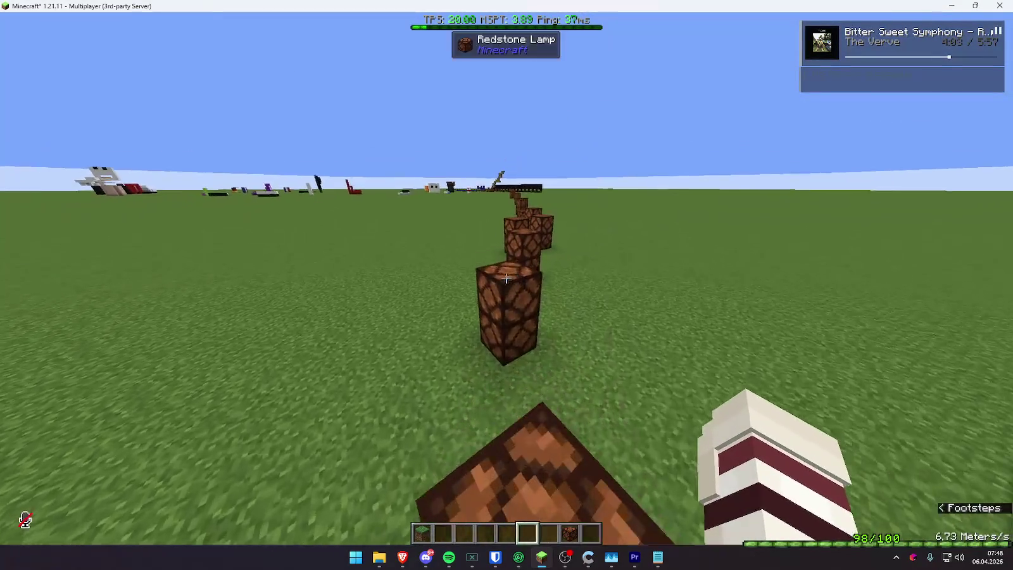
right_click(507, 279)
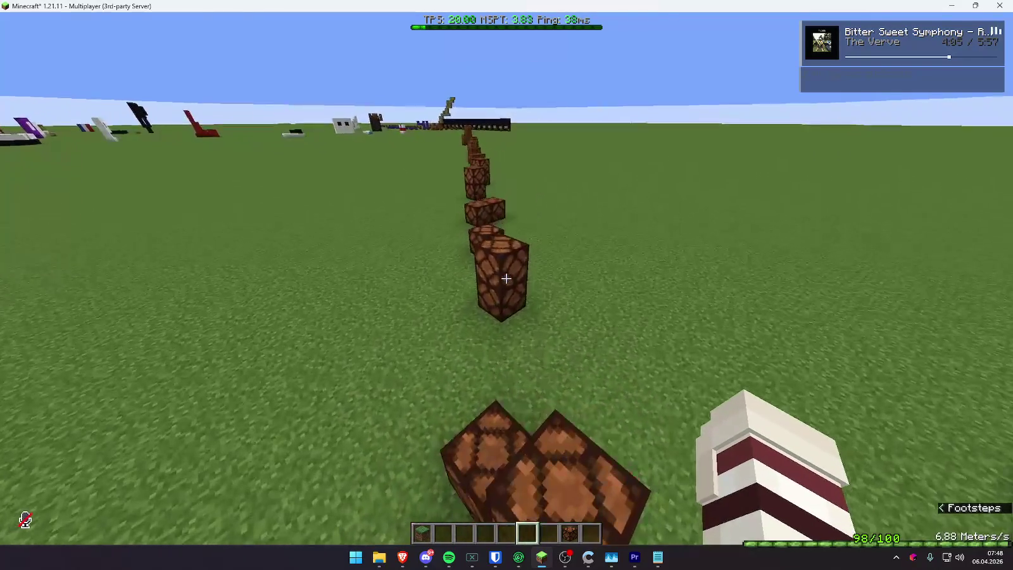
right_click(507, 278)
right_click(507, 278)
right_click(506, 278)
right_click(507, 278)
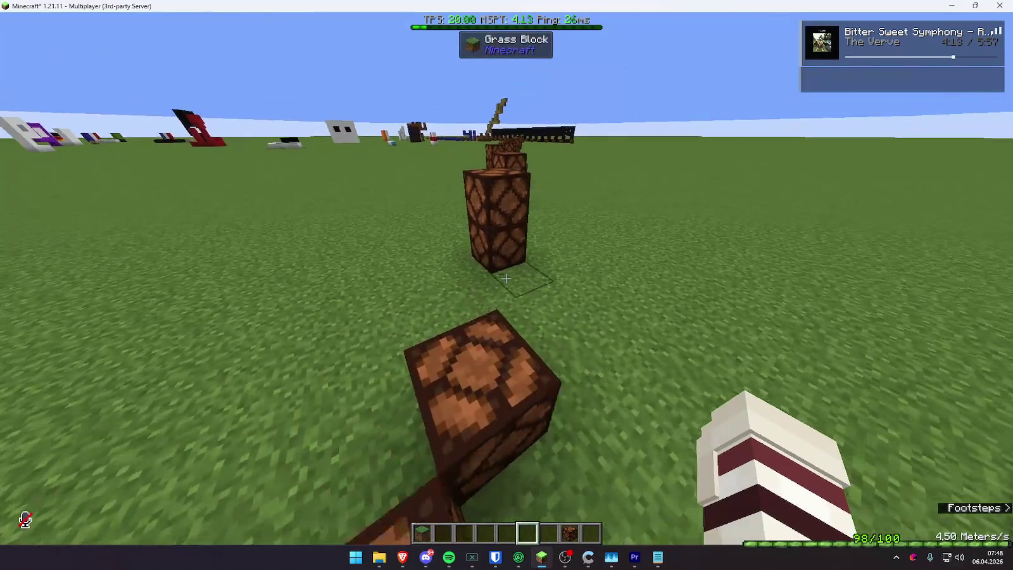
right_click(507, 279)
right_click(507, 278)
- Rerun the gust particle, then change the command to minecraft:explosion_emitter and run it
key("slash")
key("Up")
key("Return")
key("slash")
key("Up")
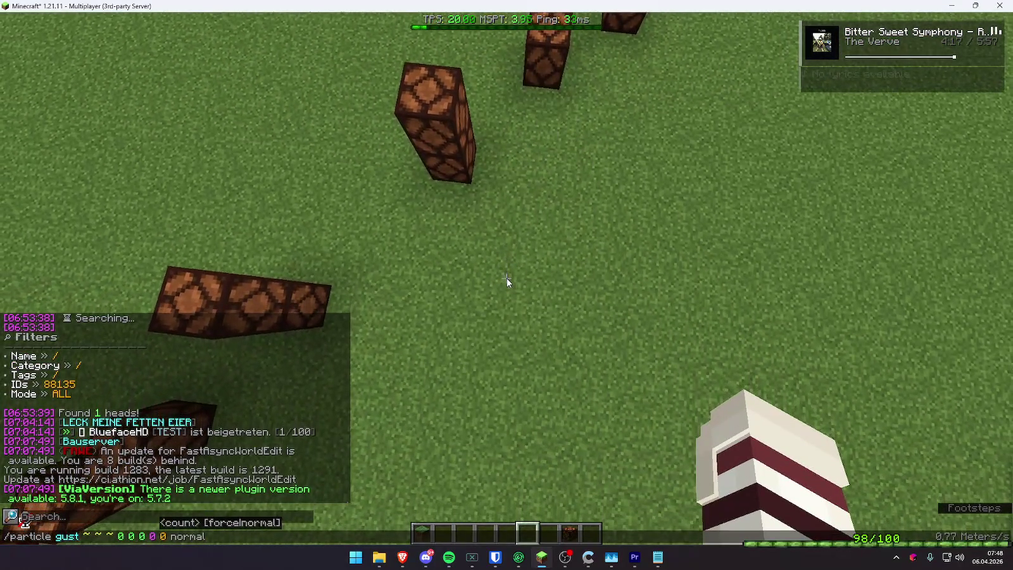
key("Left")
key("Left")
key("Left")
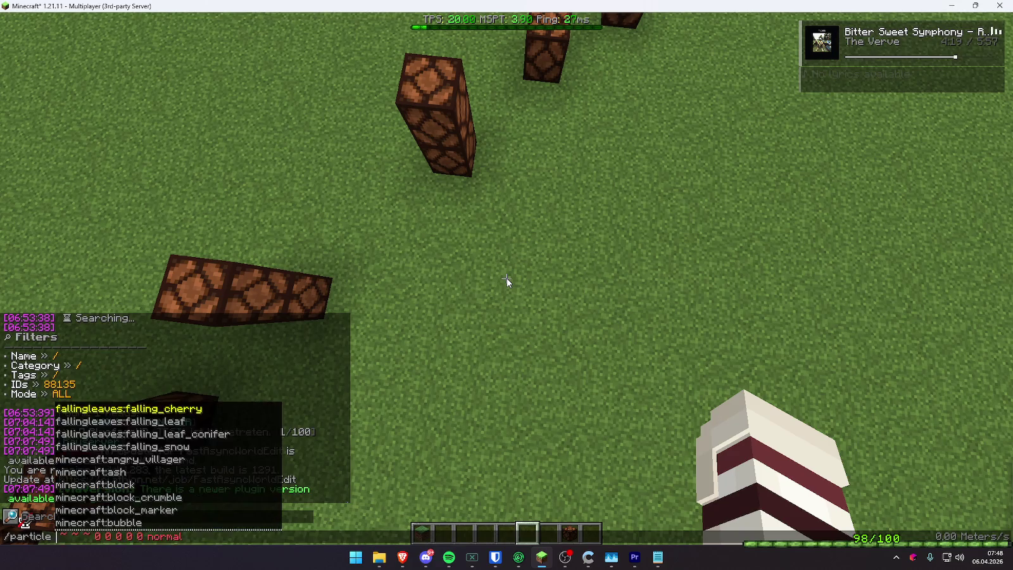
key("Tab")
key("Return")
key("slash")
- Run the gust particle again, close chat, and switch to the third-person view
key("Up")
key("Left")
key("Left")
key("Left")
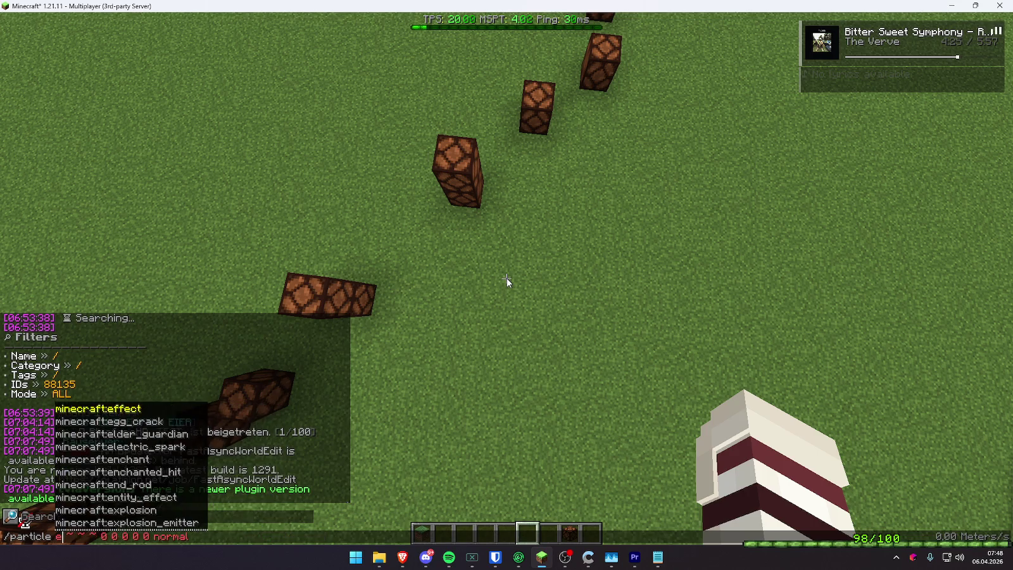
key("Tab")
key("Return")
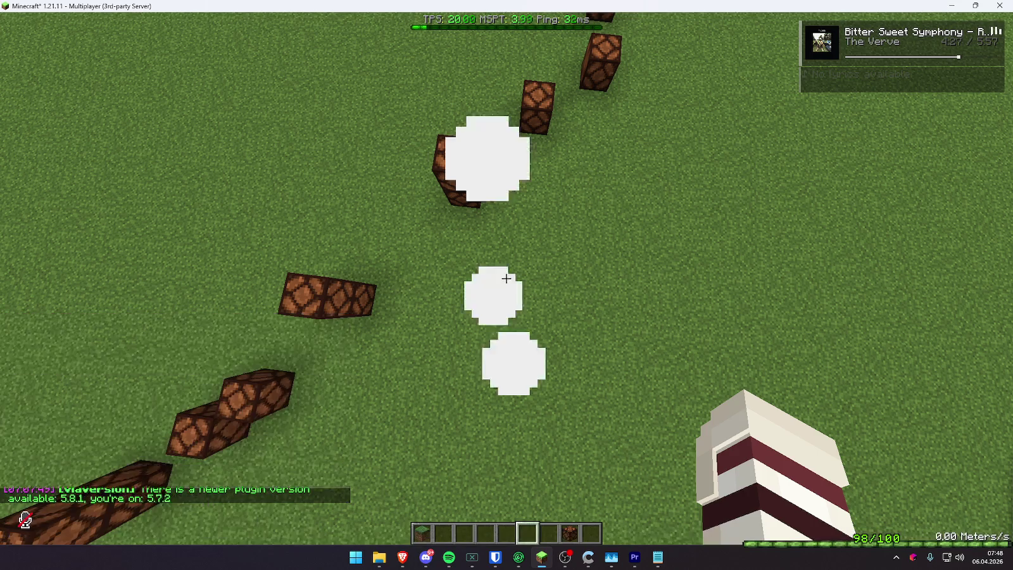
key("t")
key("Escape")
key("F5")
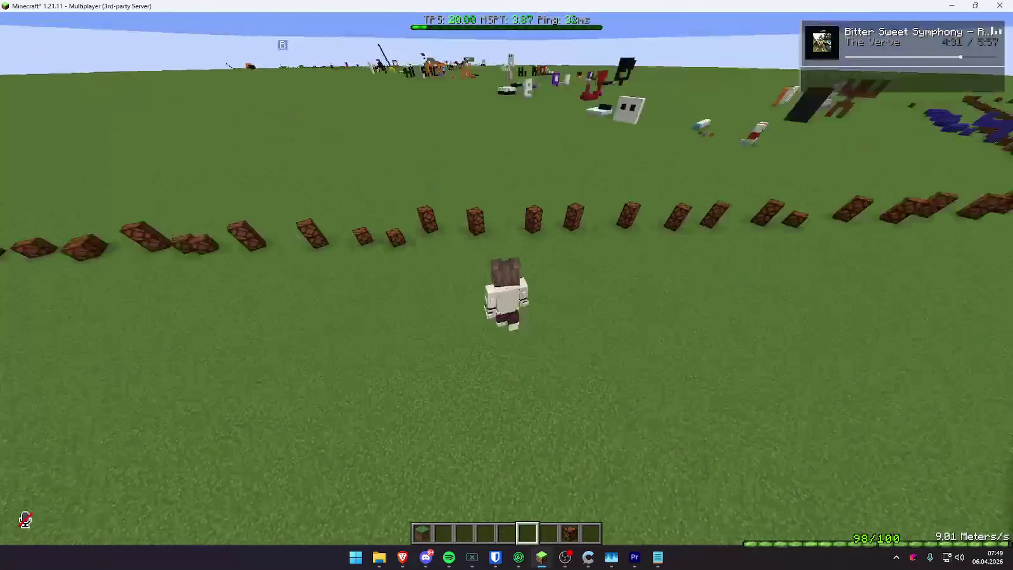
key("F5")
key("F5")
key("w")
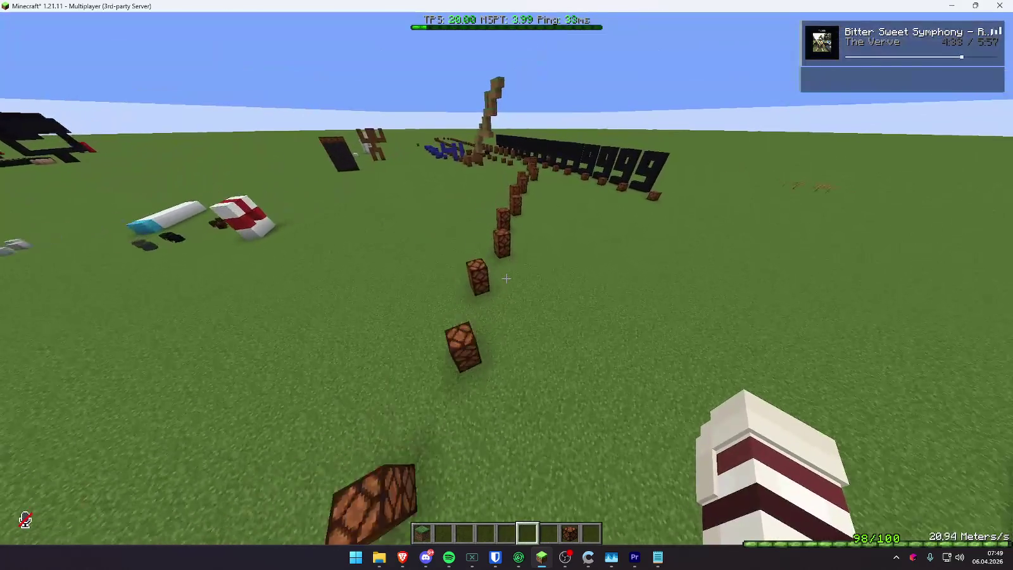
key("s")
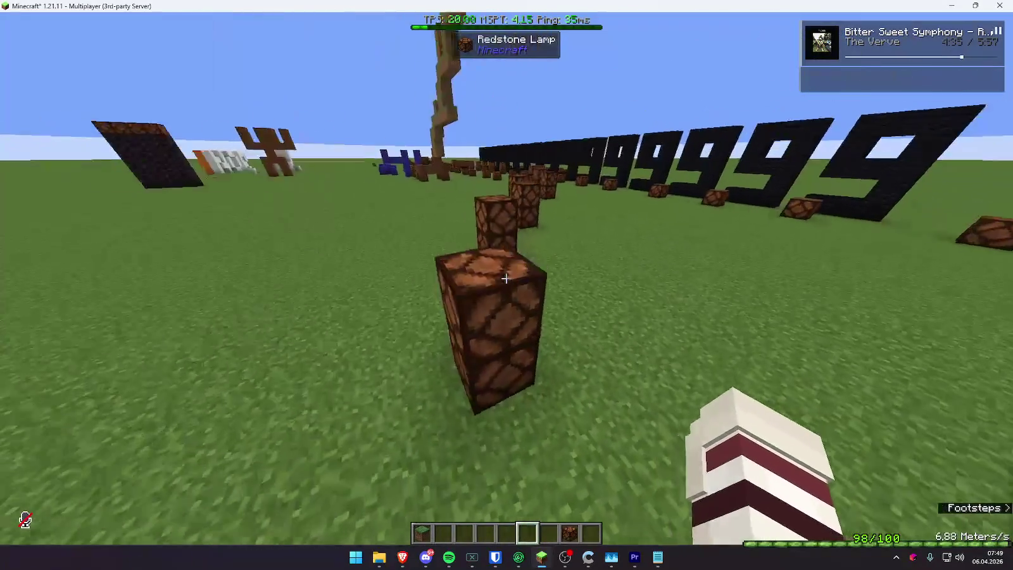
key("w")
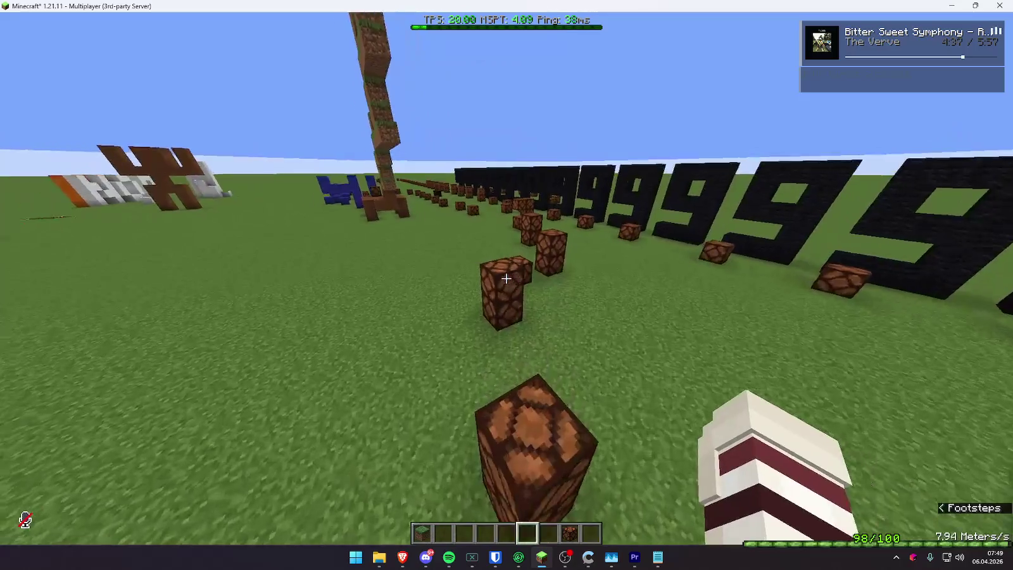
key("w")
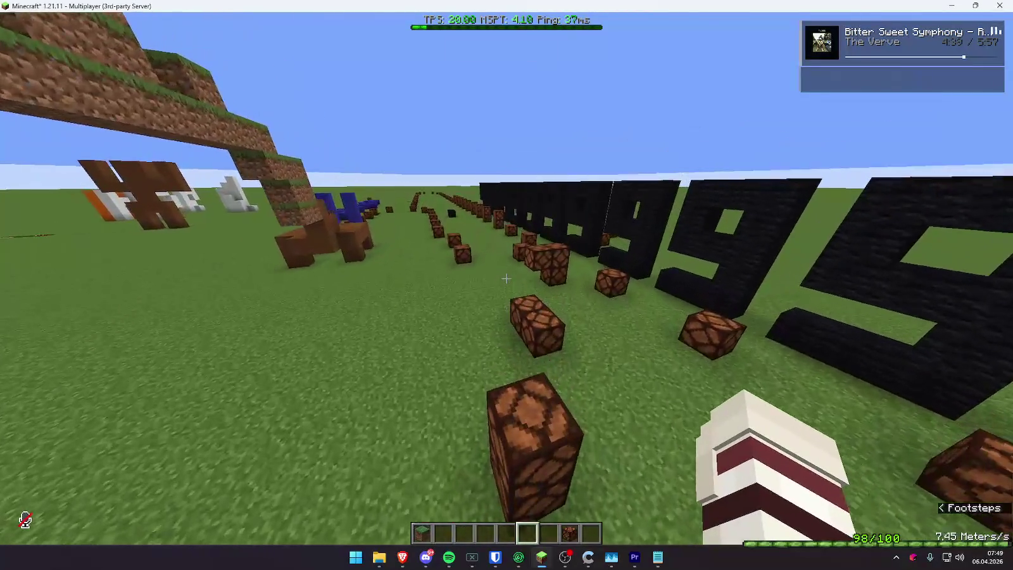
key("w")
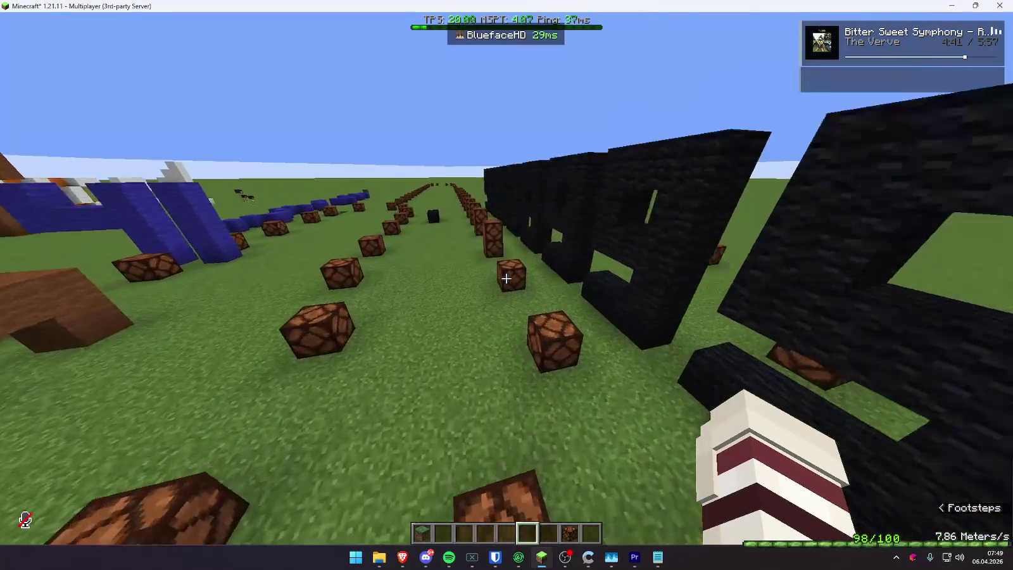
key("w")
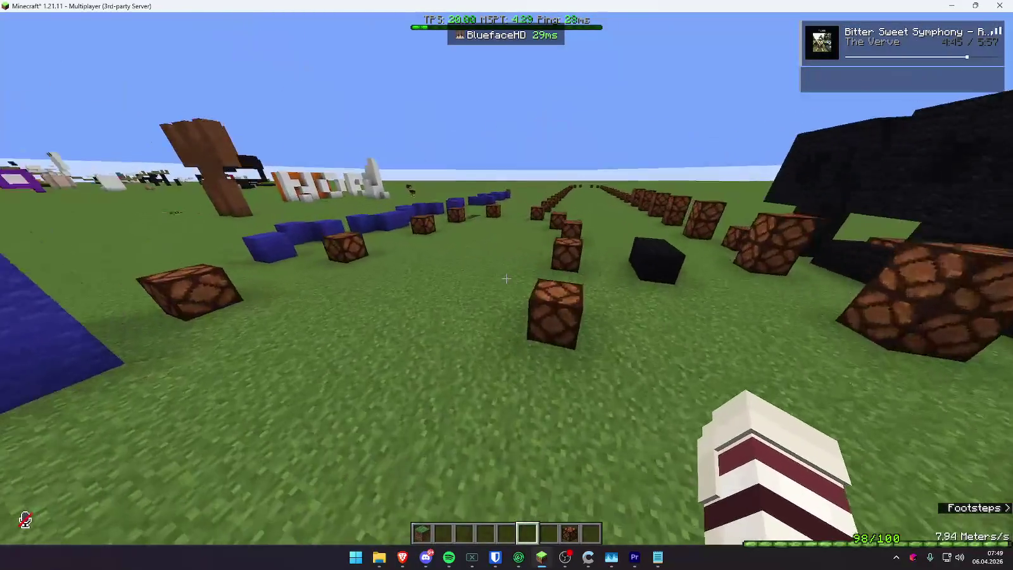
key("t")
left_click(911, 555)
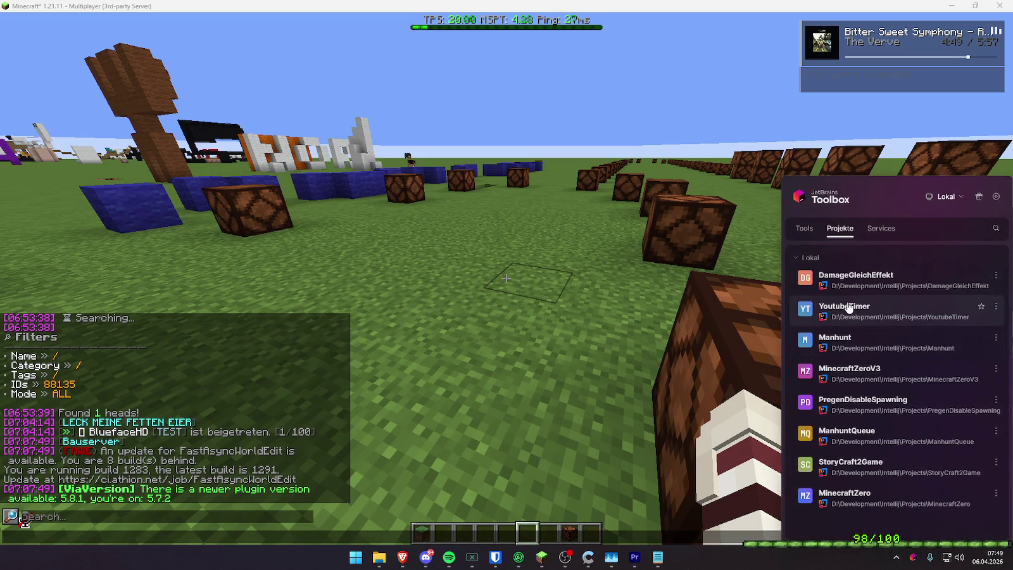
- Launch DamageGleichEffekt from Toolbox's Projekte list into IntelliJ IDEA
left_click(884, 288)
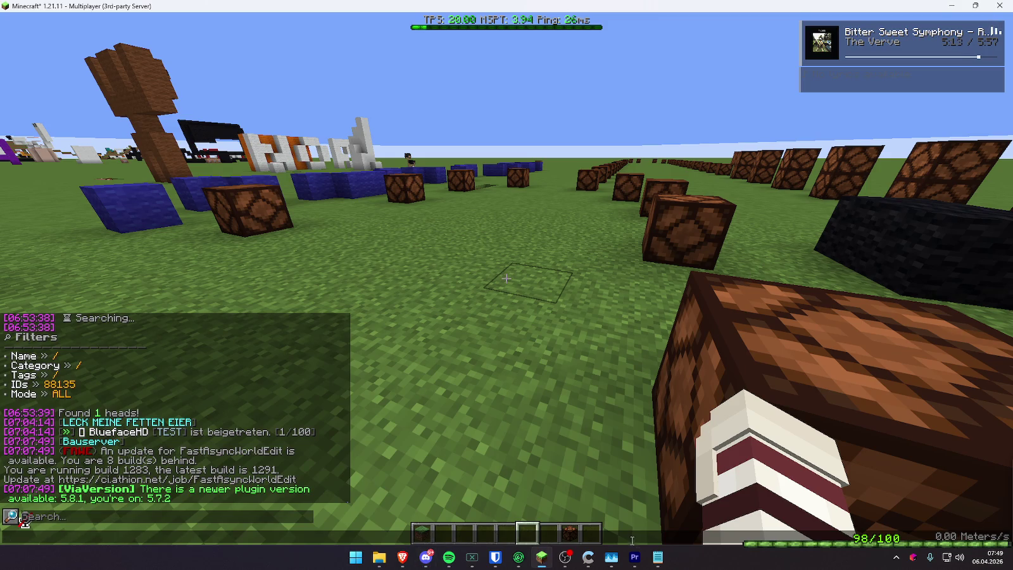
left_click(635, 560)
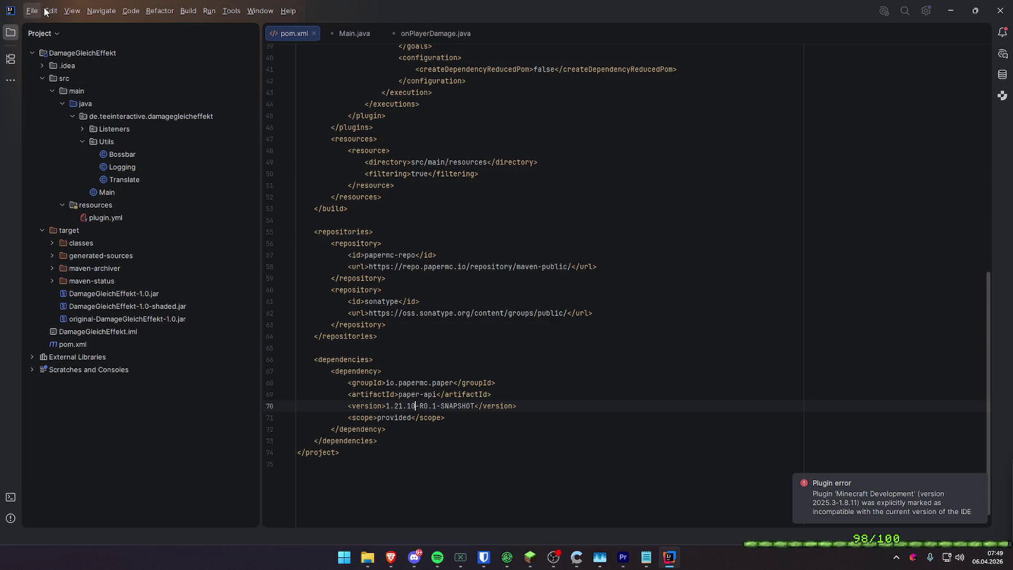
- Show the Maven tool window, then open and cancel the File > Open dialog
left_click(32, 10)
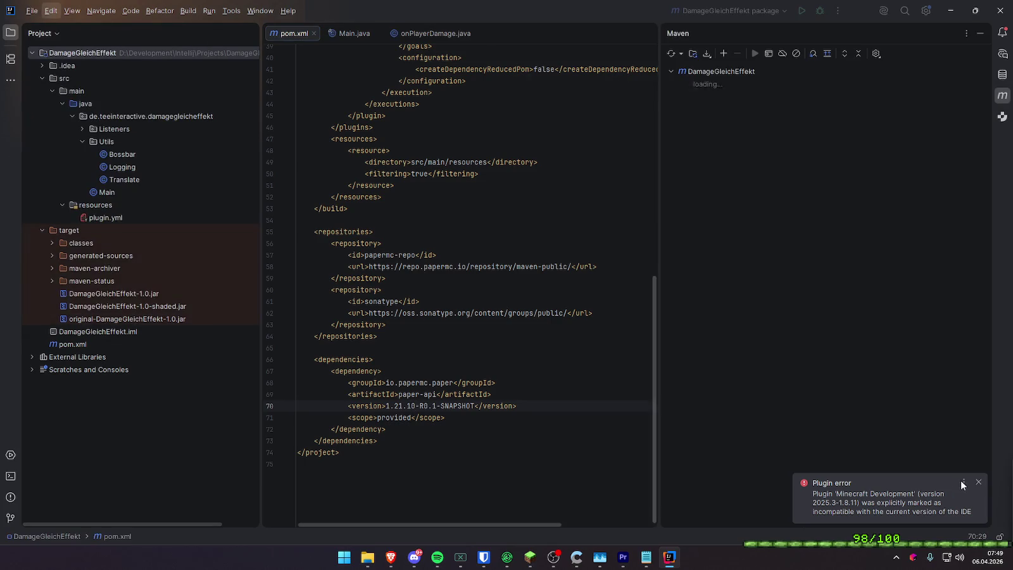
left_click(32, 10)
mouse_move(67, 59)
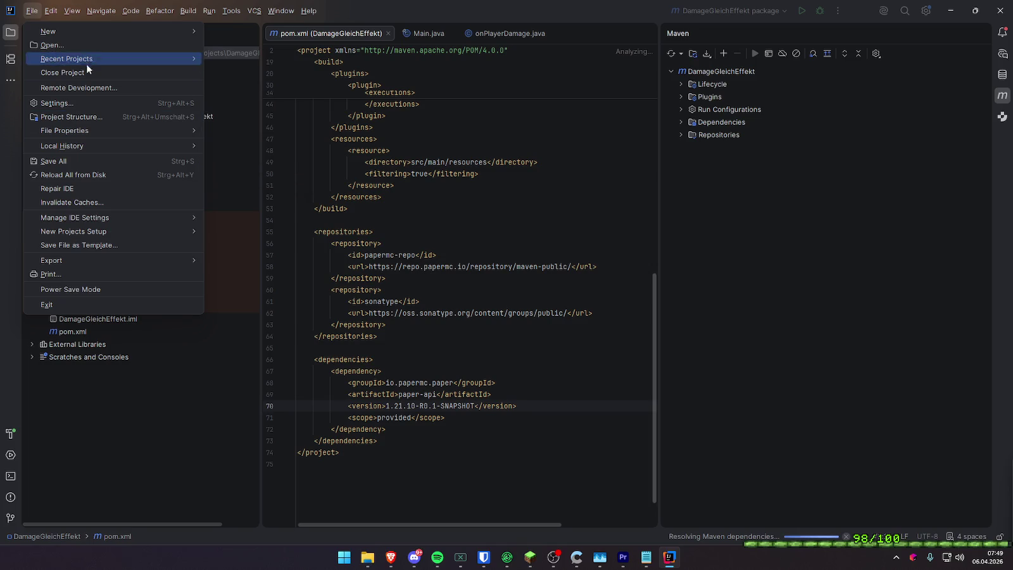
left_click(81, 45)
key("Escape")
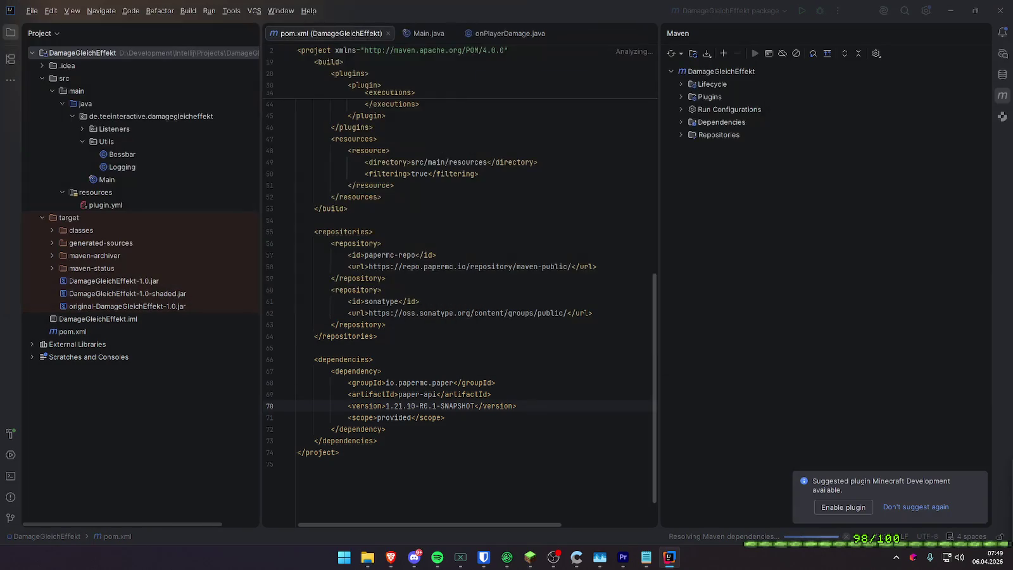
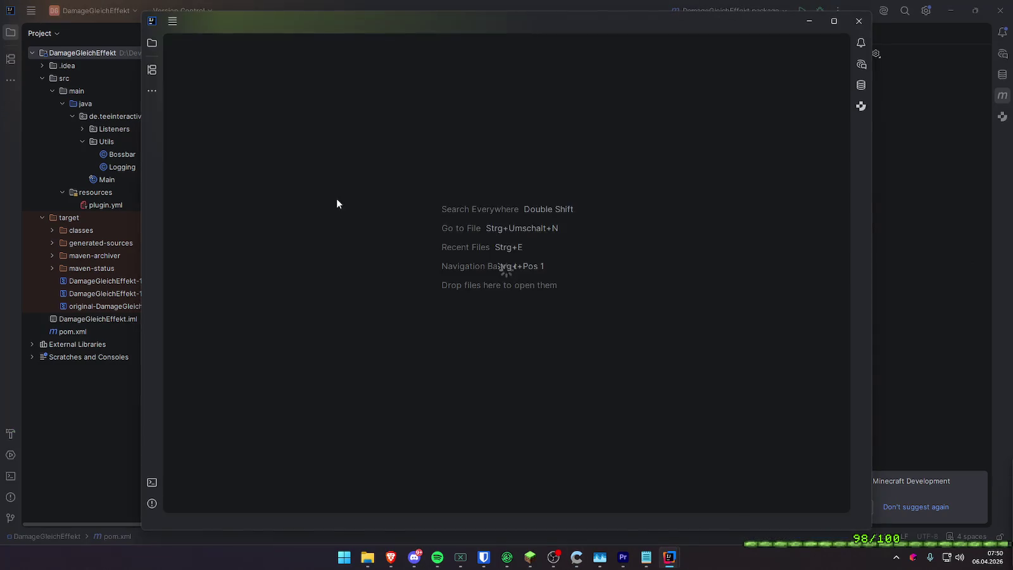
- Maximize IntelliJ and open the GoodEventHandler class from src/main/java
left_click(834, 22)
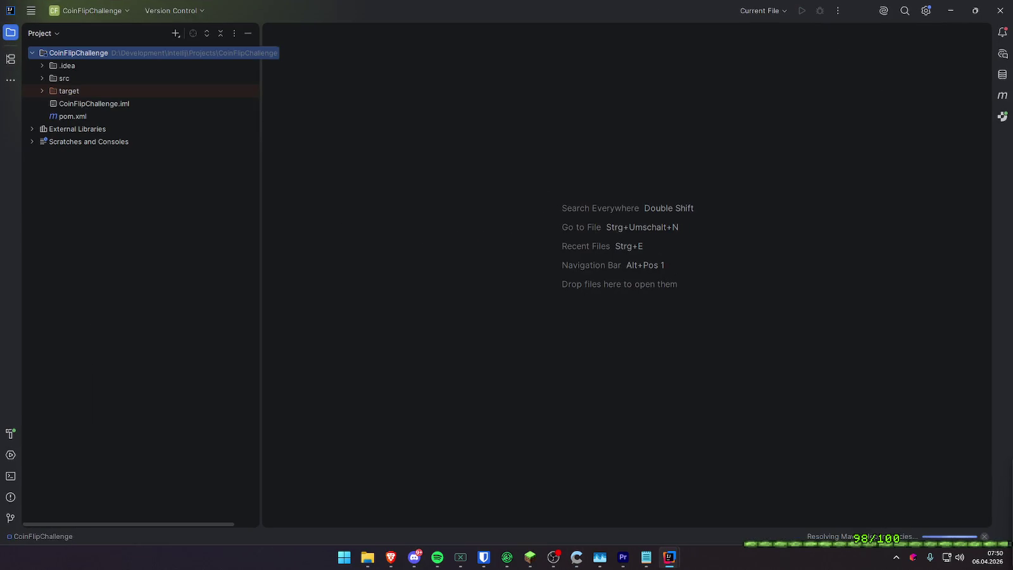
left_click(43, 80)
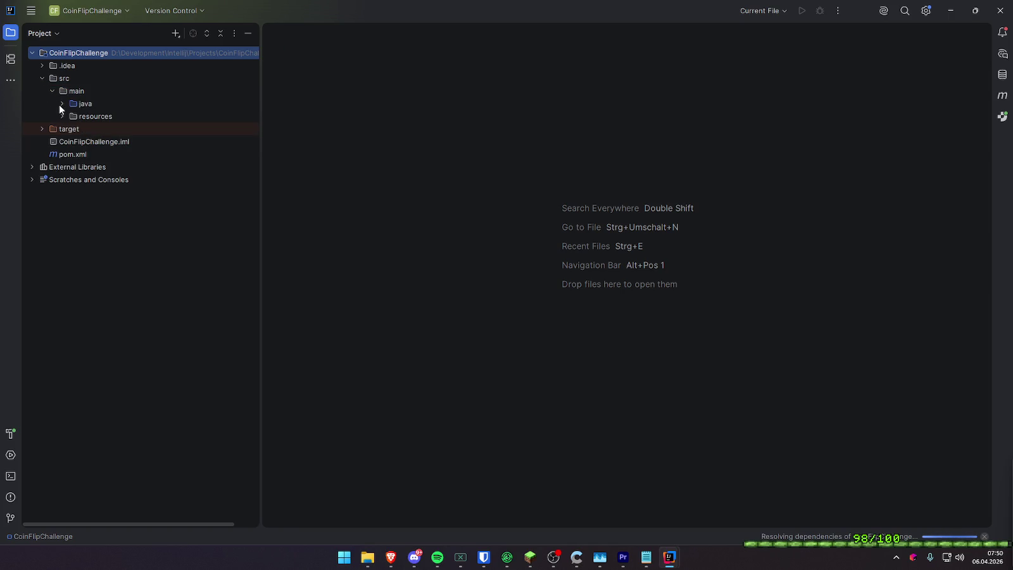
left_click(60, 104)
left_click(81, 166)
left_click(82, 141)
left_click(82, 129)
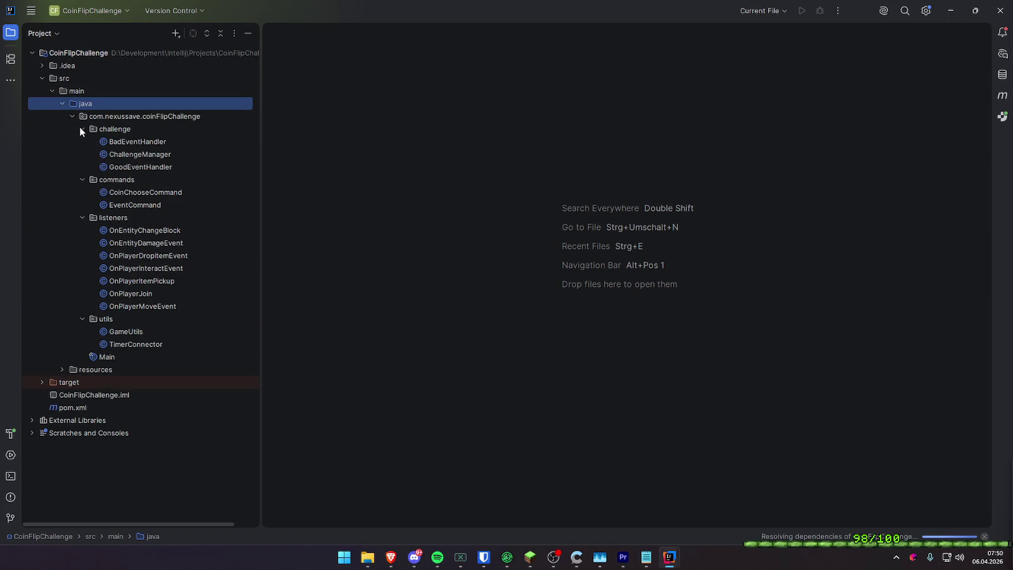
double_click(139, 167)
- Scroll through GoodEventHandler and dismiss the missing-JDK configuration prompt
scroll(546, 263, "down", 5)
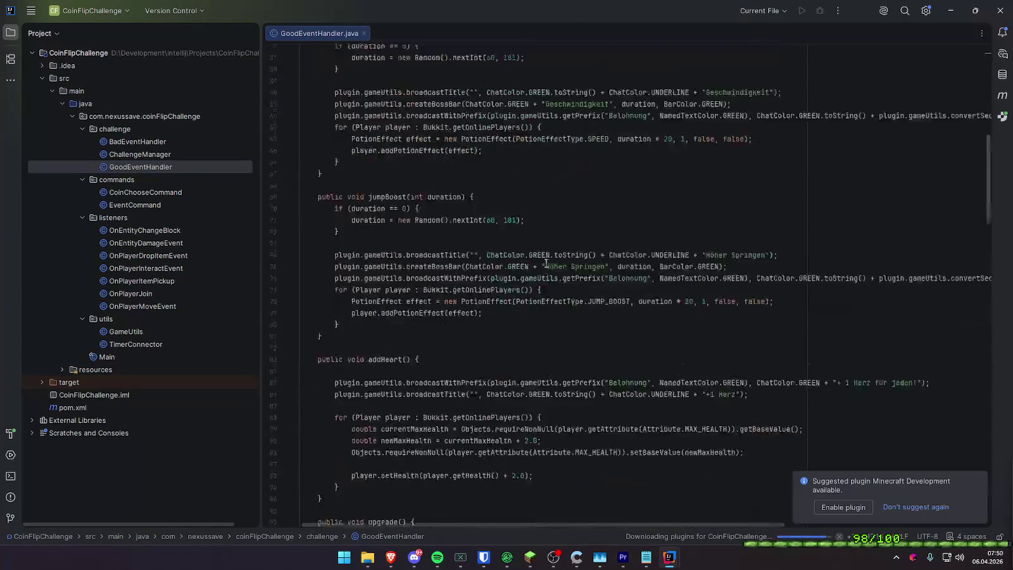
scroll(546, 264, "down", 10)
scroll(637, 354, "down", 1)
scroll(636, 348, "down", 6)
scroll(634, 336, "down", 7)
scroll(632, 336, "up", 1)
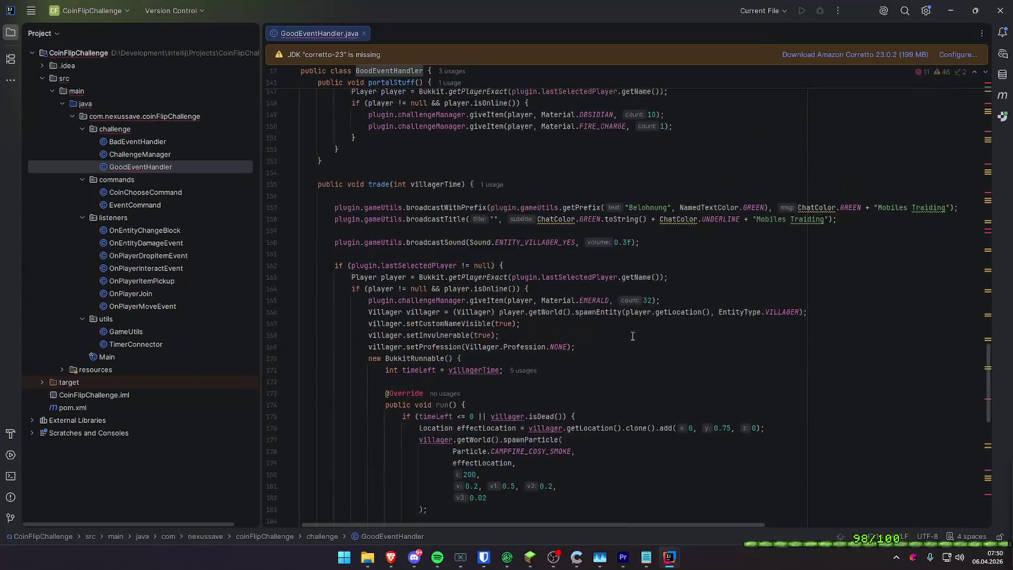
left_click(958, 54)
left_click(873, 102)
left_click(697, 288)
- Select the CAMPFIRE_COSY_SMOKE particle name in trade(), then switch to Minecraft
scroll(720, 279, "down", 3)
scroll(719, 273, "down", 2)
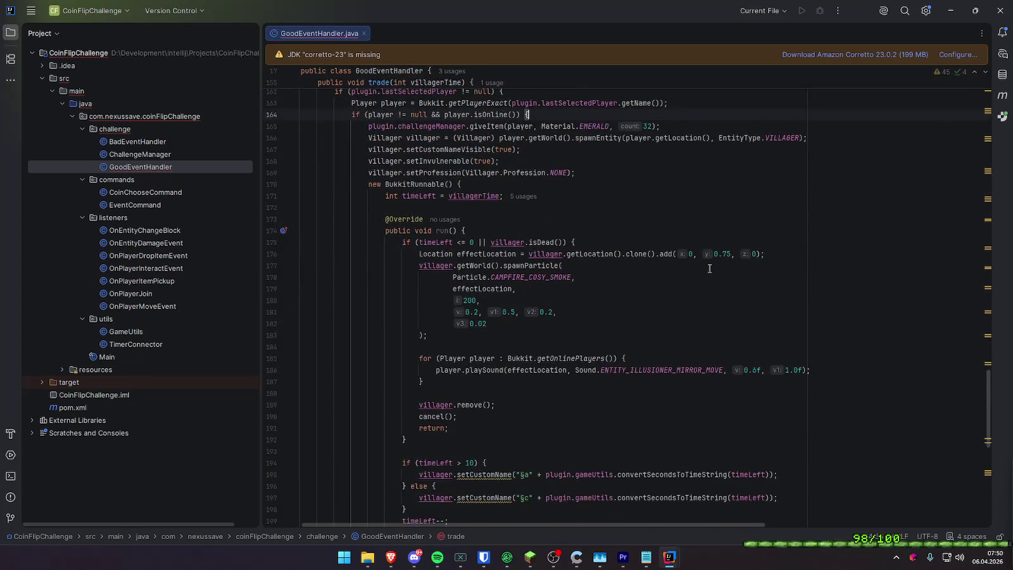
left_click(747, 198)
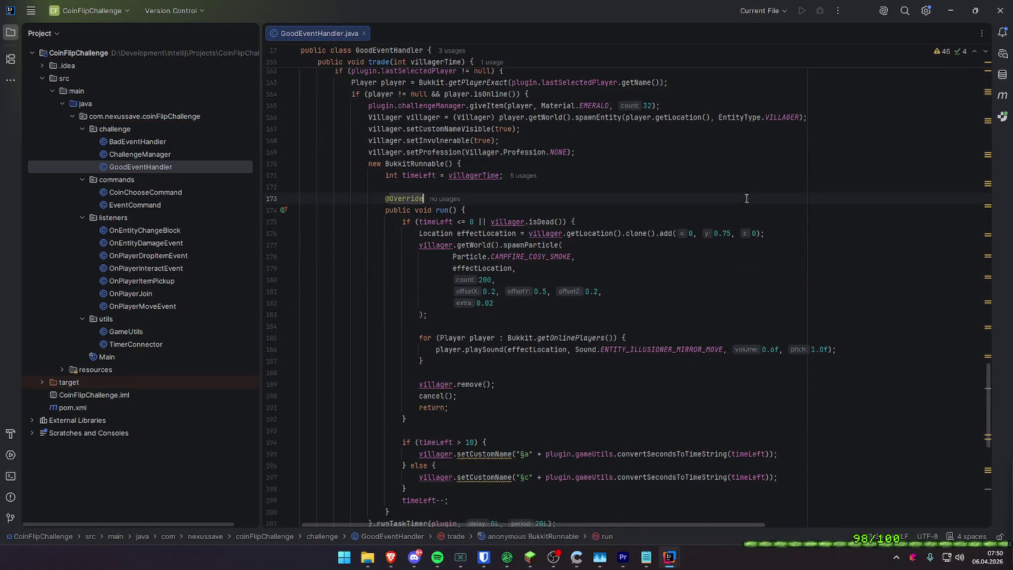
scroll(574, 171, "down", 5)
scroll(552, 177, "up", 4)
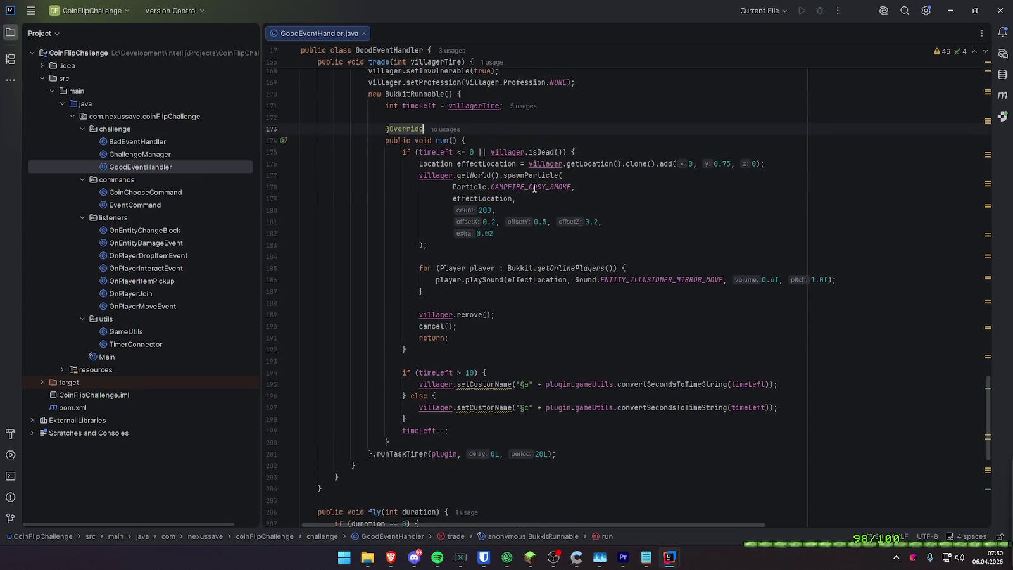
double_click(534, 187)
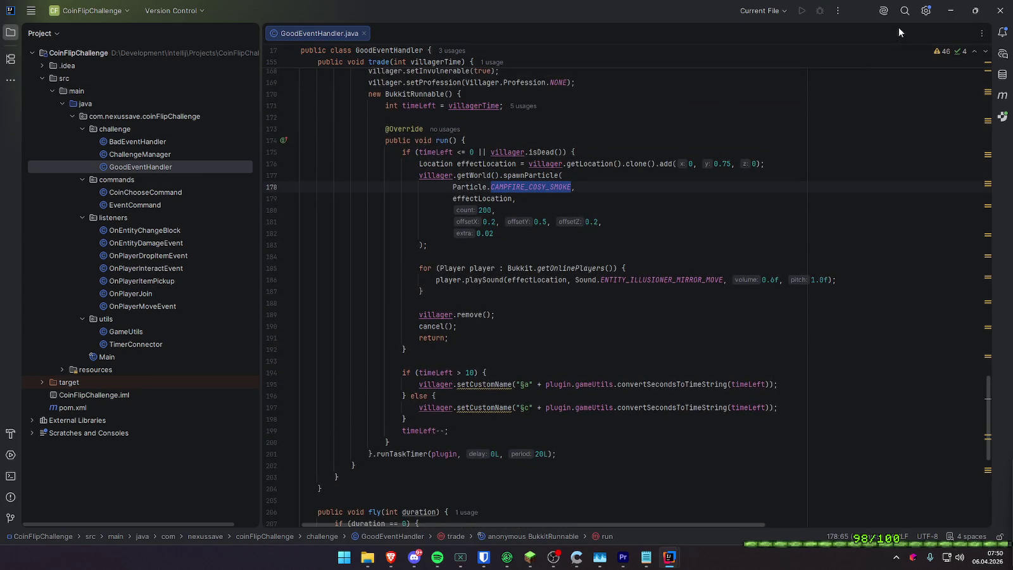
left_click(950, 11)
left_click(529, 558)
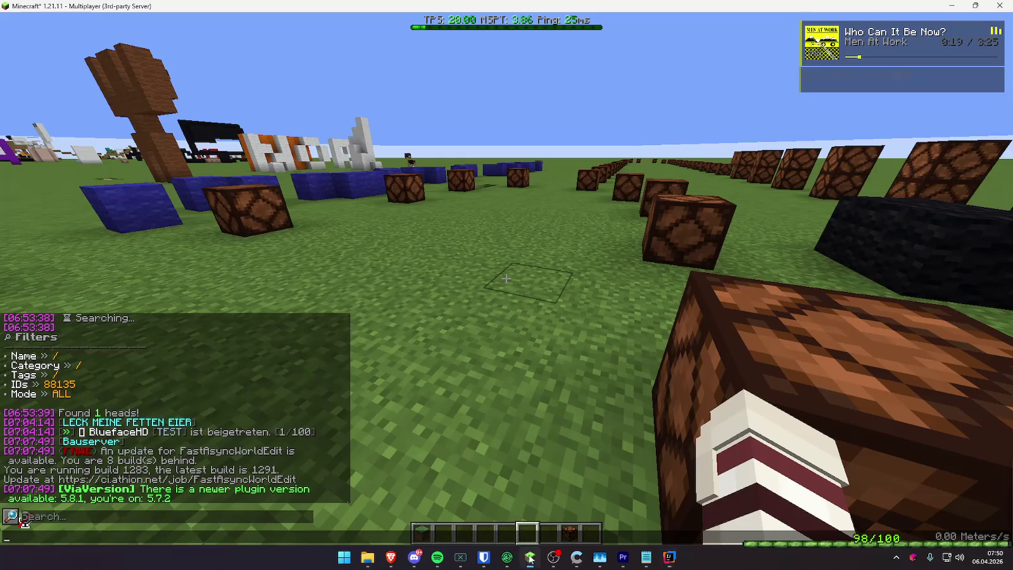
- Change the recalled /particle command to minecraft:campfire_cosy_smoke and run it
key("Escape")
key("t")
key("Up")
key("ctrl+Left")
key("ctrl+Left")
key("ctrl+Left")
key("ctrl+Left")
key("ctrl+Left")
key("ctrl+Left")
key("ctrl+BackSpace")
type("cam")
key("Tab")
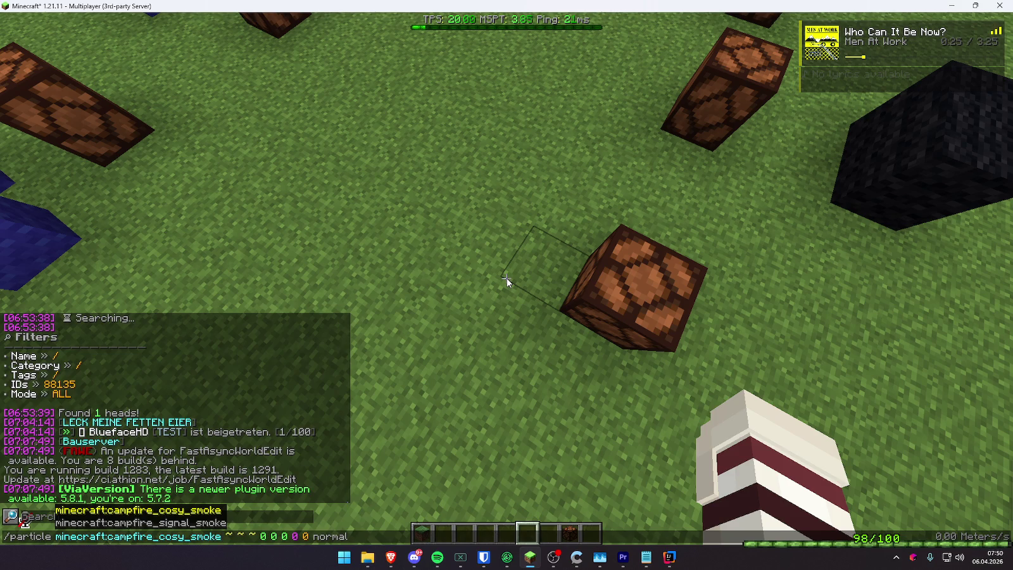
key("Return")
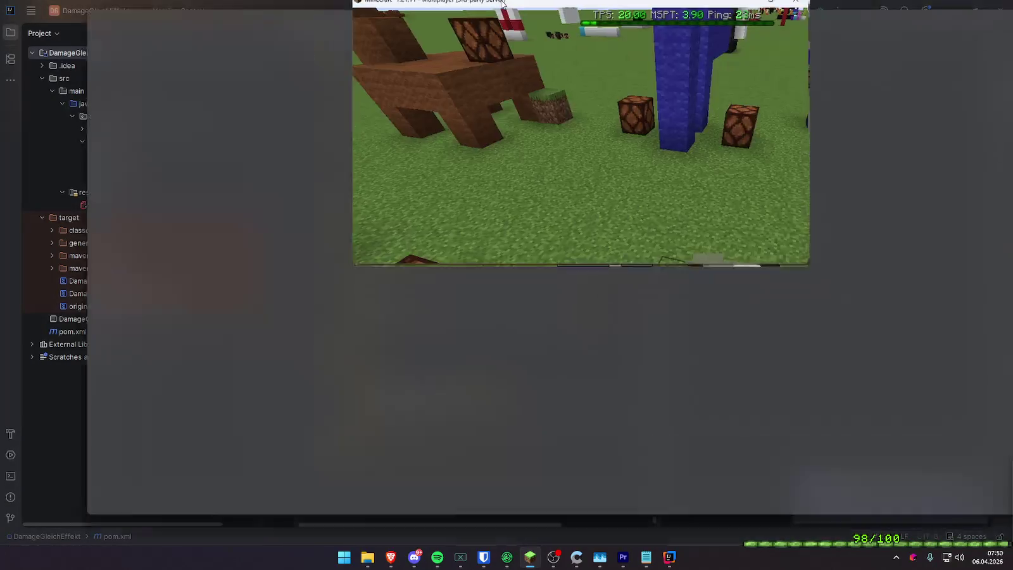
- Rerun the campfire smoke command twice to spawn more puffs
key("t")
key("Up")
key("Left")
key("Left")
key("Left")
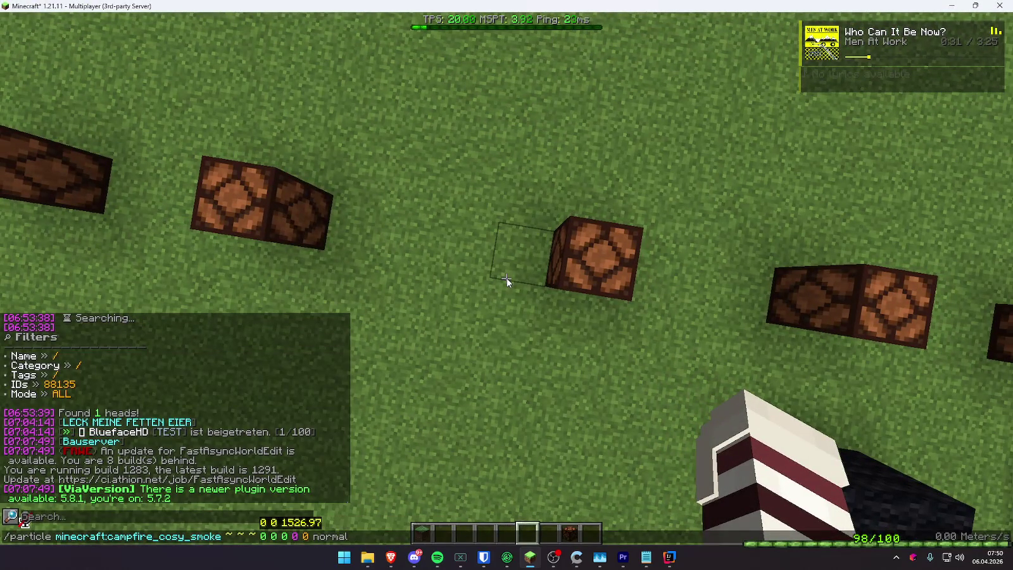
key("Left")
key("Left")
key("Right")
key("Right")
key("Right")
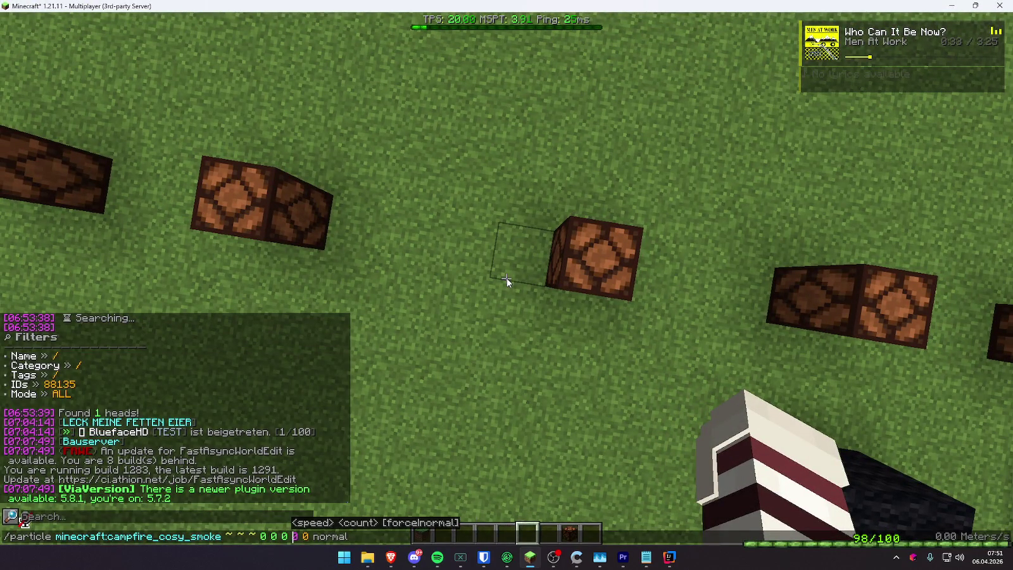
key("Return")
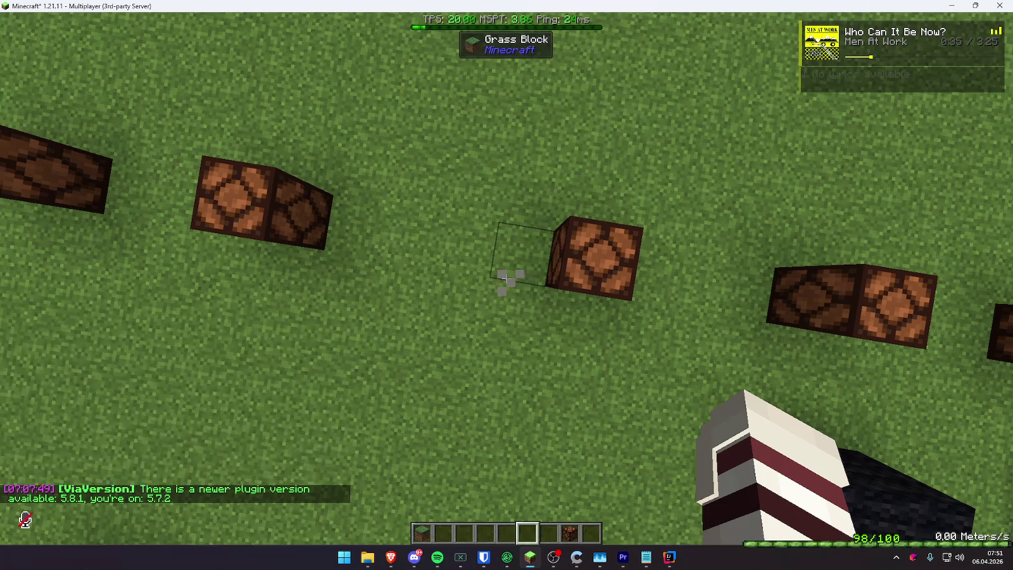
key("t")
key("Up")
key("Return")
- Edit the smoke command's speed to 1 and rerun it with a tweaked count
key("t")
key("Up")
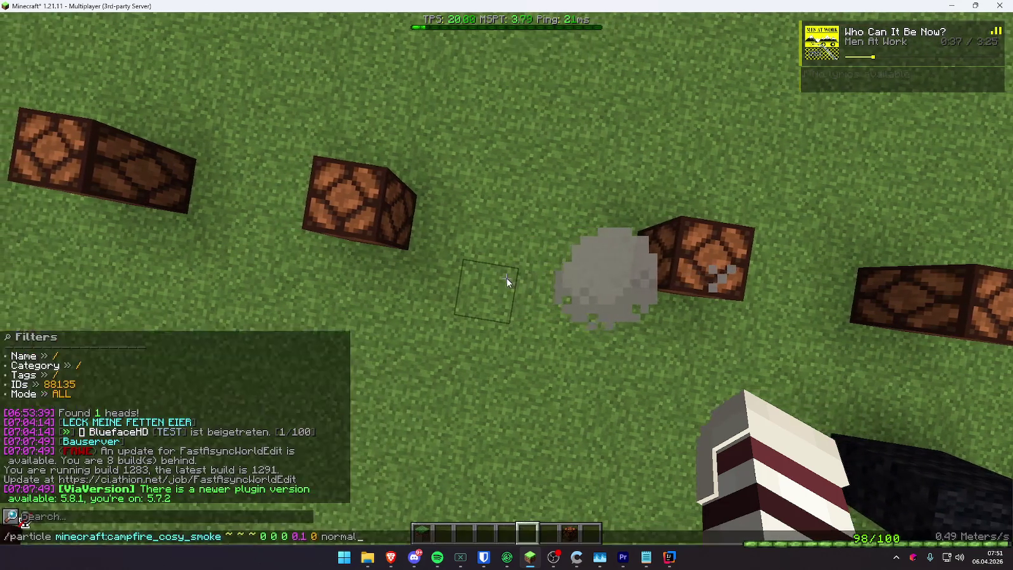
key("BackSpace")
key("BackSpace")
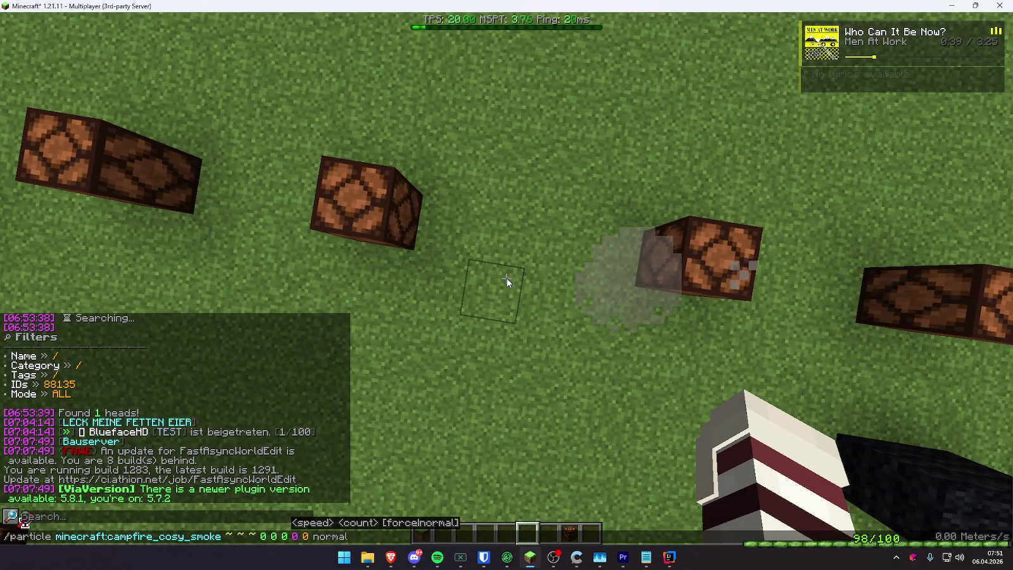
key("Return")
key("t")
key("Up")
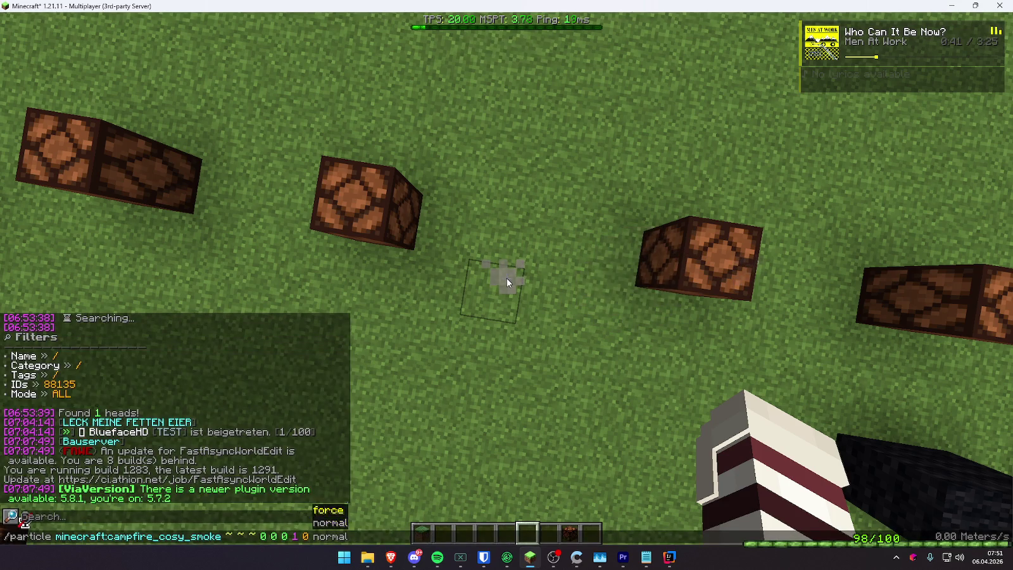
key("Left")
key("Left")
key("Left")
key("Return")
- Try the smoke command with speed 5, then with count 0.1
key("t")
key("Up")
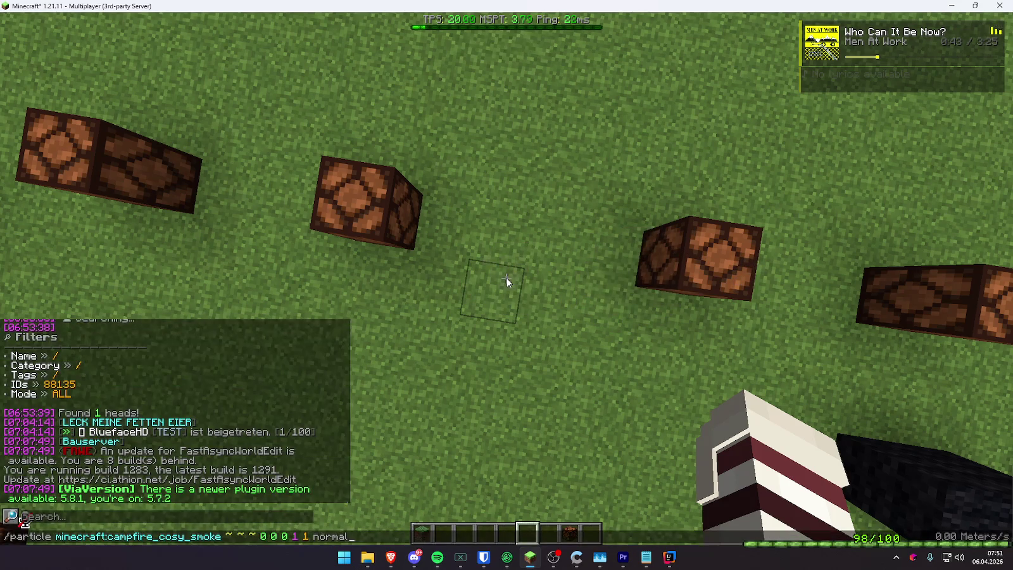
key("Left")
key("Left")
key("Left")
key("Left")
key("Left")
type("5")
key("Return")
key("t")
key("Up")
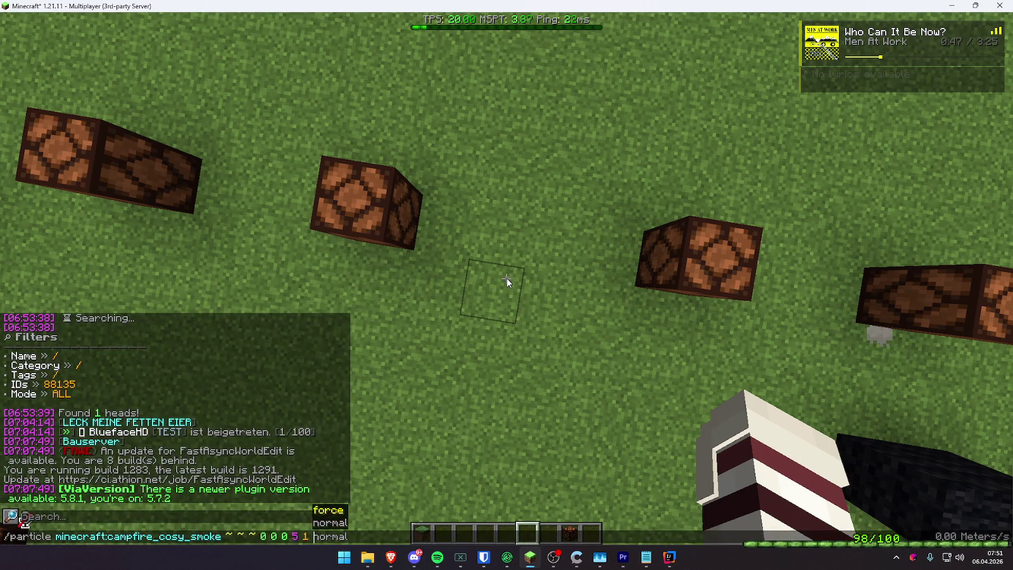
key("Left")
key("Left")
key("Left")
type(".1")
key("Return")
- Correct the invalid count to 0, rerun the smoke, and switch to third-person view
key("t")
key("Up")
key("Left")
key("Left")
key("Left")
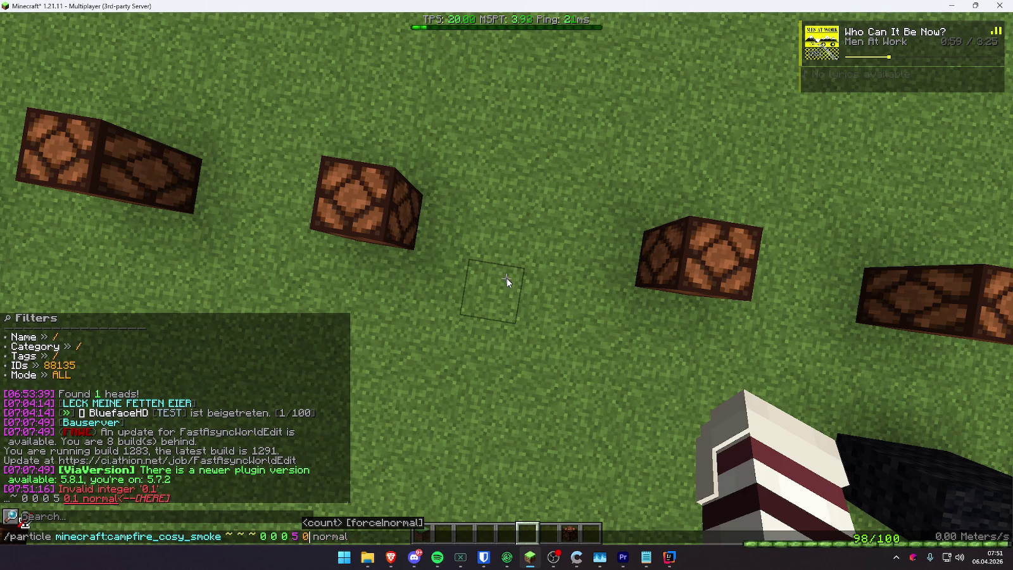
type("0")
key("Return")
key("t")
key("Up")
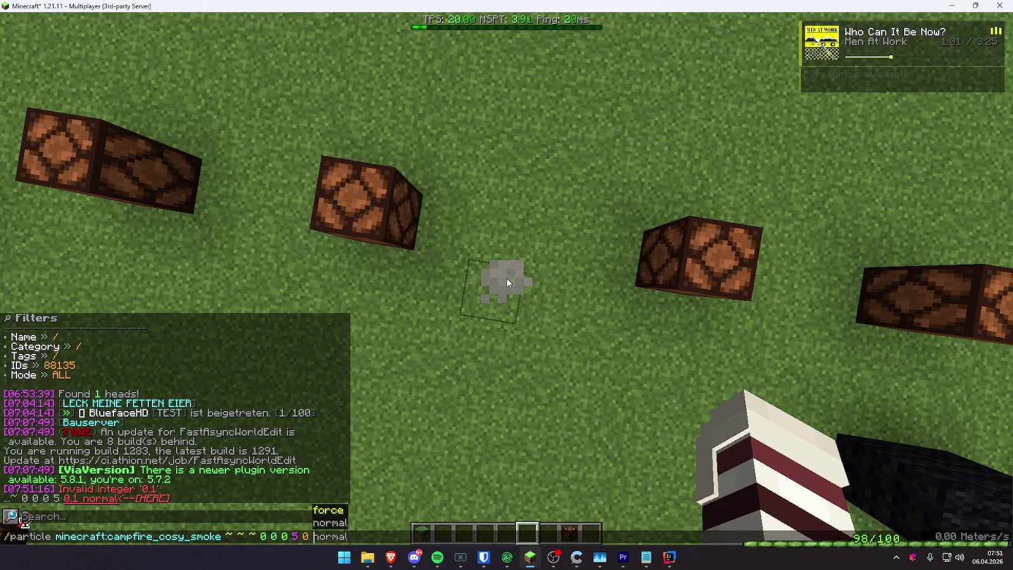
key("Escape")
key("F5")
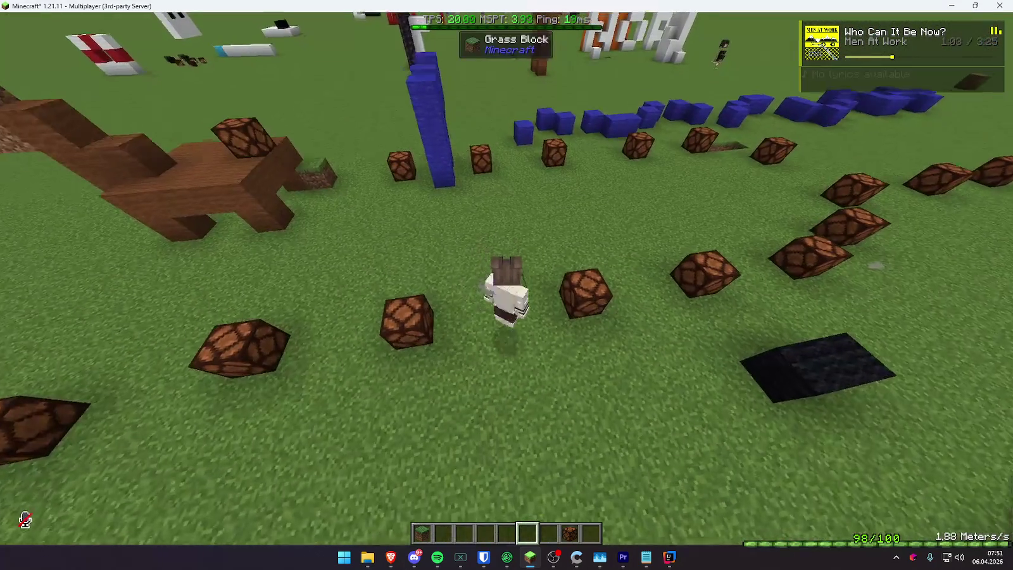
- Rerun the smoke command with a value of 1, then return to first-person view
key("t")
key("Up")
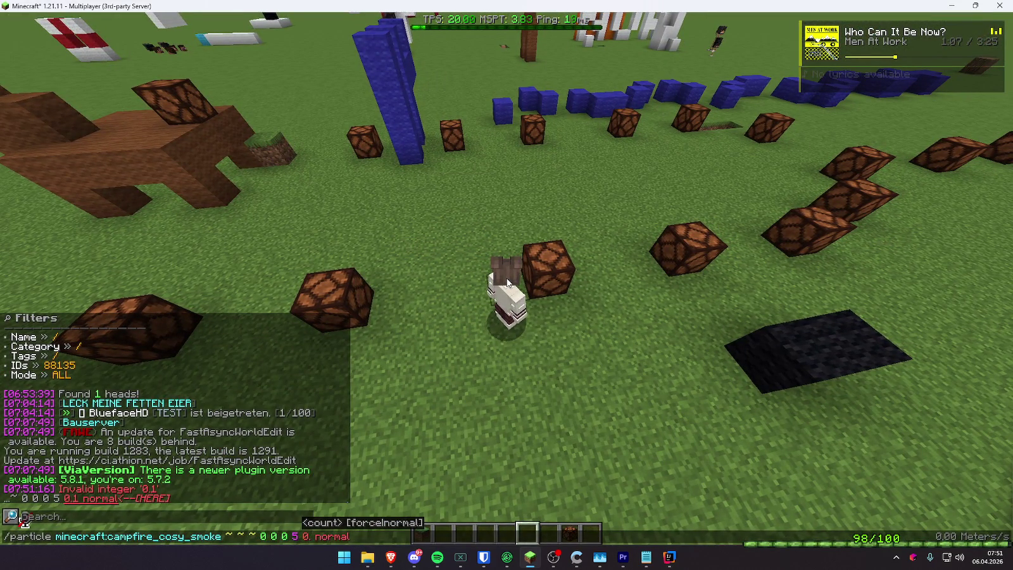
type("1")
key("Return")
key("F5")
key("F5")
- Switch the smoke command's display mode from normal to force and pick the grass block
key("t")
key("Up")
key("ctrl+BackSpace")
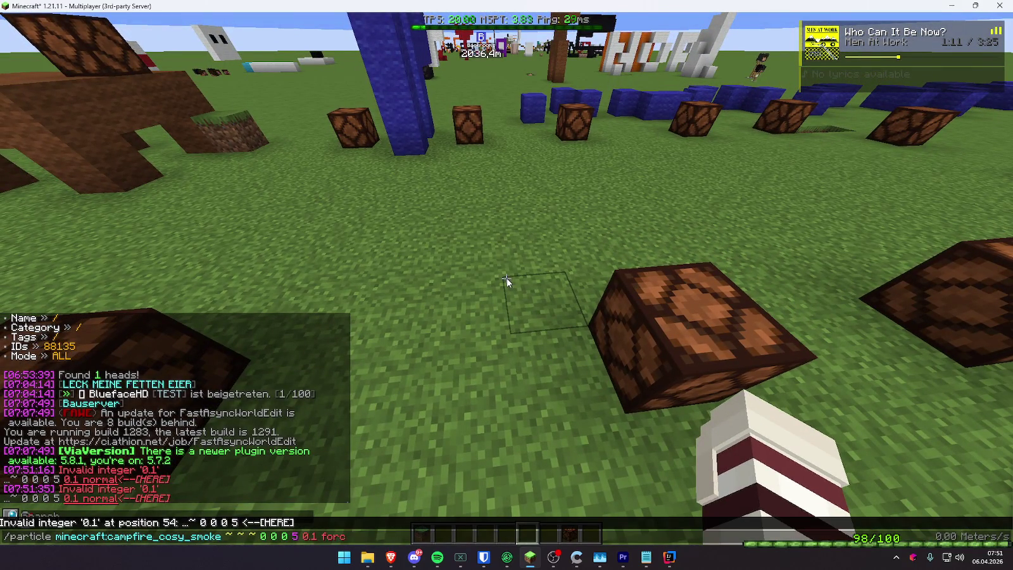
type("e")
key("Return")
key("t")
key("Up")
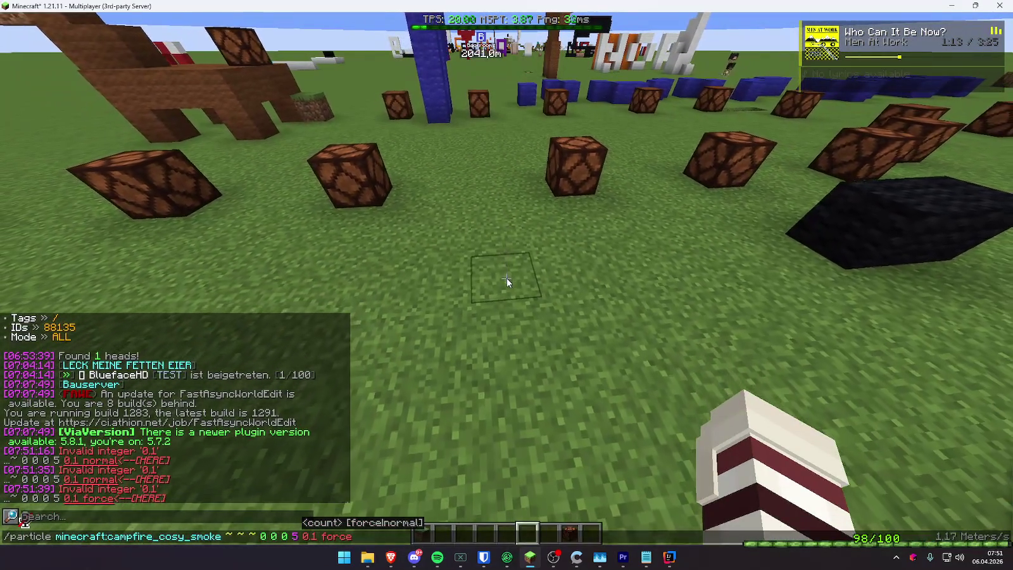
key("Escape")
middle_click(506, 279)
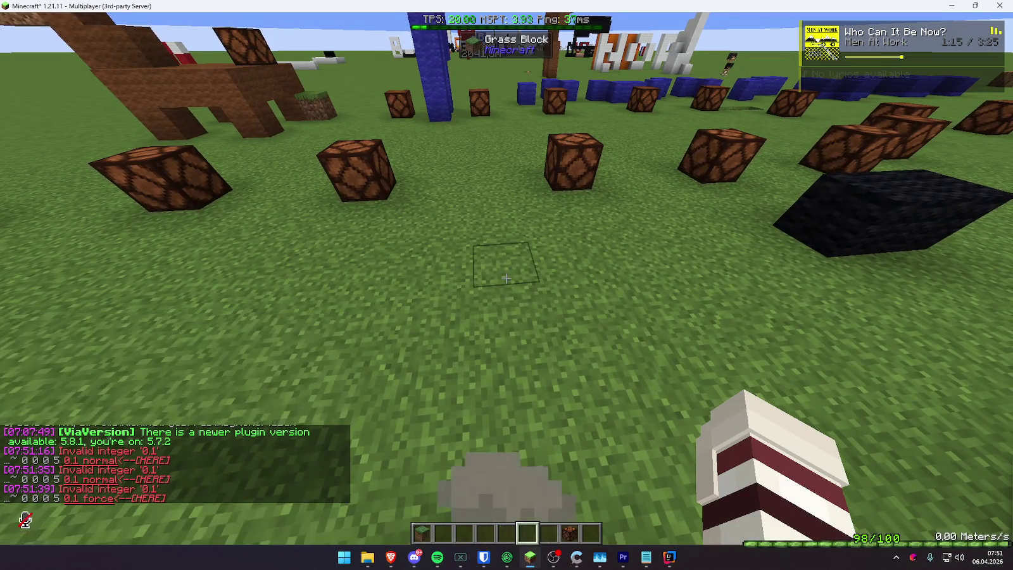
- Run the force-mode smoke command from third-person view, then return to first person
key("t")
key("Up")
key("Return")
key("F5")
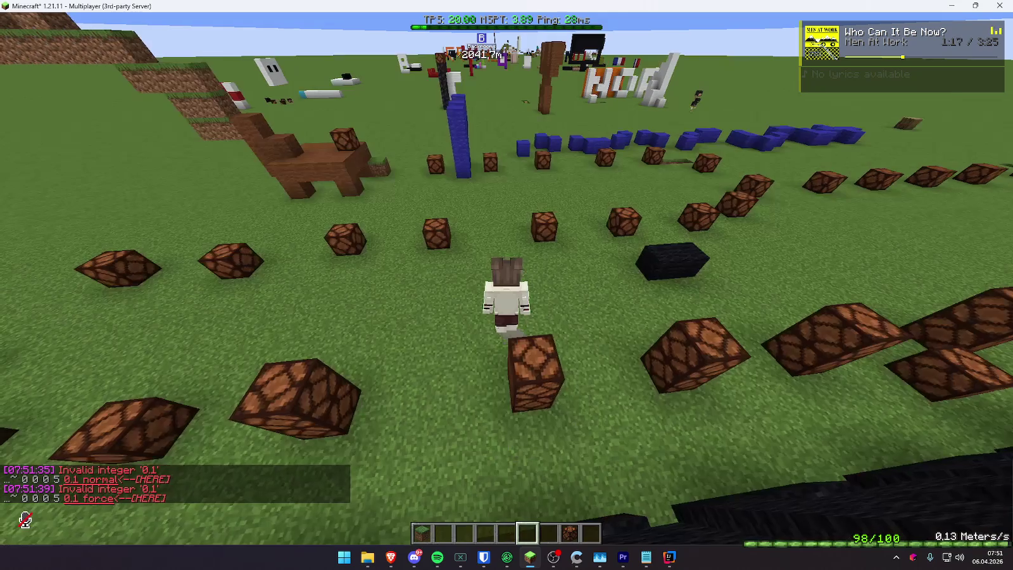
key("t")
key("Up")
key("Left")
key("Left")
key("Left")
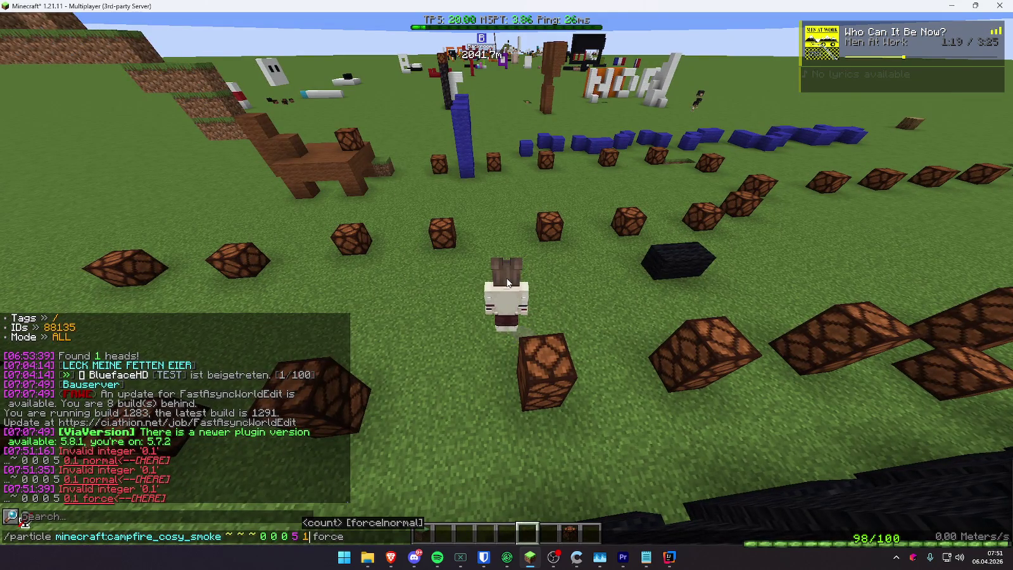
key("Return")
key("F5")
key("F5")
- Change the smoke command's count to 2 and run it
key("t")
key("Up")
key("Left")
key("Left")
key("Left")
key("BackSpace")
key("BackSpace")
key("BackSpace")
type("2")
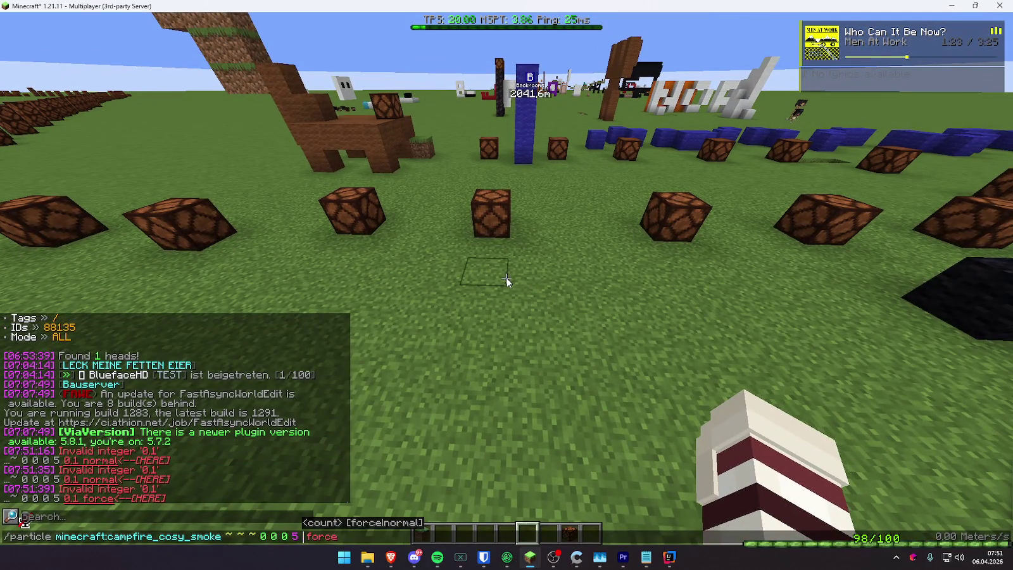
key("Return")
key("t")
key("Up")
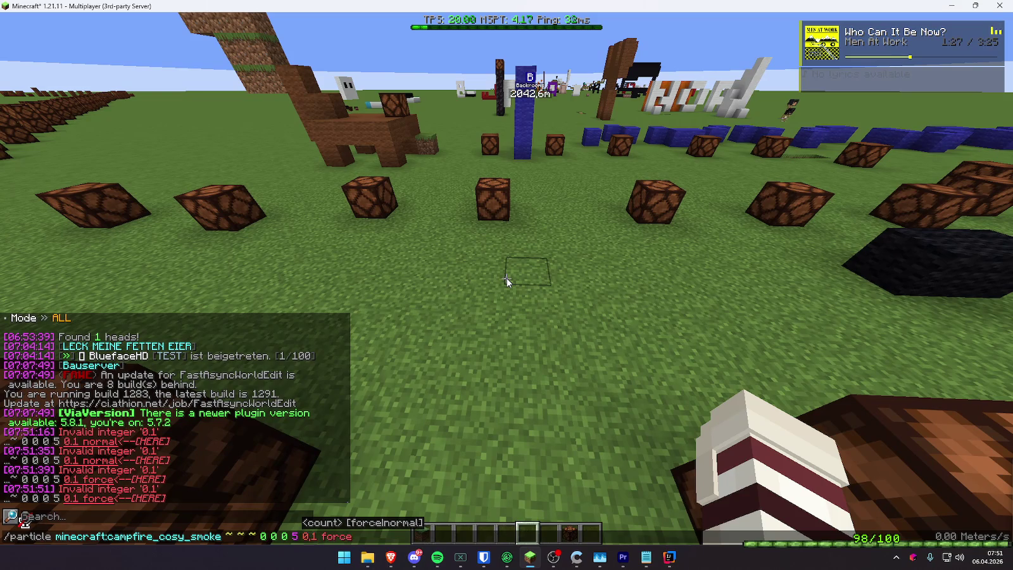
- Toggle between third-person and first-person camera views to inspect the smoke
key("Escape")
key("F5")
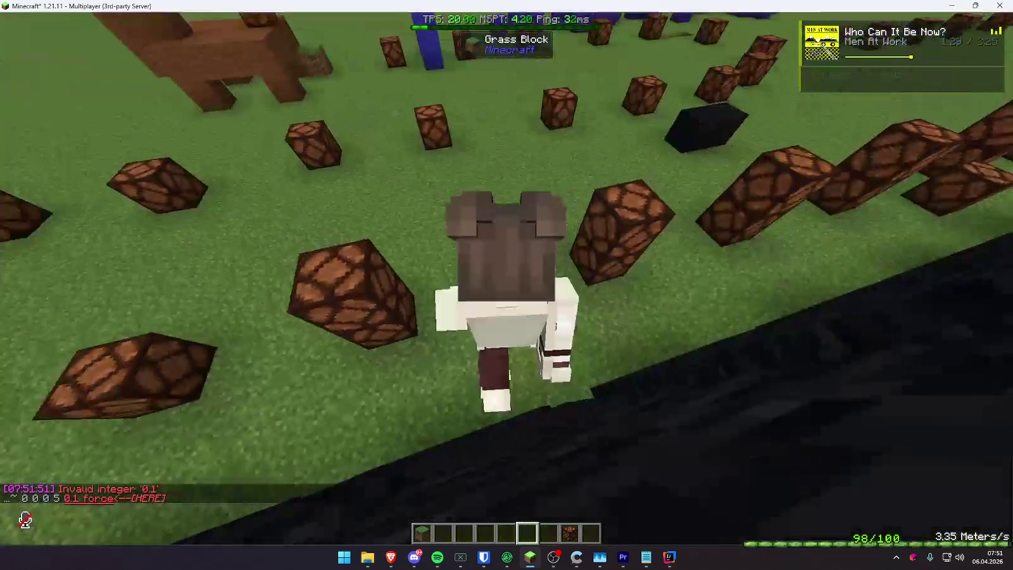
key("Escape")
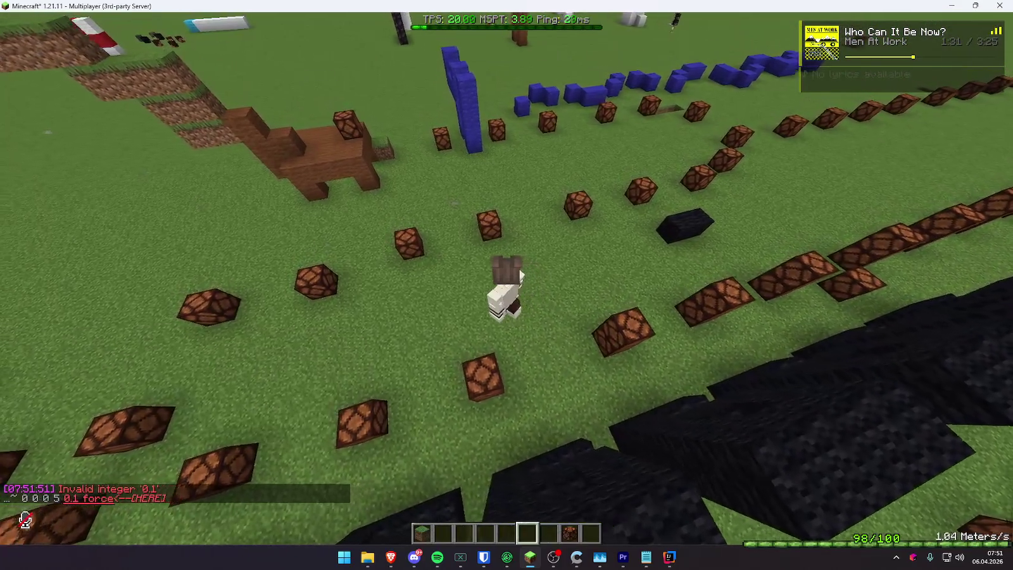
key("F5")
key("F5")
key("F5")
key("F5")
key("F5")
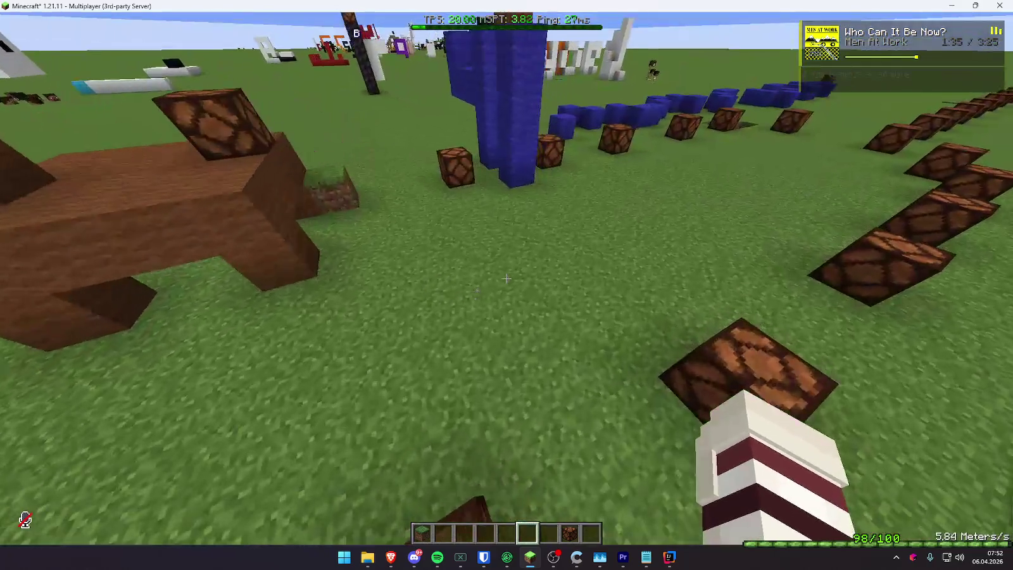
key("F5")
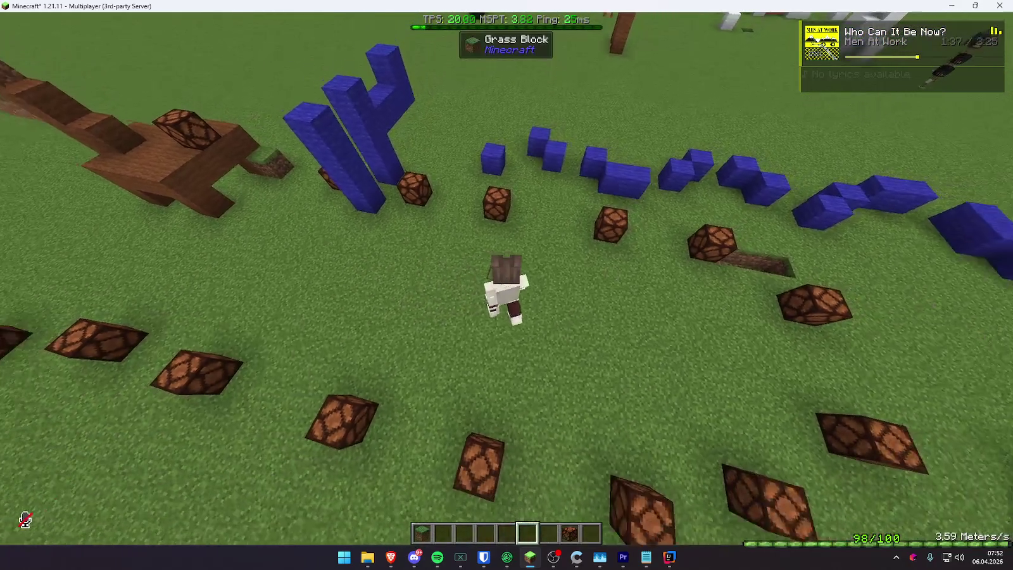
key("F5")
key("F5")
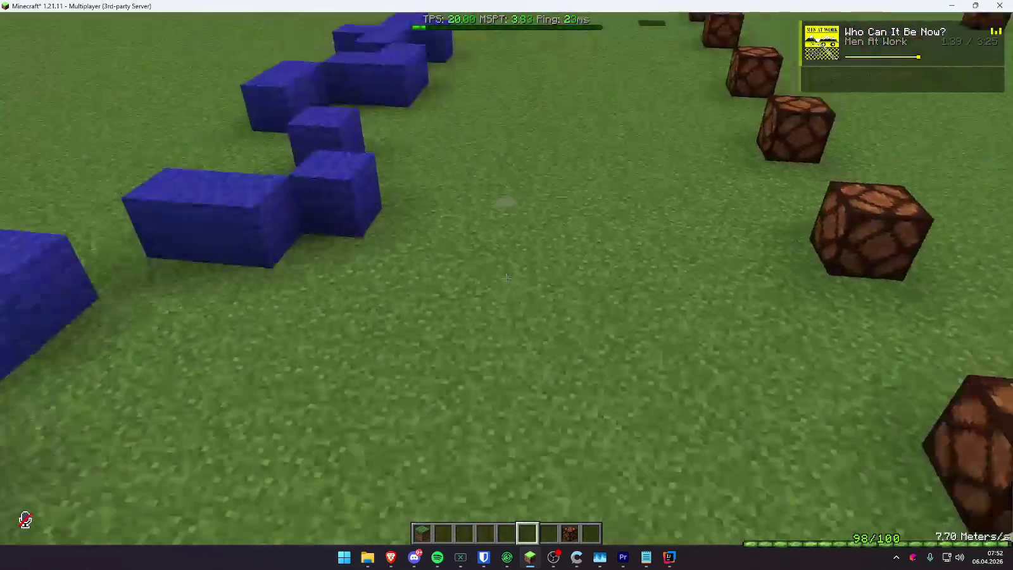
- Read the smoke settings in IntelliJ (count 200, offsets 0.2/0.5/0.2, extra 0.02), then return to Minecraft
key("t")
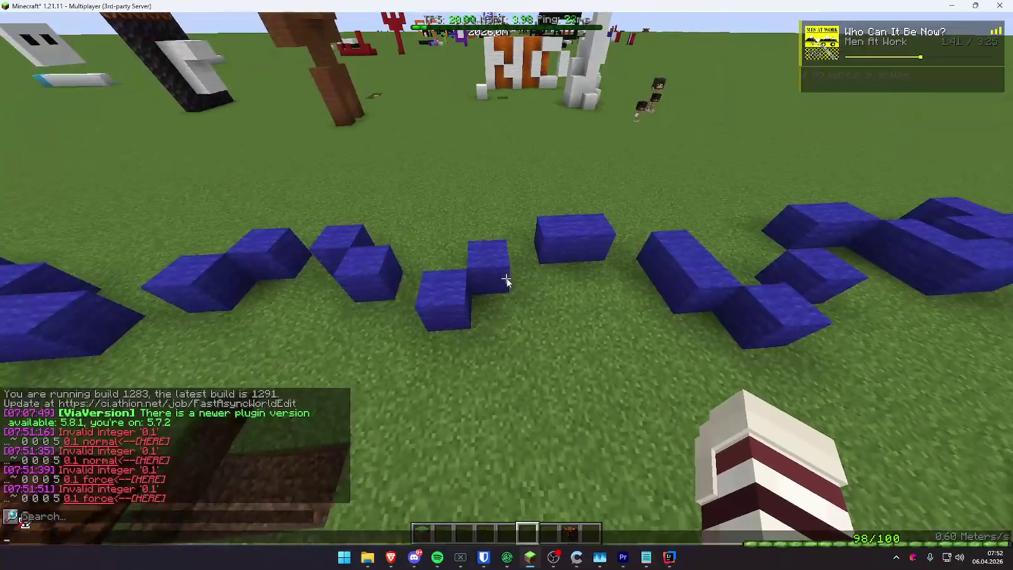
mouse_move(507, 5)
left_mouse_down()
mouse_move(563, 351)
mouse_move(612, 1)
left_mouse_up()
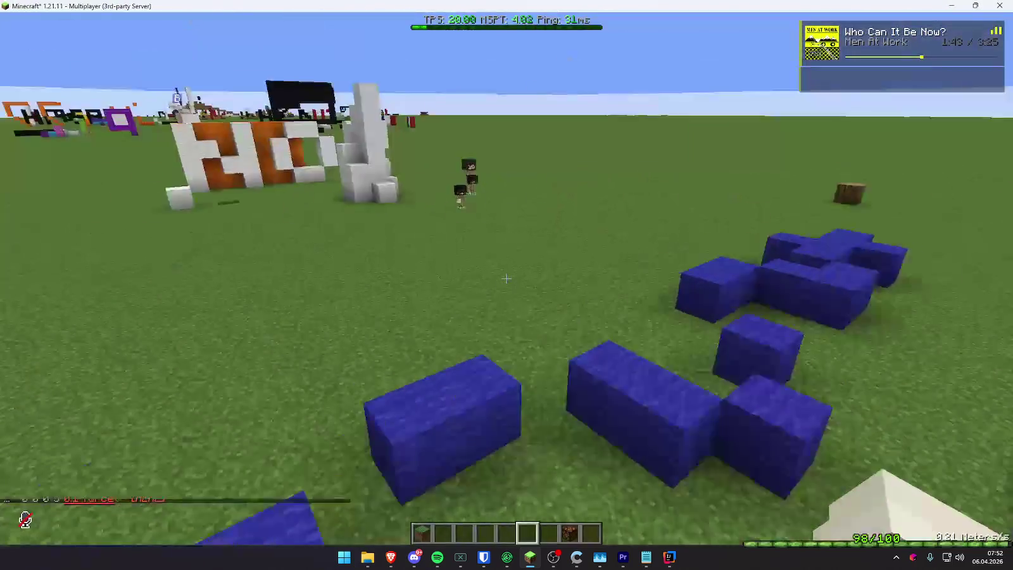
key("t")
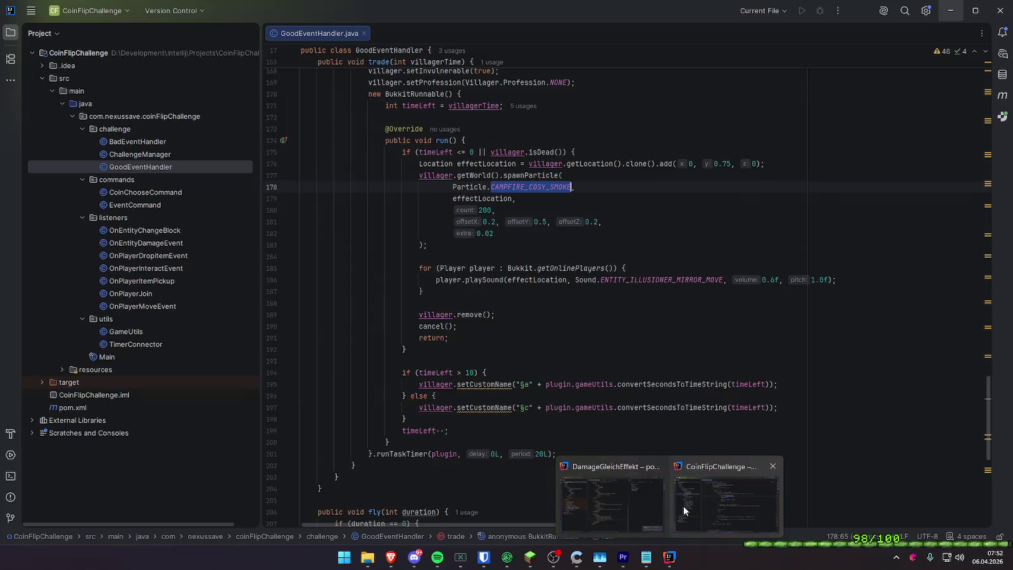
left_click(728, 502)
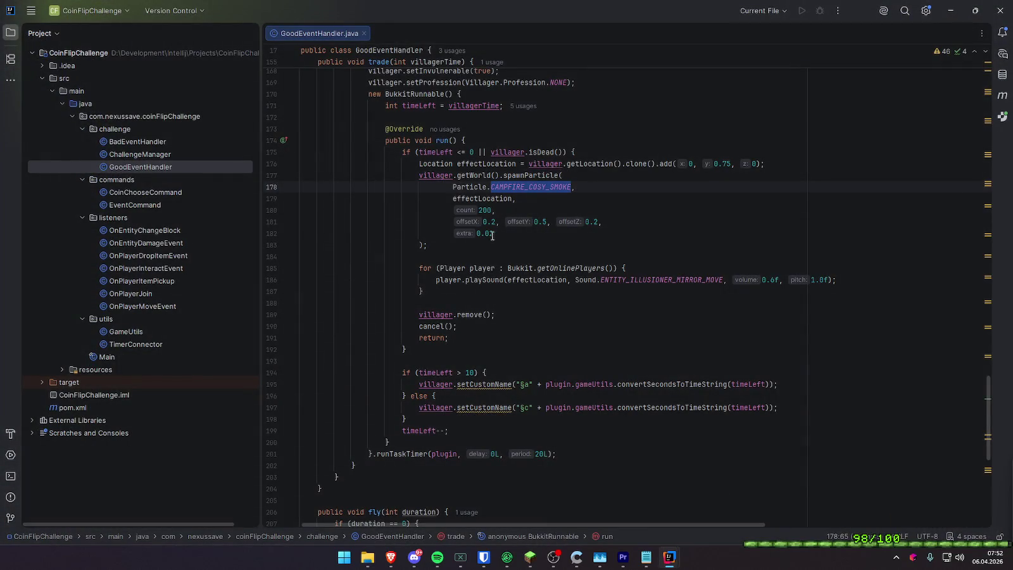
left_click(948, 6)
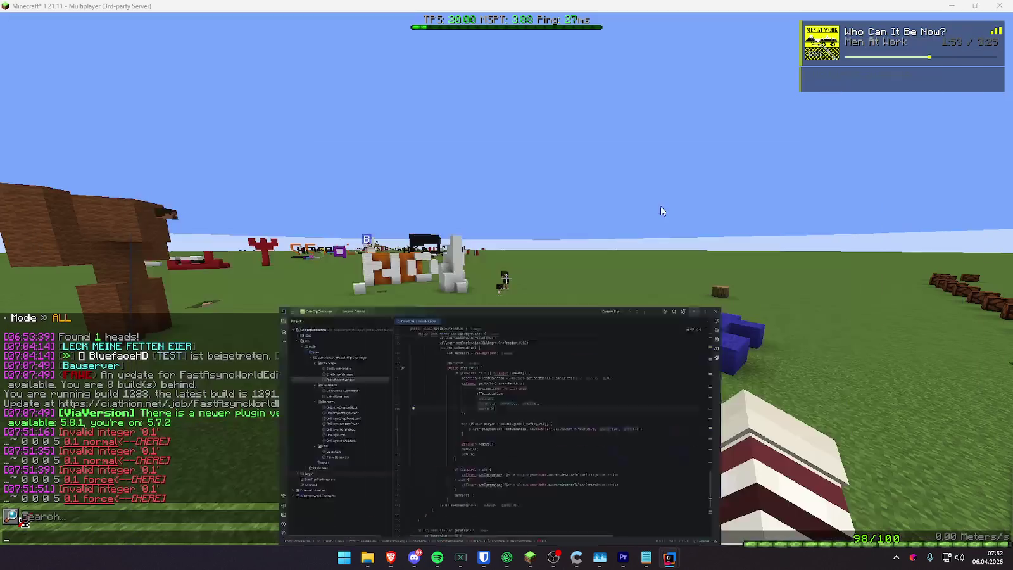
- Change the particle command's spread to 0.2 and its count to 1, and test-run it
key("Left")
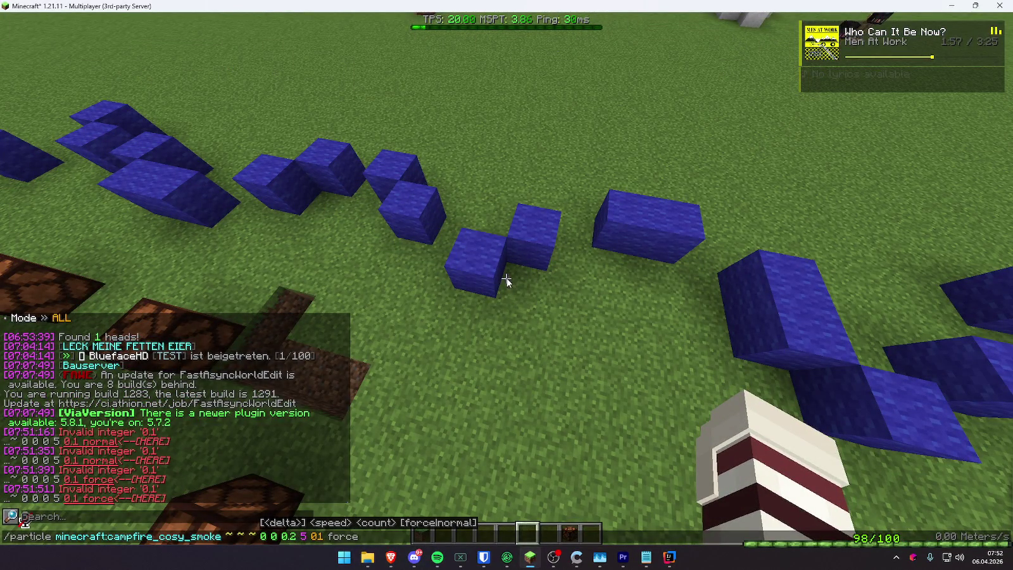
key("shift+Right")
key("shift+Right")
key("shift+Right")
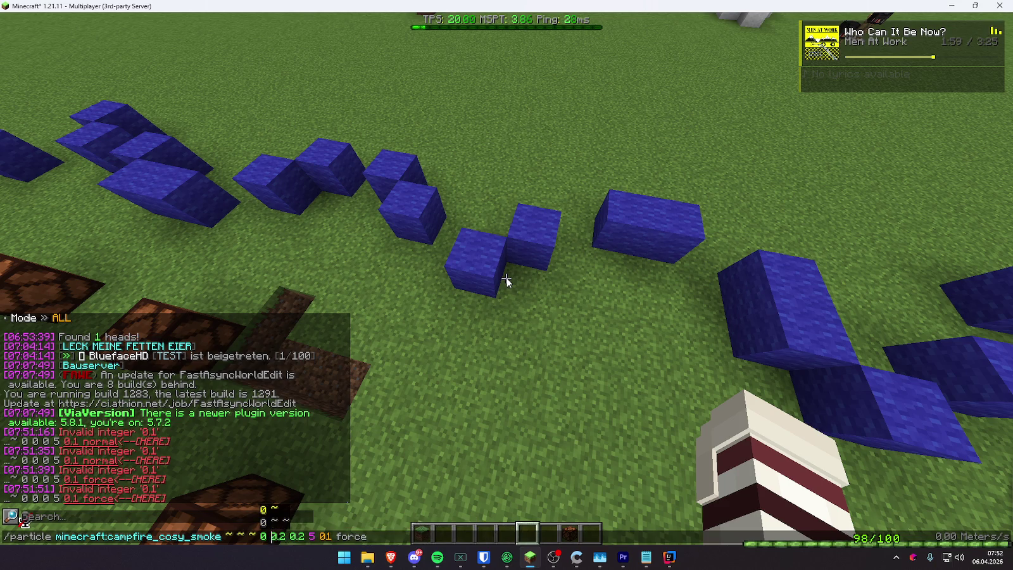
type("0.2")
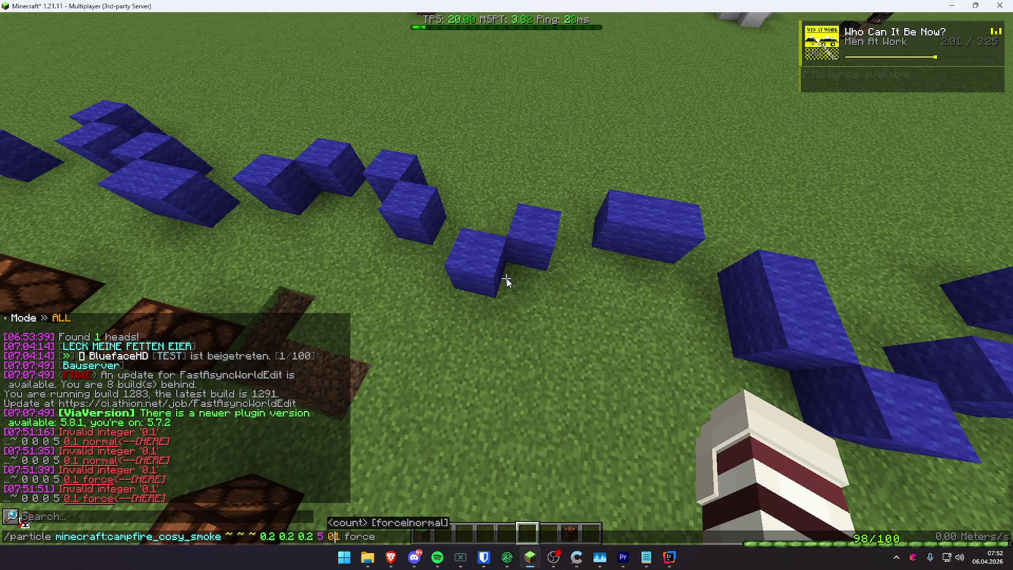
key("Return")
key("t")
key("Up")
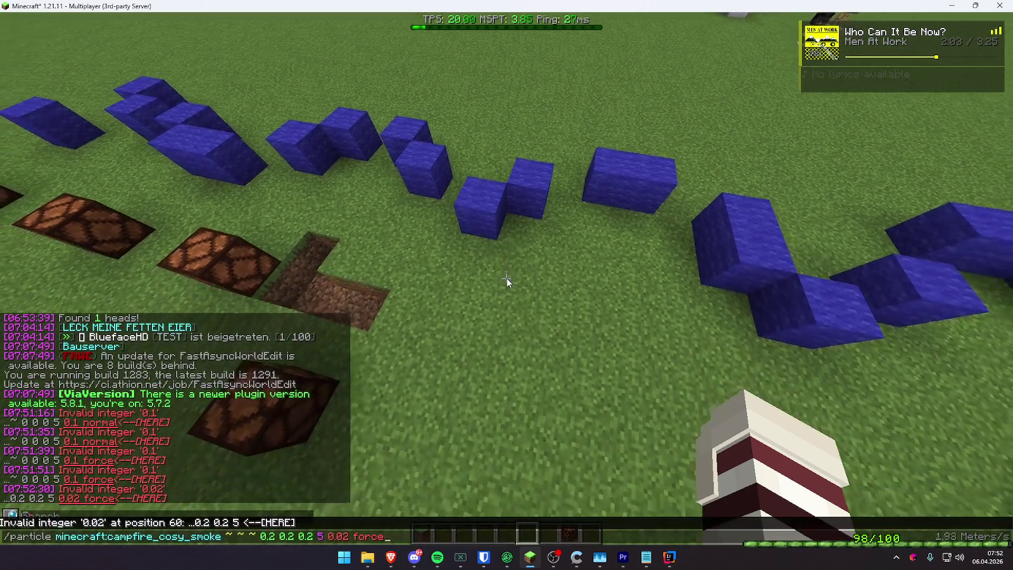
key("BackSpace")
type("1")
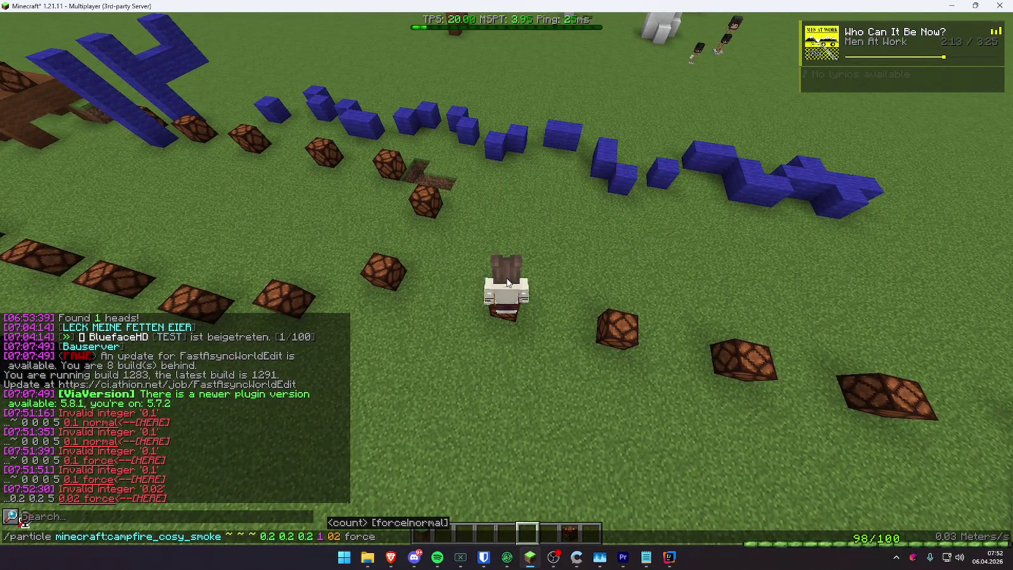
- Return to first-person view and recall the campfire smoke particle command in chat
key("Escape")
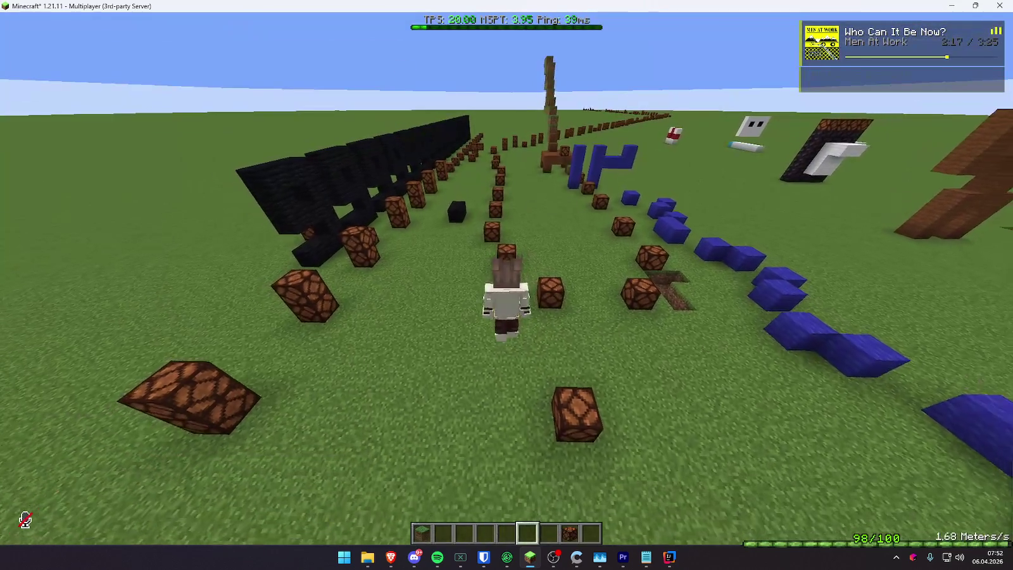
key("t")
key("Up")
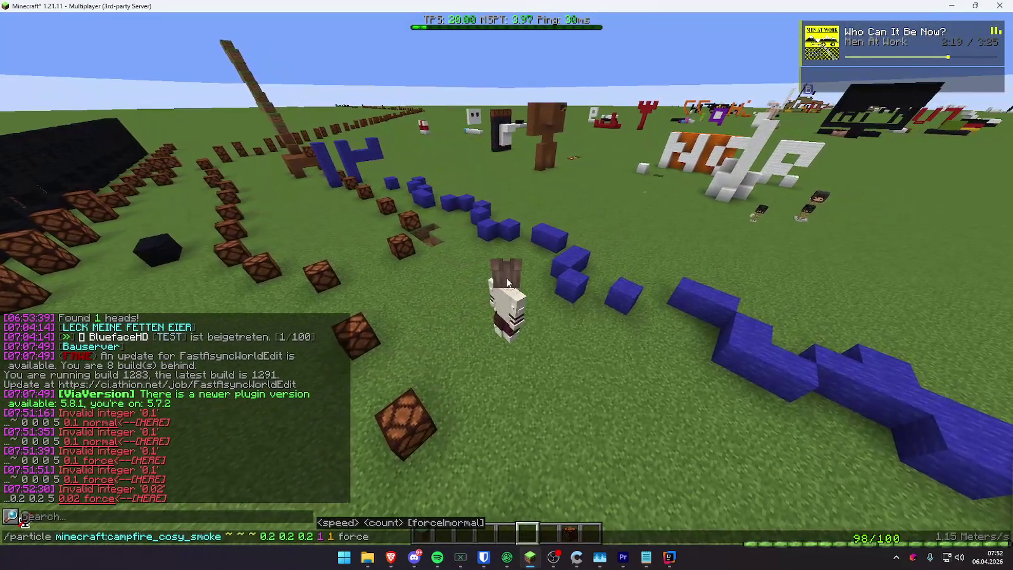
key("Escape")
key("F5")
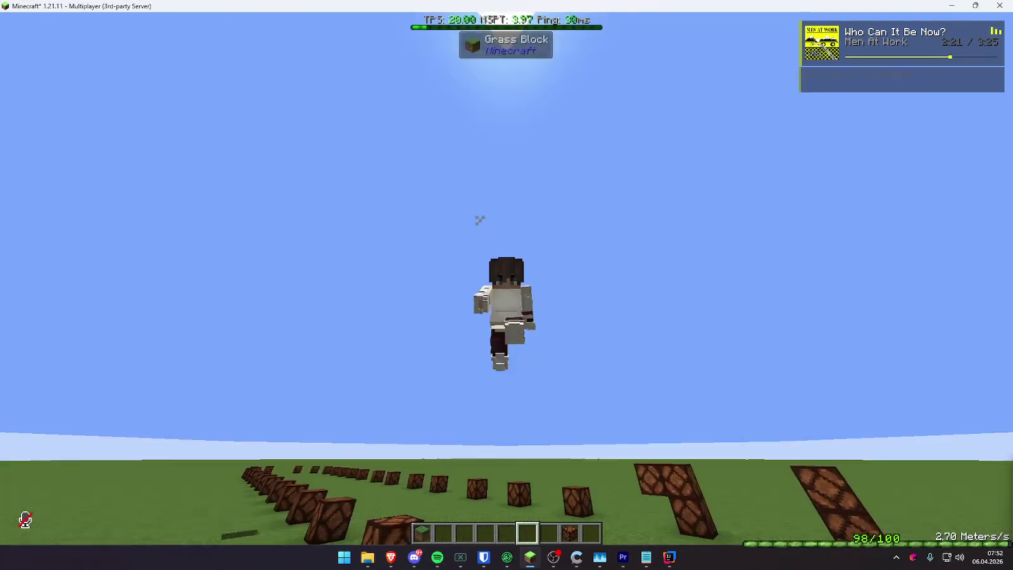
key("F5")
key("t")
key("Up")
key("Left")
key("Left")
key("Left")
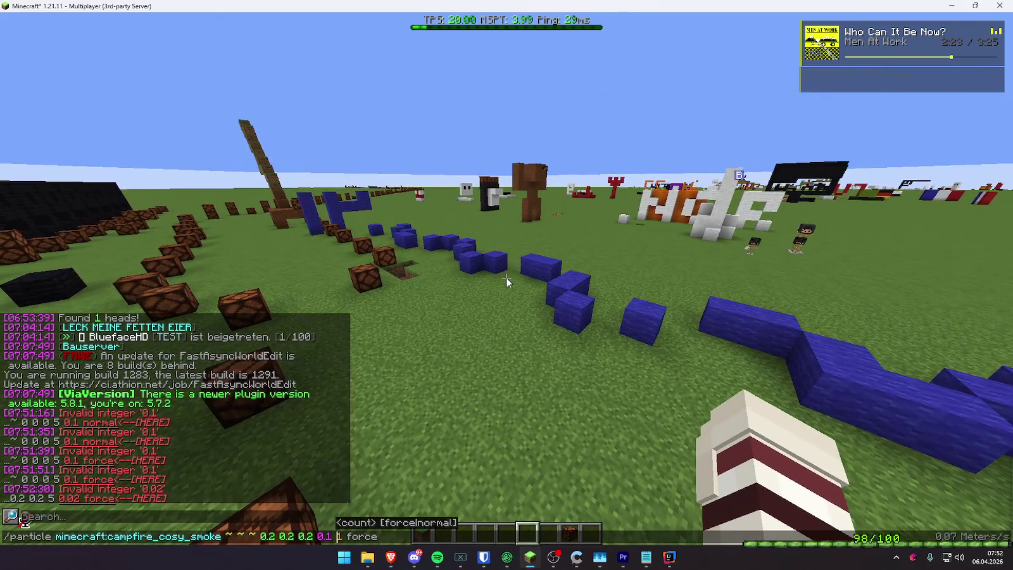
key("Escape")
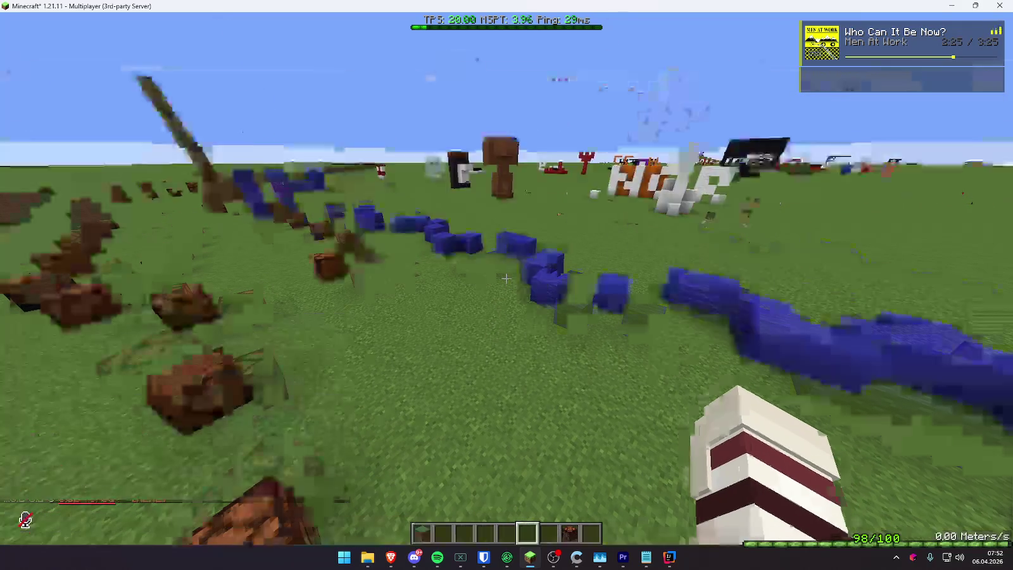
key("t")
key("Up")
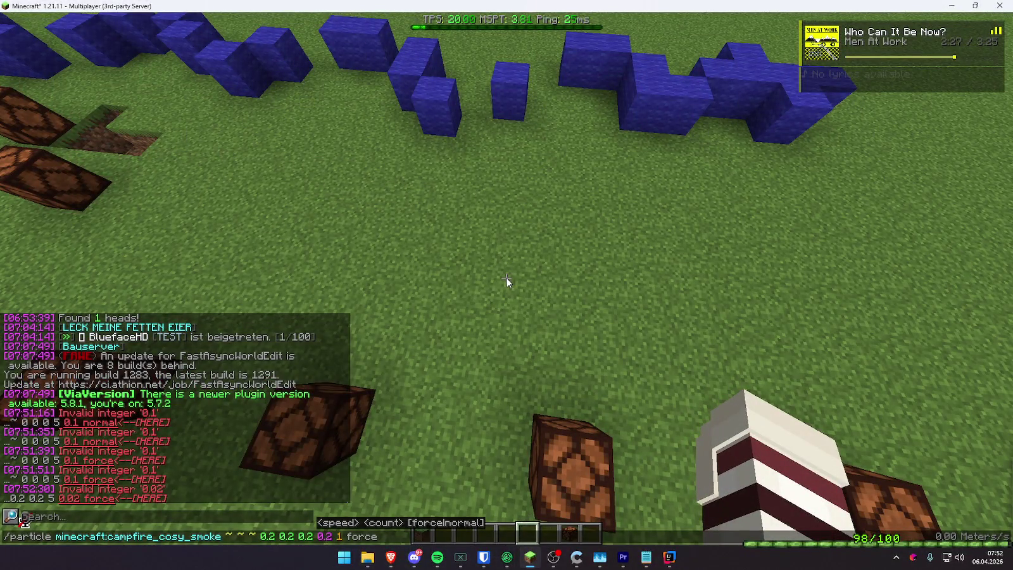
- Set the particle speed to 0.02 and run the campfire smoke command
type(".0")
key("Return")
key("t")
key("Up")
key("Left")
key("Left")
key("Left")
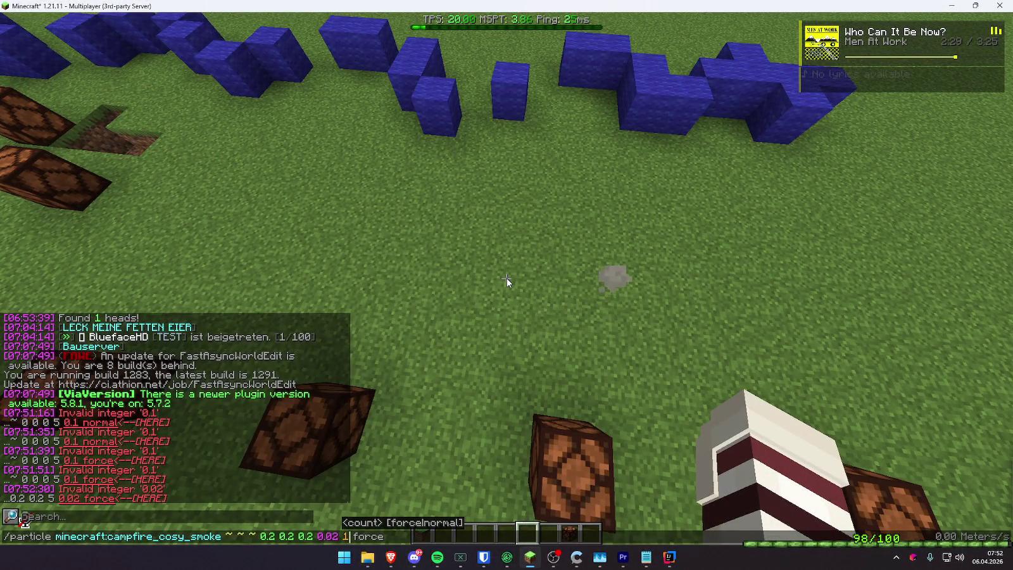
key("Return")
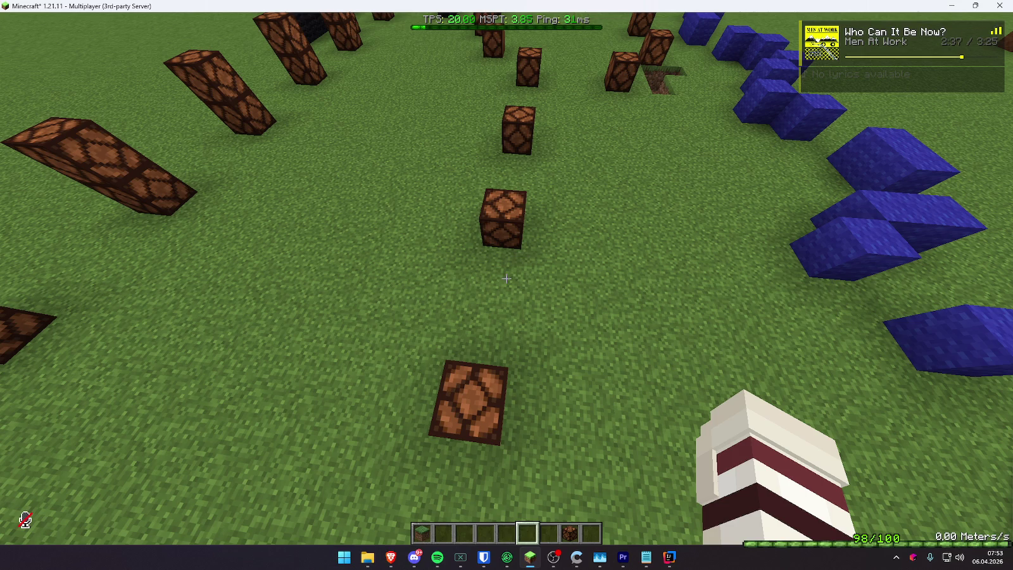
- Spawn the campfire smoke again beside the redstone block, then open the game menu
key("t")
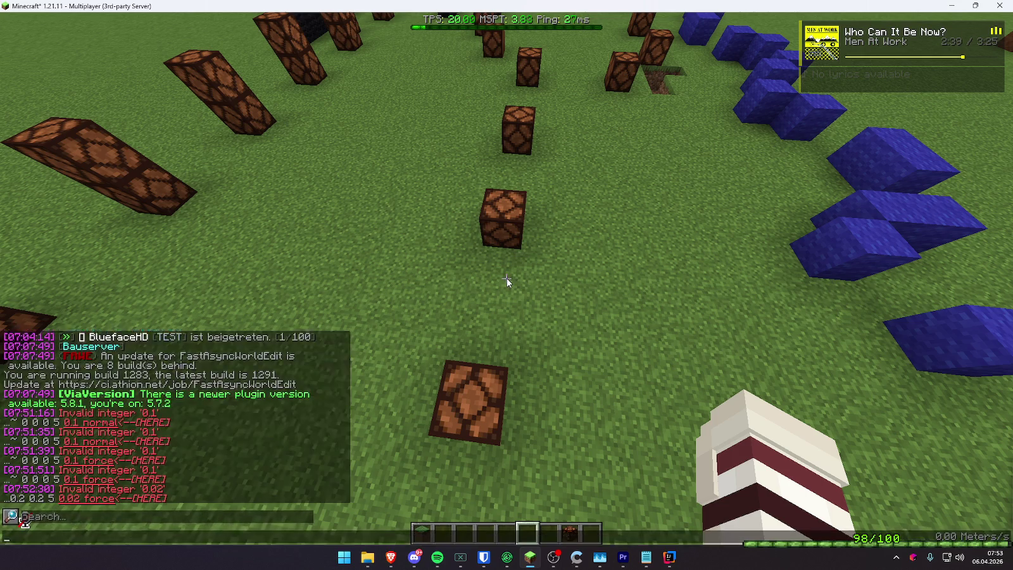
key("Up")
key("Return")
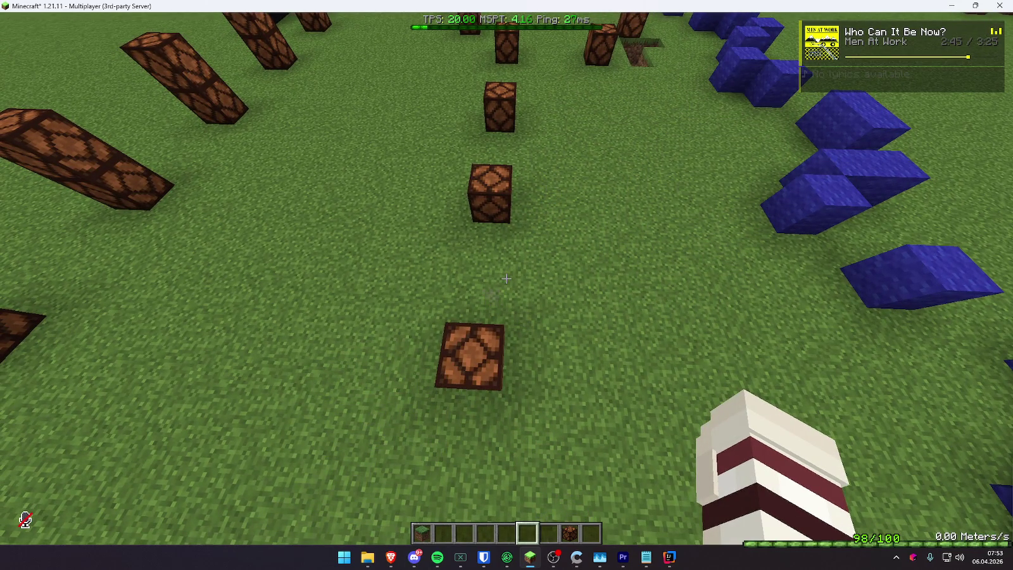
key("t")
key("Escape")
key("Escape")
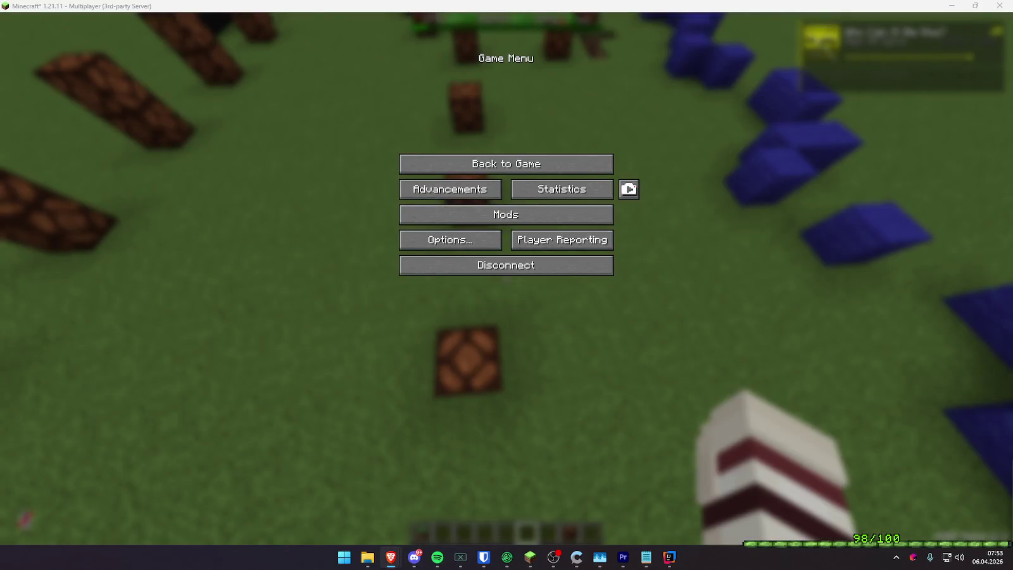
- Browse both pages of the particle icon site to locate the Big Smoke images
key("alt+Tab")
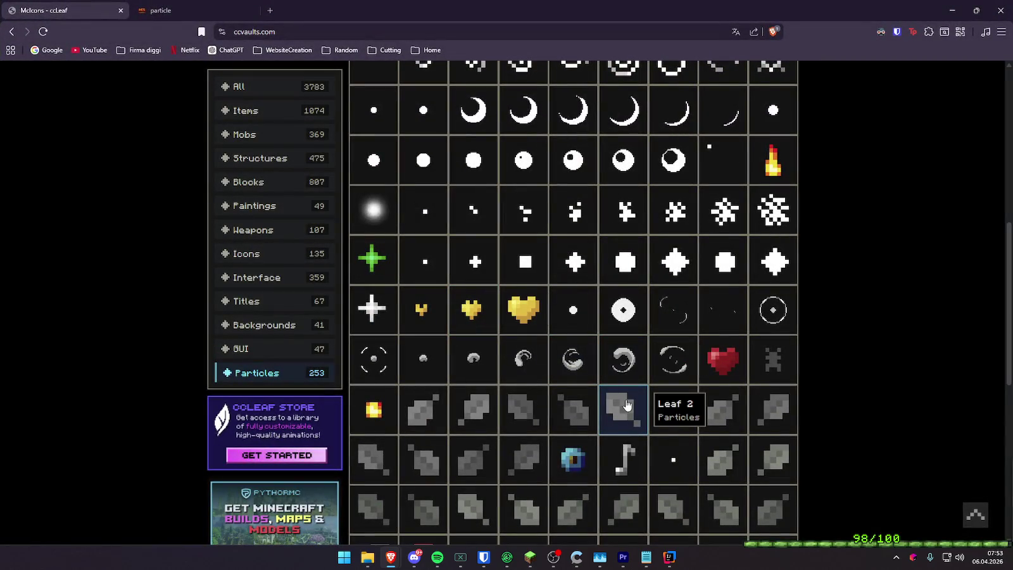
scroll(728, 405, "down", 4)
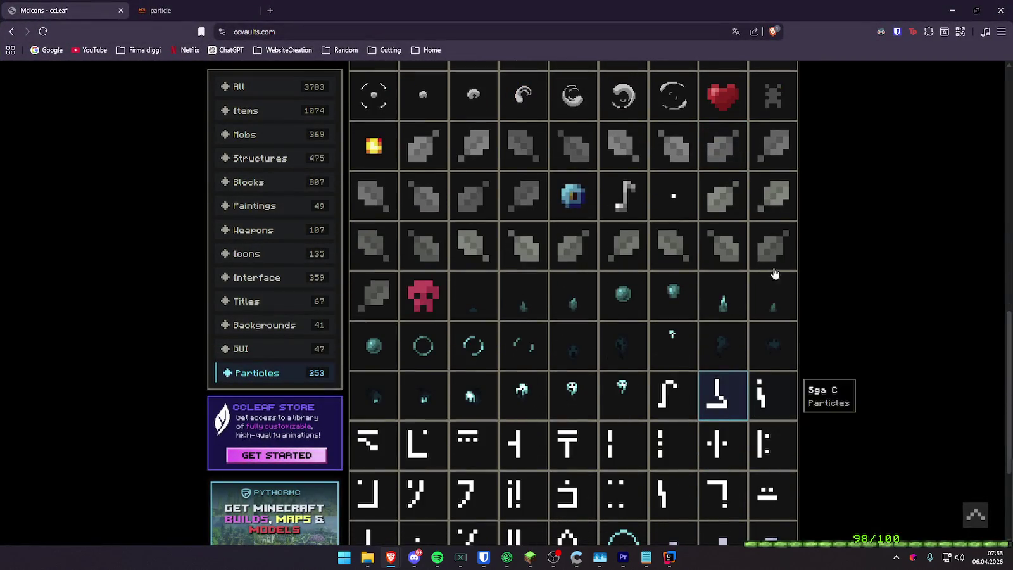
scroll(672, 323, "down", 1)
scroll(672, 322, "up", 3)
scroll(674, 316, "up", 1)
scroll(683, 291, "up", 2)
scroll(710, 377, "down", 4)
scroll(714, 434, "down", 1)
scroll(714, 434, "down", 4)
left_click(581, 407)
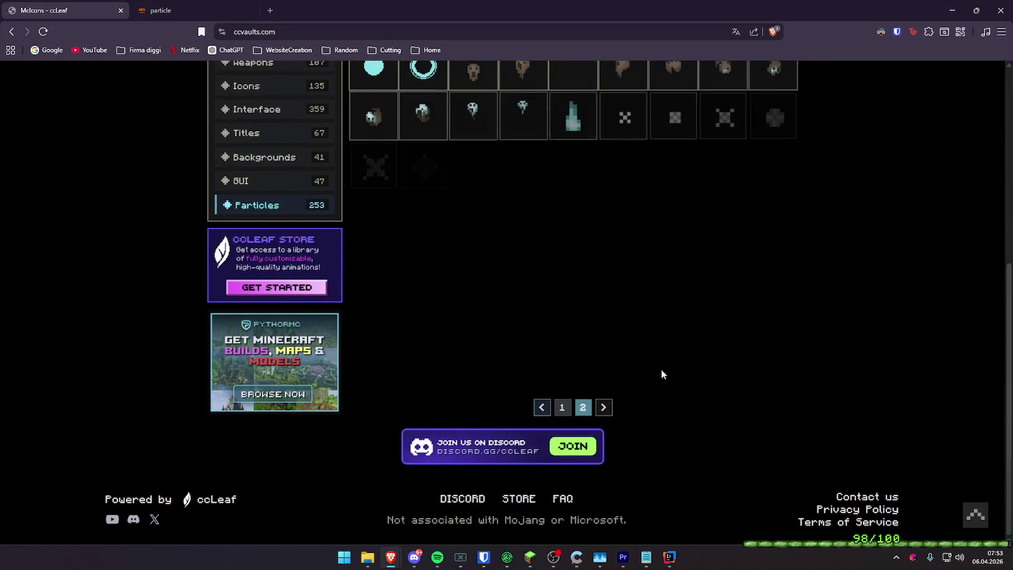
scroll(696, 392, "up", 3)
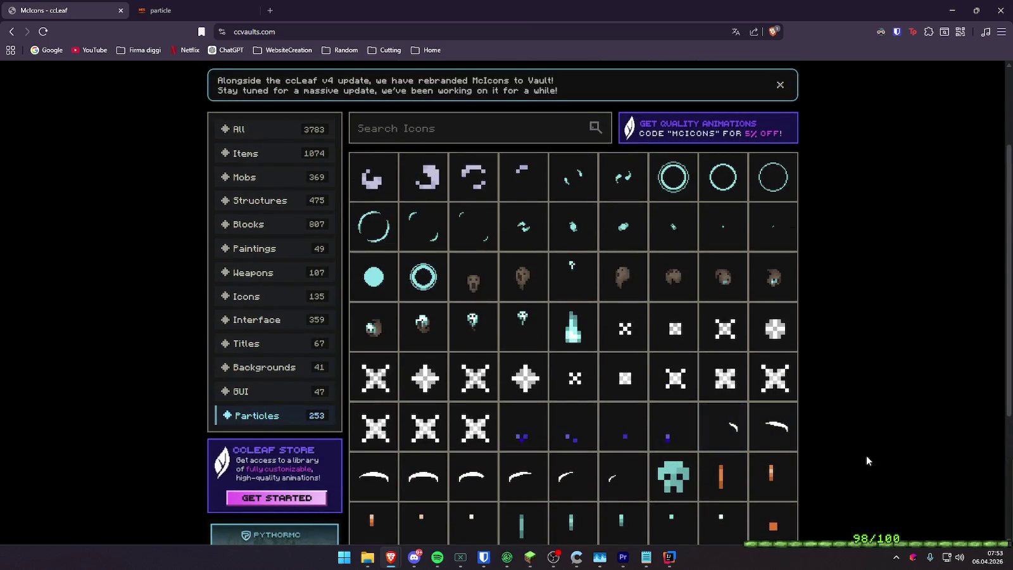
scroll(766, 421, "down", 3)
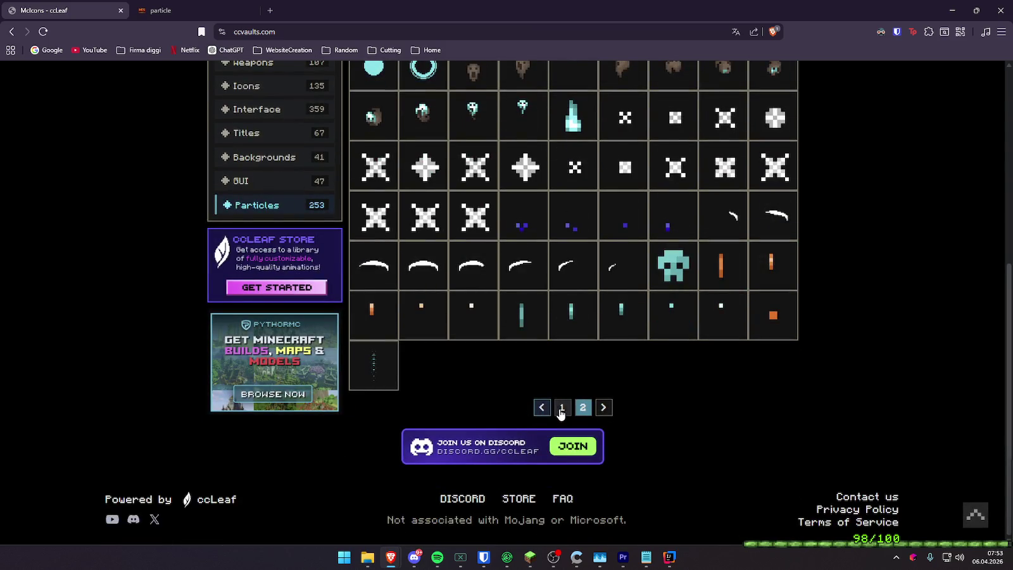
left_click(561, 407)
scroll(561, 399, "up", 4)
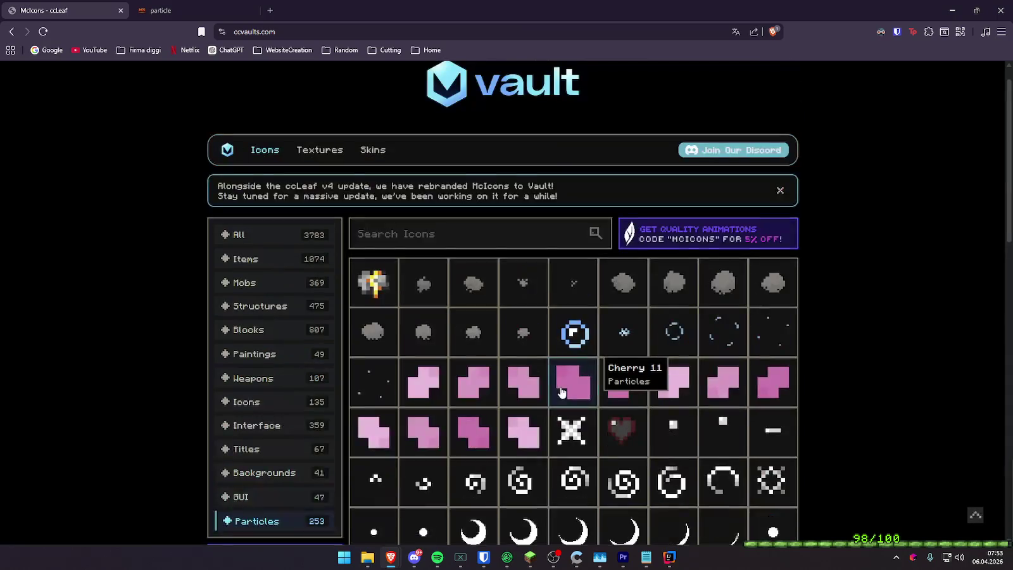
scroll(560, 393, "up", 1)
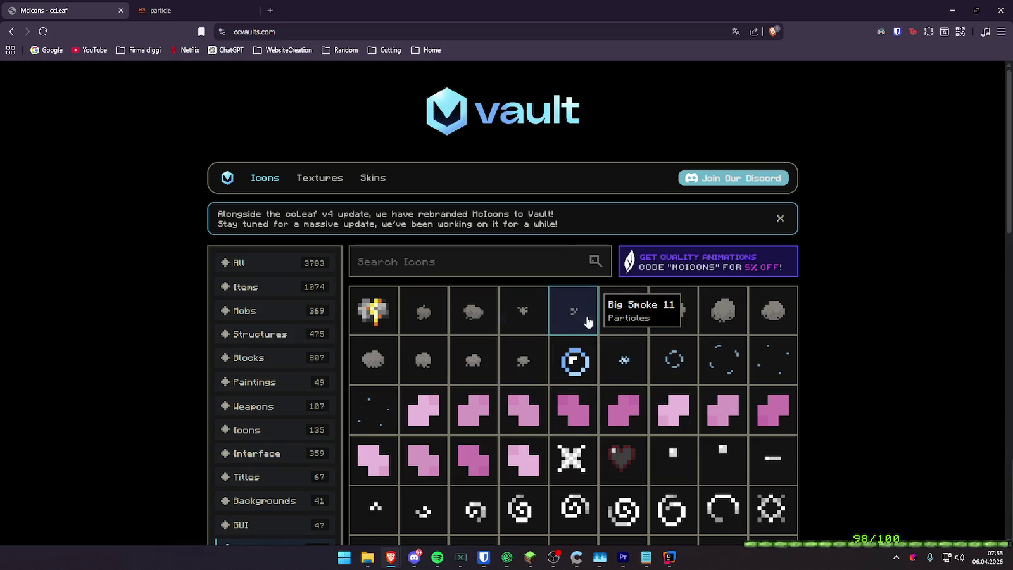
- Download the Big Smoke 10, 9, 8 and 7 images from their detail popups
left_click(518, 323)
left_click(603, 427)
left_click(699, 186)
left_click(522, 360)
left_click(515, 429)
left_click(671, 160)
left_click(474, 360)
left_click(524, 434)
left_click(674, 163)
left_click(423, 360)
left_click(495, 433)
left_click(671, 162)
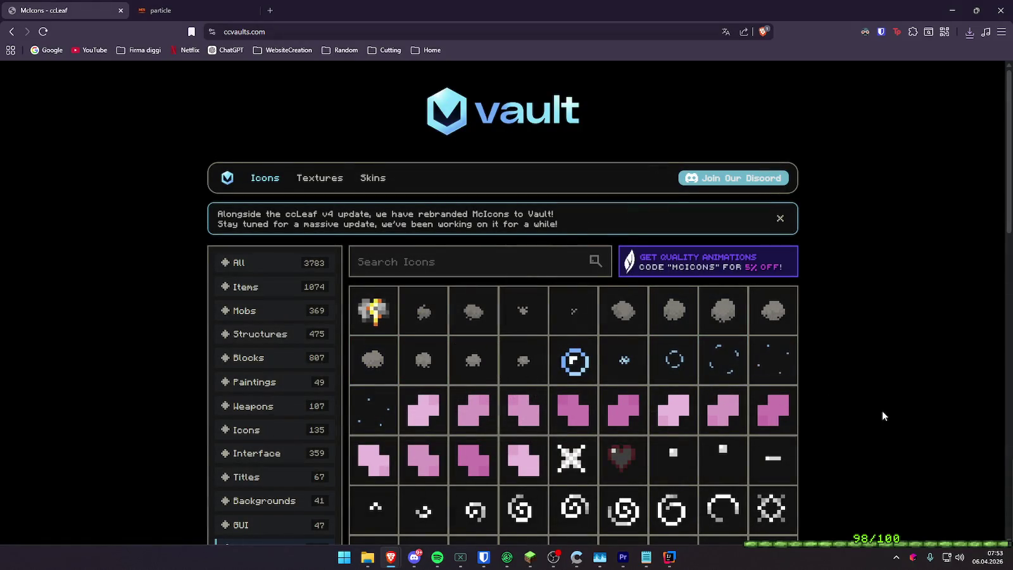
- Check the recent downloads list and minimize the browser
scroll(883, 380, "down", 2)
scroll(884, 374, "down", 3)
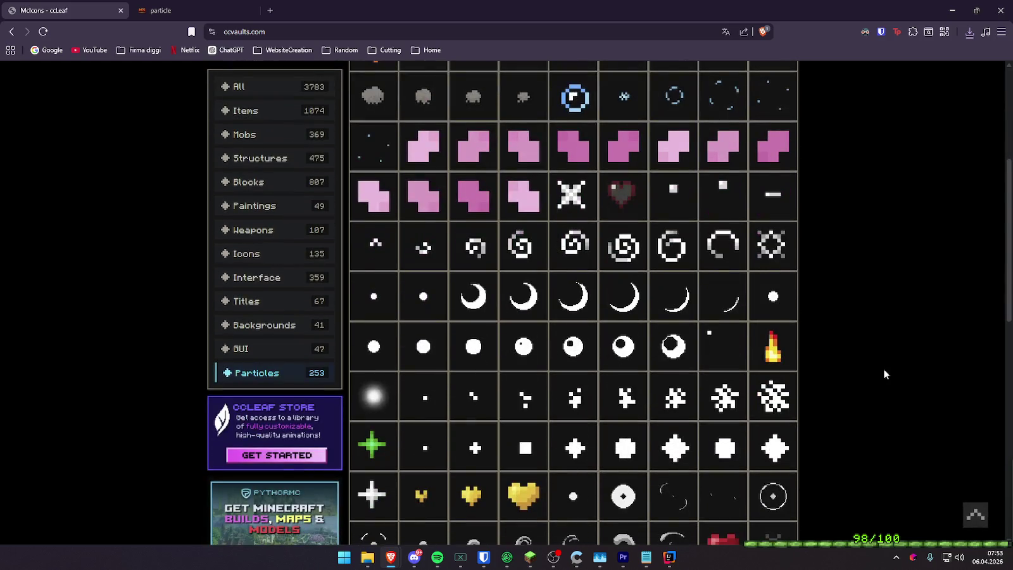
scroll(883, 371, "up", 4)
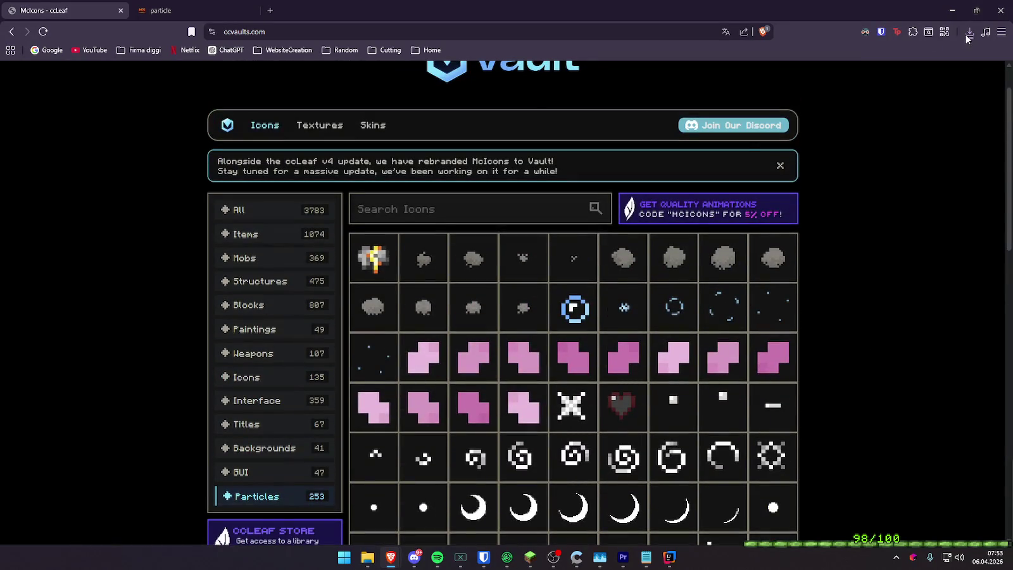
left_click(966, 34)
left_click(951, 10)
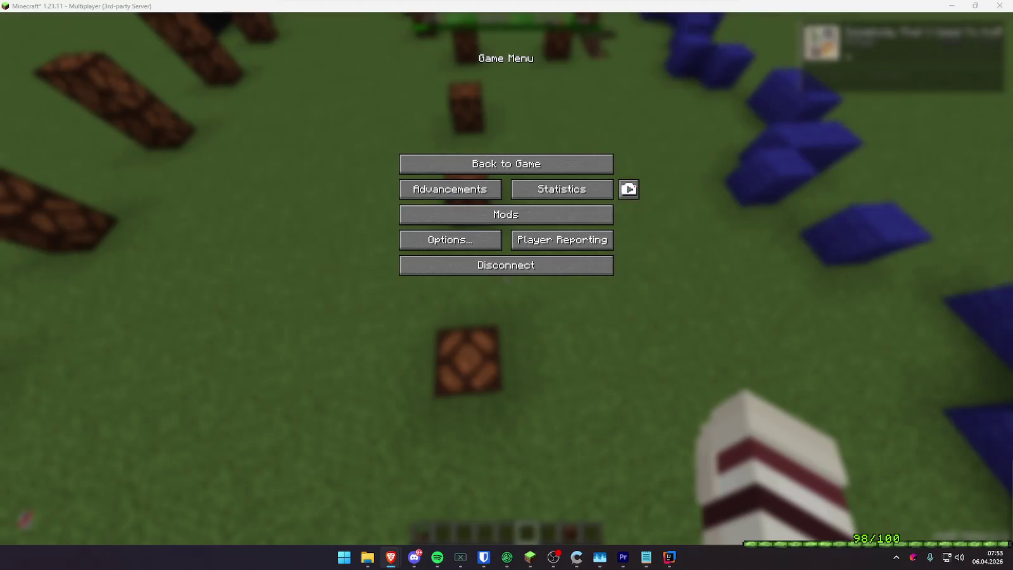
- Set the playhead to 06:48 and drag the big_smoke PNGs into the currentplaying bin
left_click(623, 557)
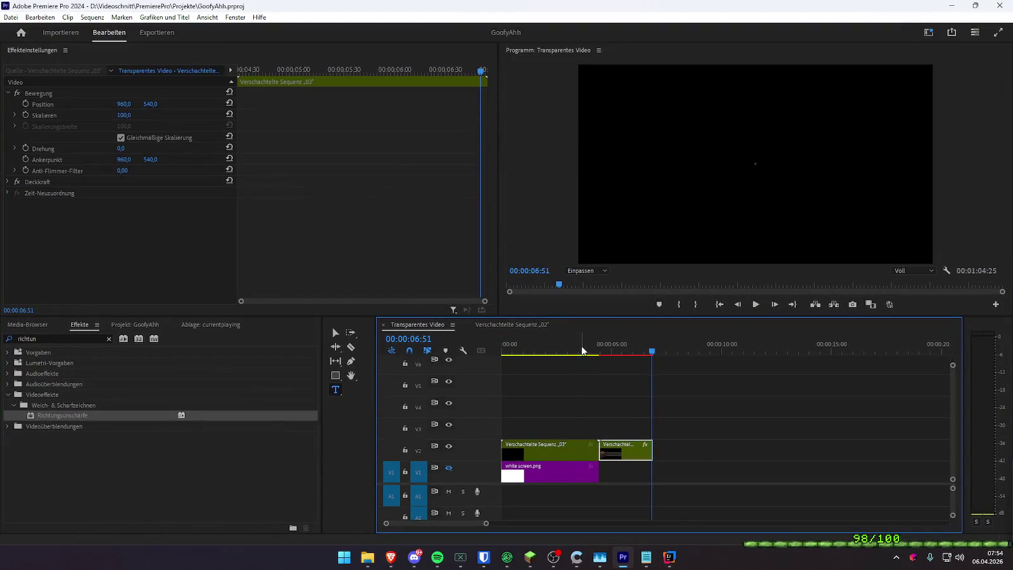
left_click(581, 349)
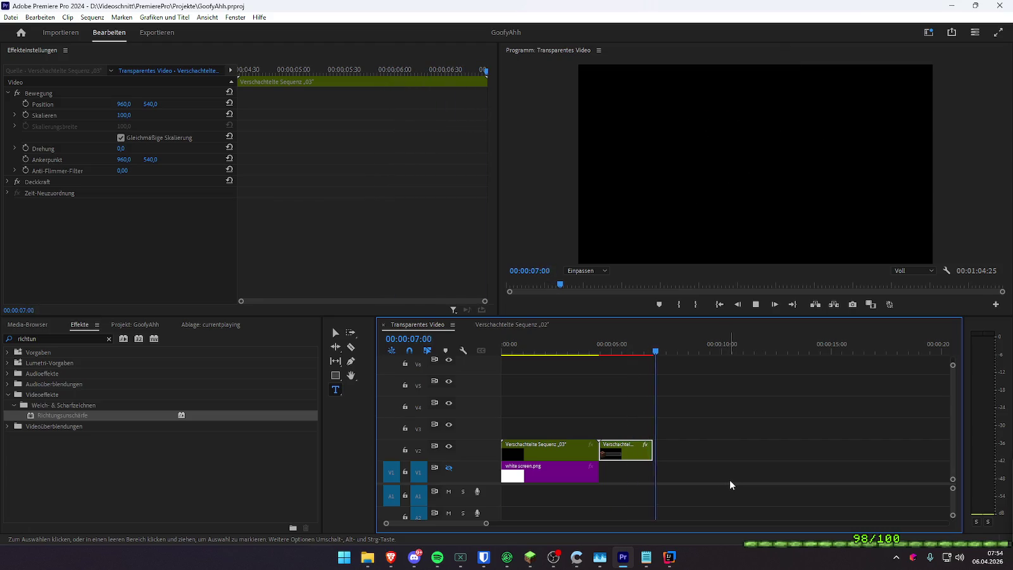
left_click_drag(646, 350, 652, 351)
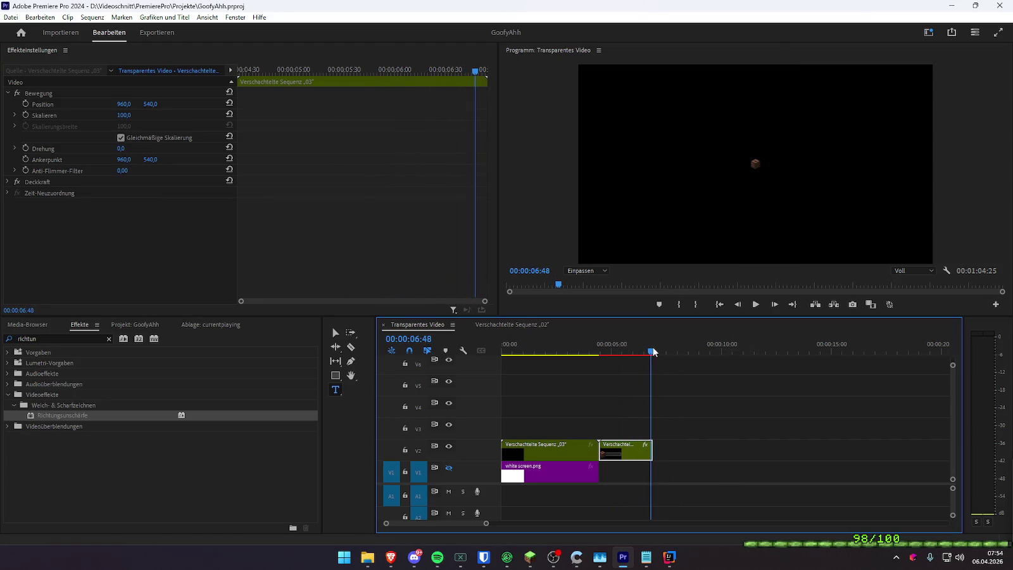
left_click(181, 326)
left_click(391, 557)
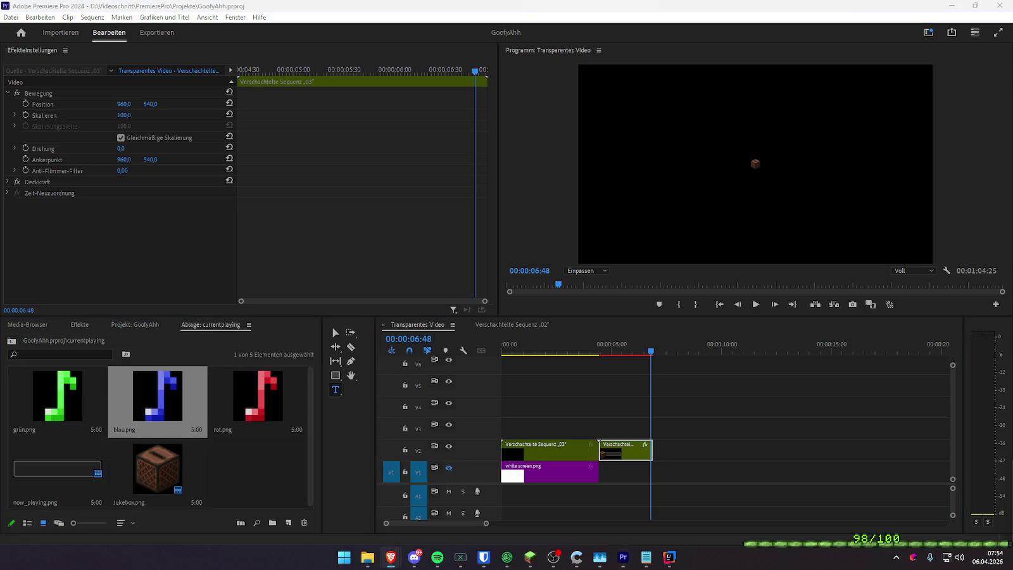
left_click(367, 557)
left_click_drag(253, 430, 256, 472)
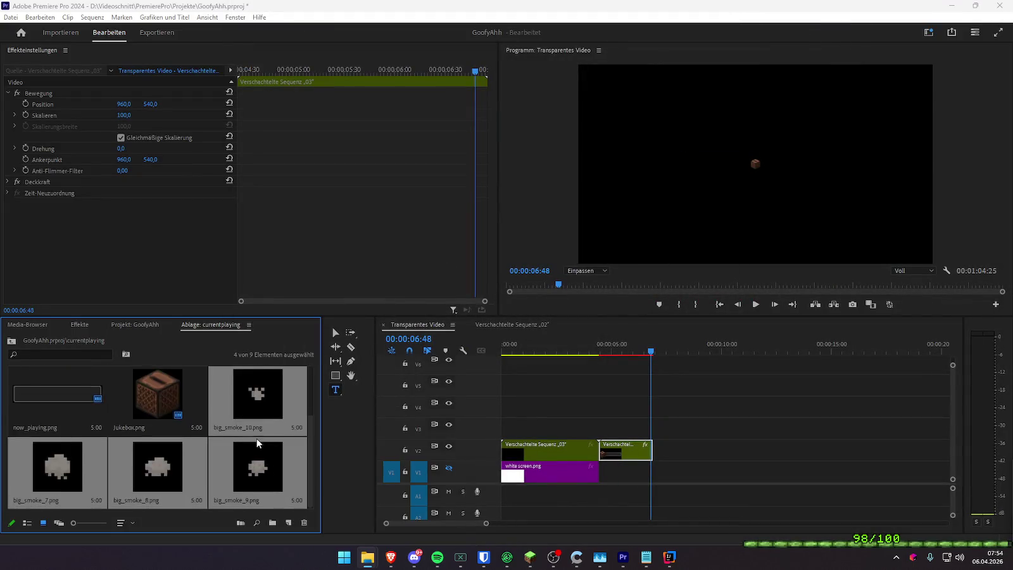
- Place big_smoke_10 on track V3 and scale it down to about 18
mouse_move(256, 475)
left_mouse_down()
mouse_move(598, 416)
mouse_move(658, 429)
left_mouse_up()
key("equal")
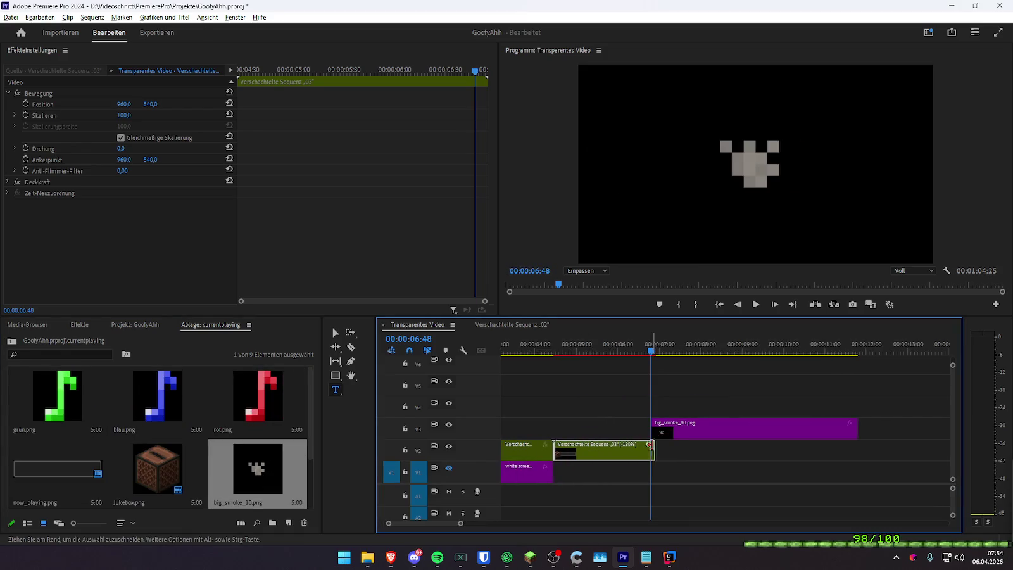
key("equal")
left_click(449, 424)
left_click(663, 425)
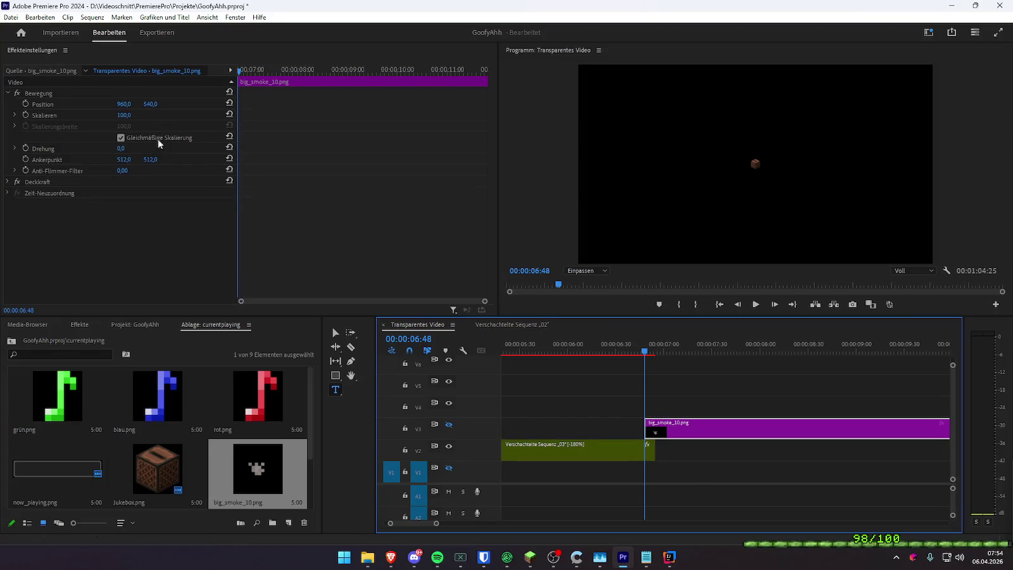
left_click_drag(133, 118, 84, 118)
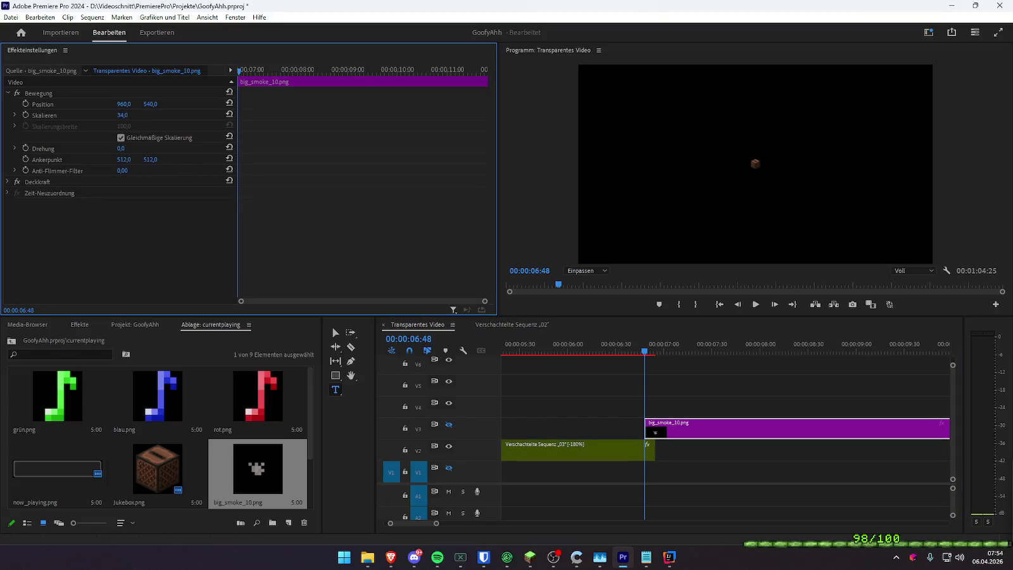
key("space")
left_click(448, 421)
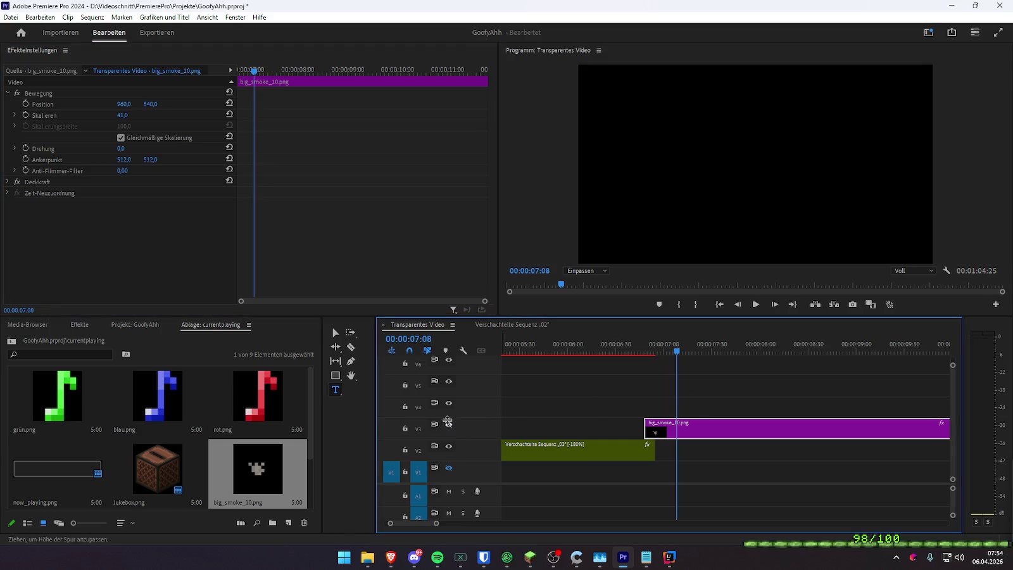
left_click_drag(127, 119, 250, 118)
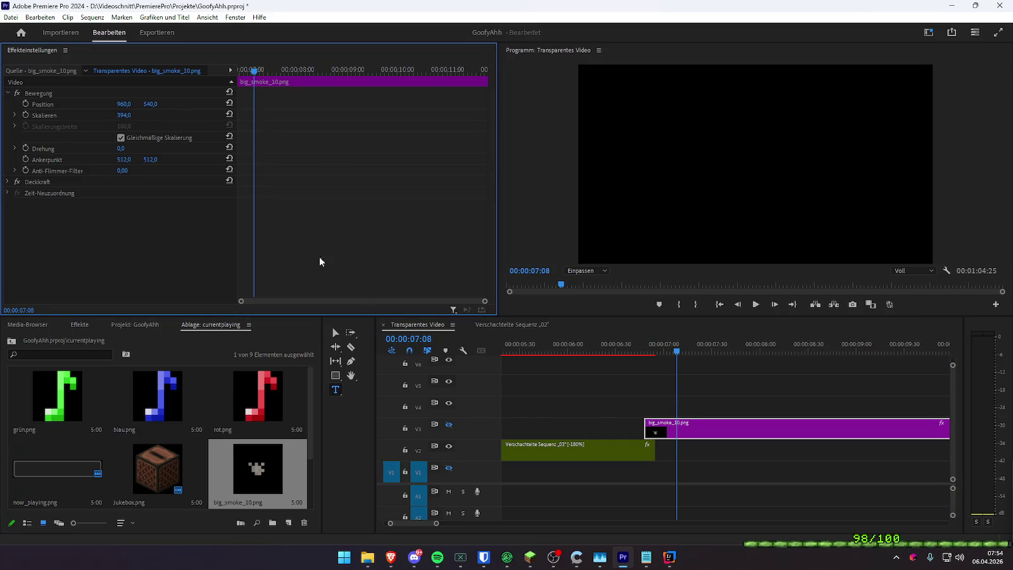
left_click(546, 426)
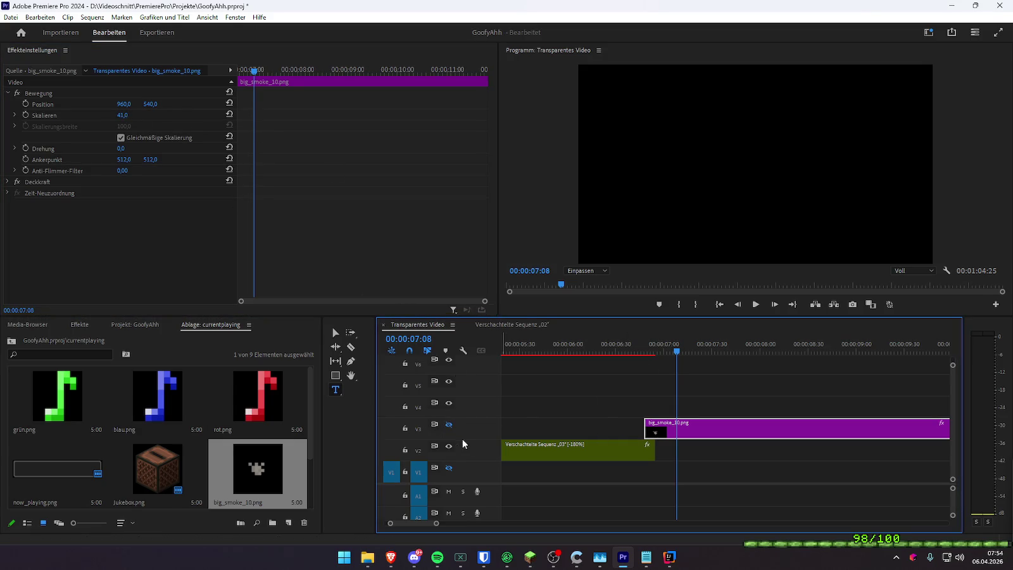
left_click(123, 115)
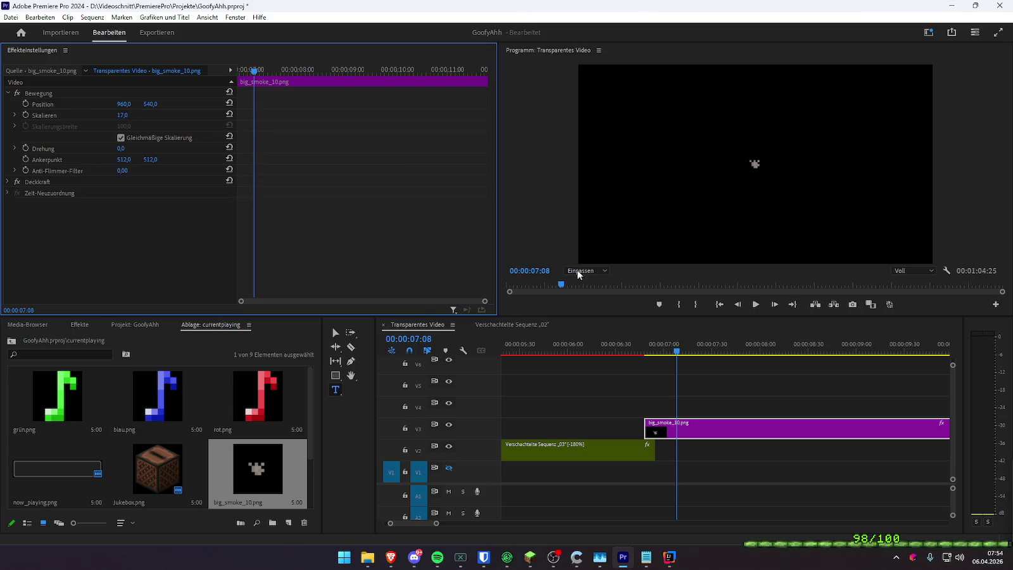
scroll(230, 437, "down", 2)
- Add big_smoke_7, 8 and 9 on tracks V4–V6, each scaled to 18
left_click_drag(78, 468, 651, 406)
left_click(659, 412)
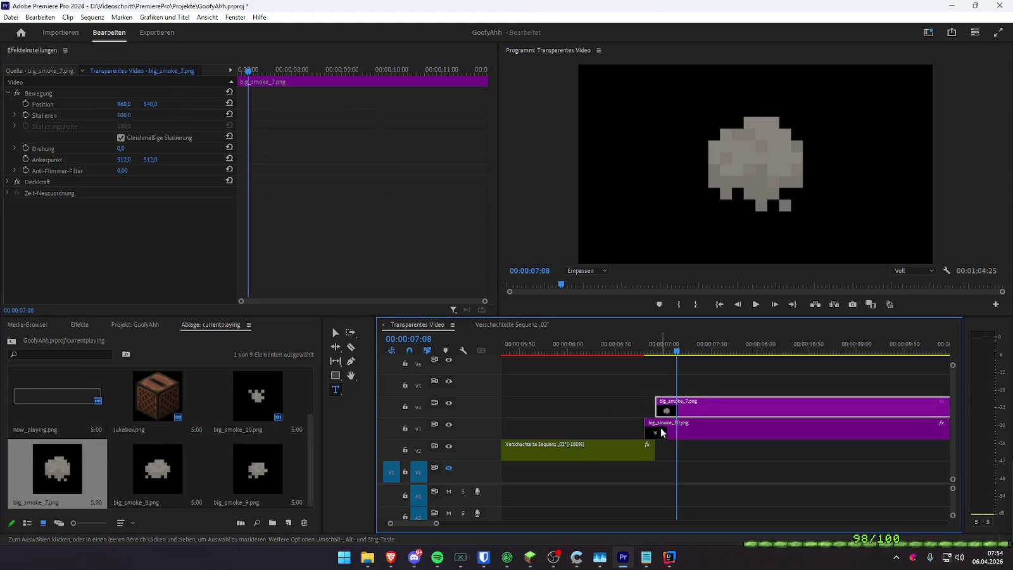
left_click(658, 411)
left_click(124, 116)
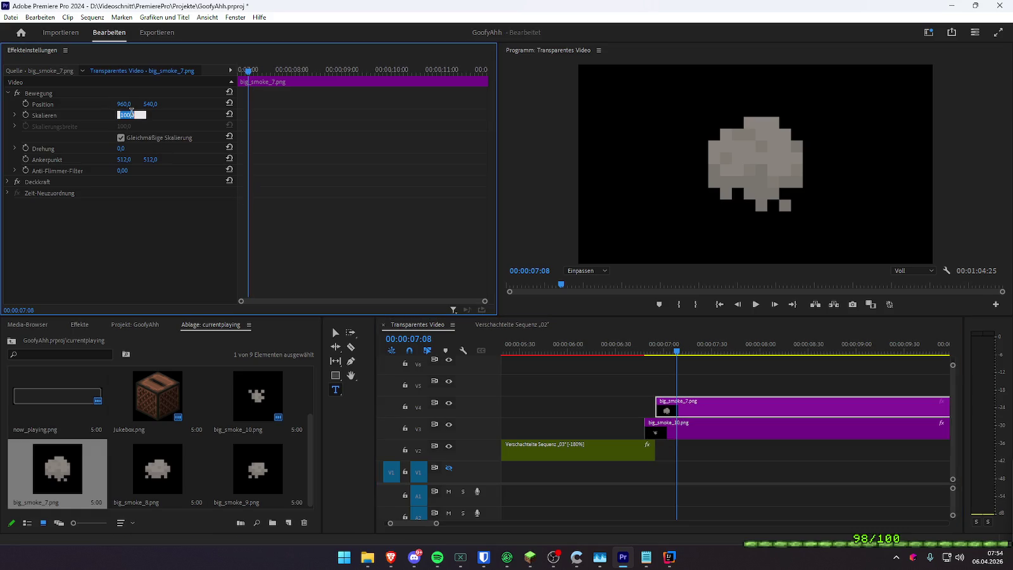
type("10")
type("18")
key("Return")
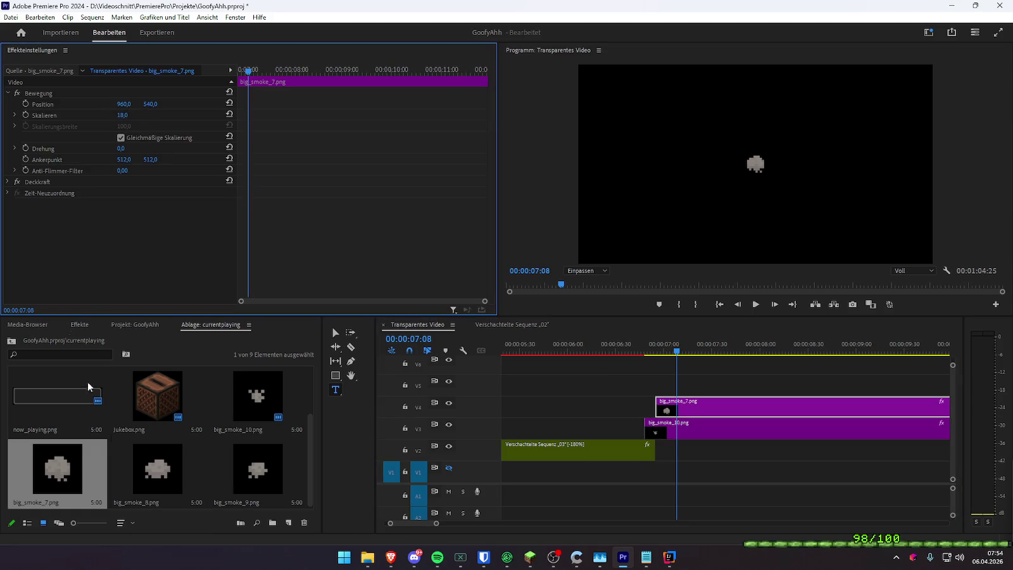
left_click(164, 484)
left_click_drag(197, 478, 680, 383)
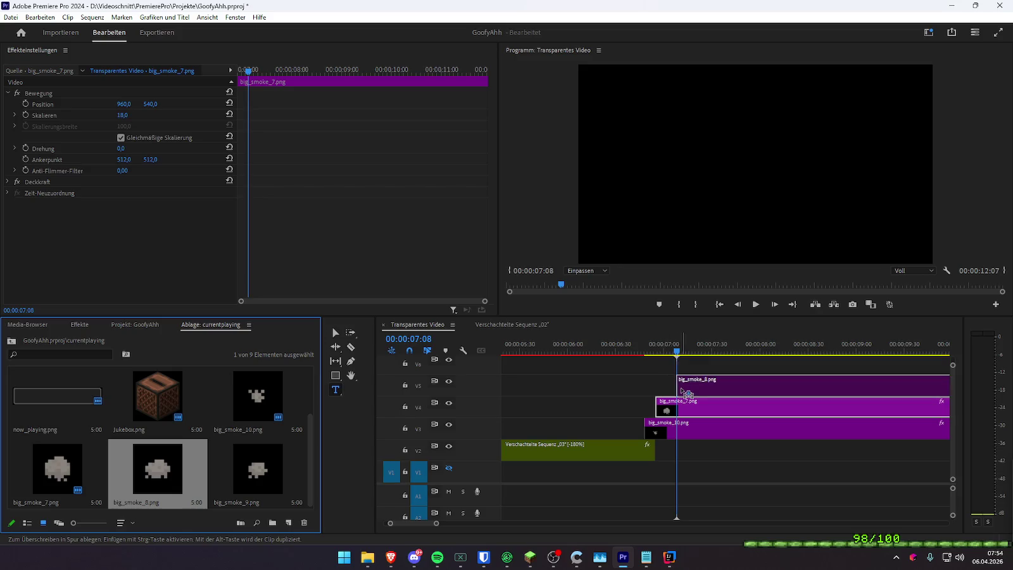
left_click(696, 380)
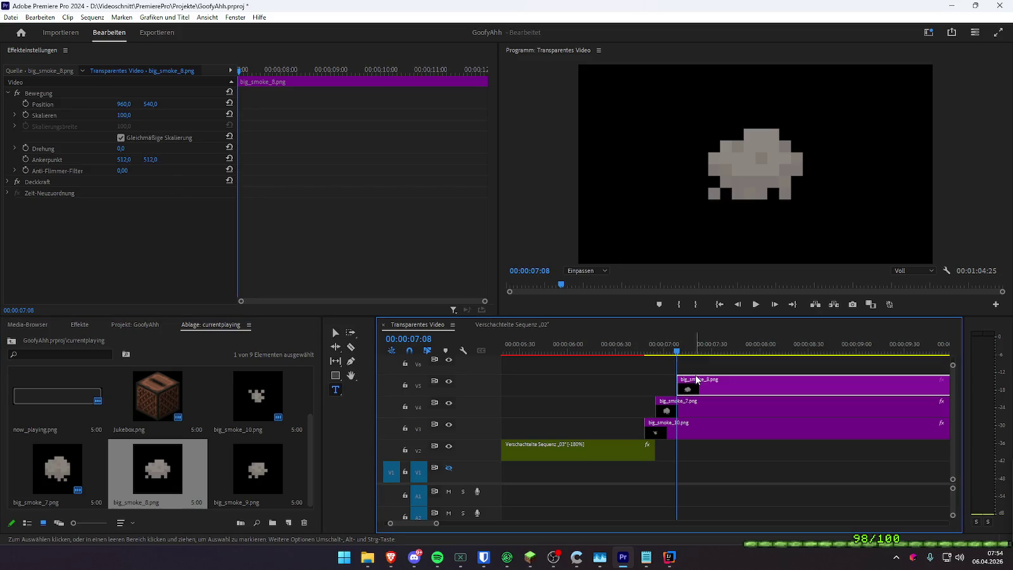
left_click(126, 115)
type("18")
key("Return")
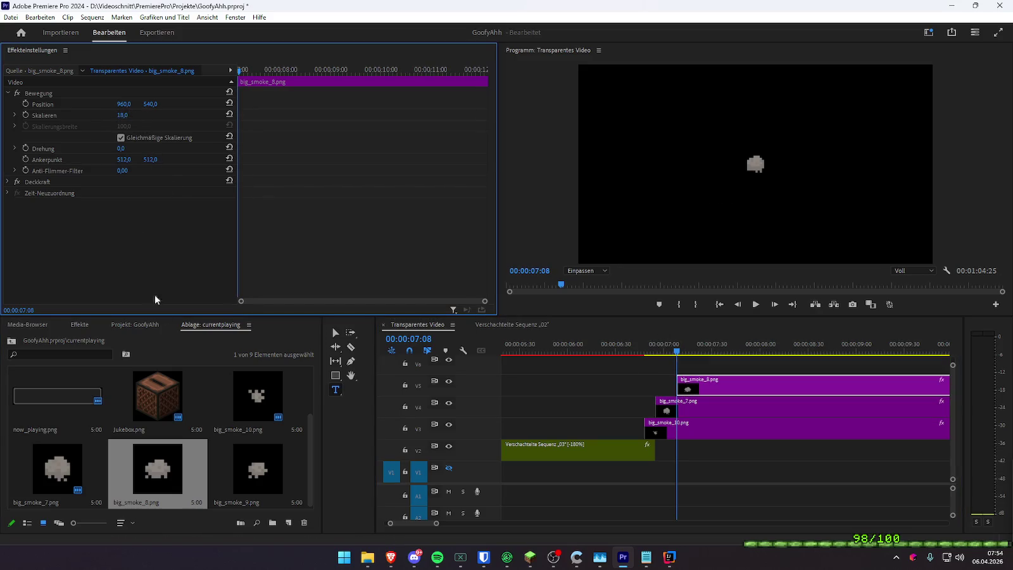
left_click_drag(462, 458, 694, 368)
left_click(130, 115)
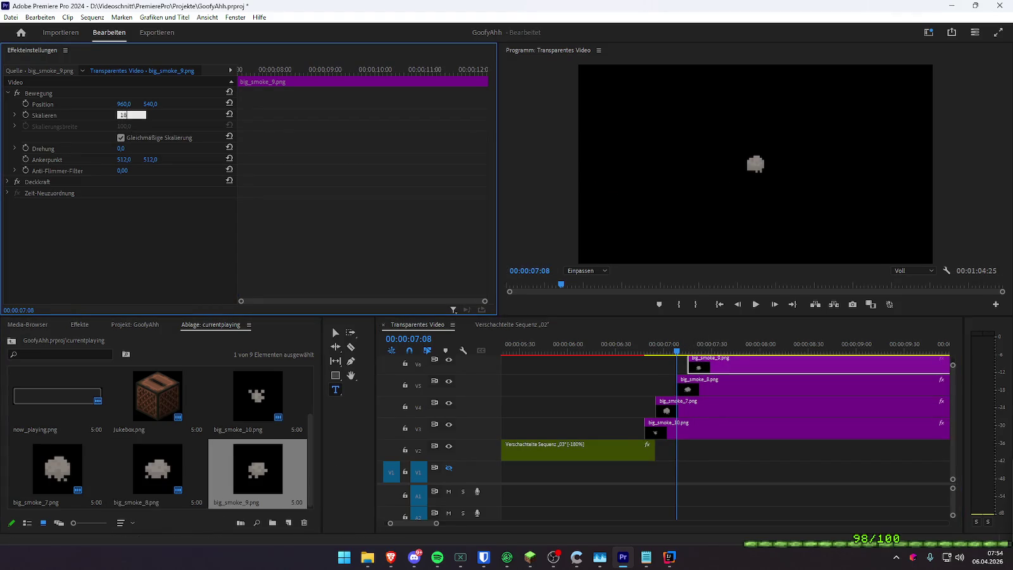
- Drag all four smoke clips so they start together near 06:45
scroll(644, 393, "up", 2)
left_click_drag(645, 348, 659, 348)
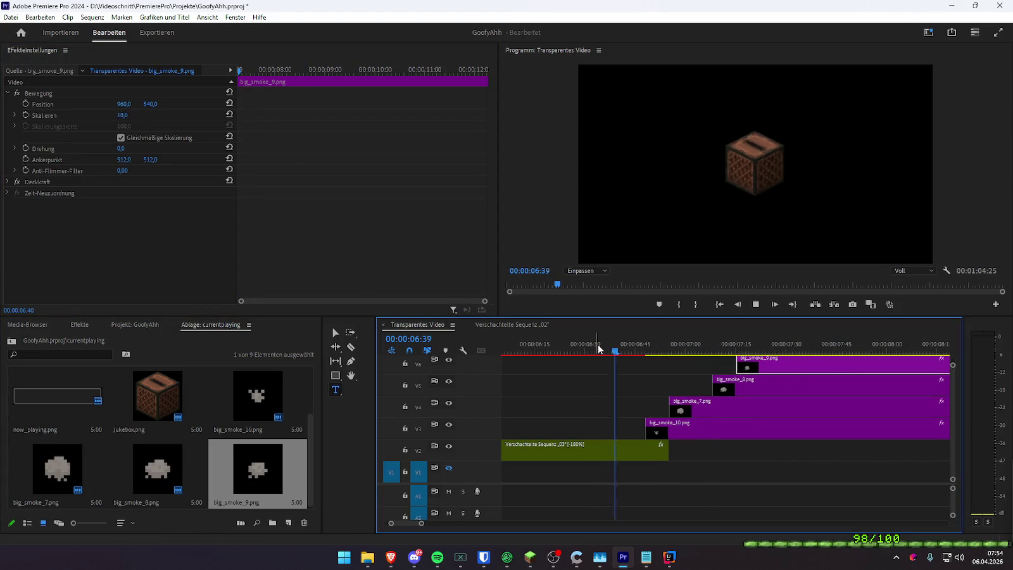
left_click_drag(676, 436, 666, 436)
mouse_move(704, 409)
left_mouse_down()
mouse_move(669, 407)
mouse_move(678, 411)
left_mouse_up()
left_click_drag(756, 387, 683, 393)
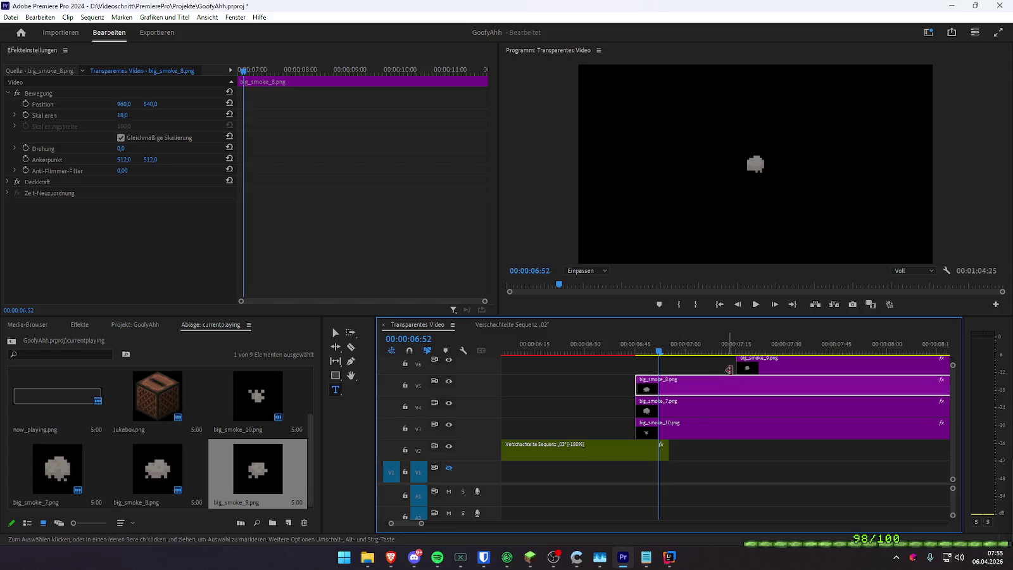
left_click_drag(776, 366, 676, 372)
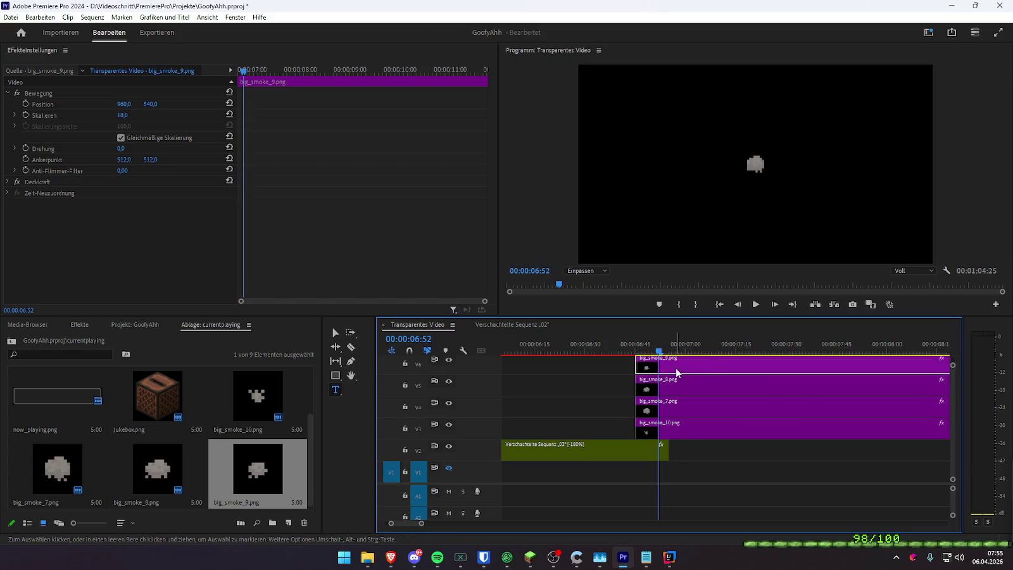
- Nudge big_smoke_8 and 9 slightly later and hide track V4 in the preview
left_click(635, 346)
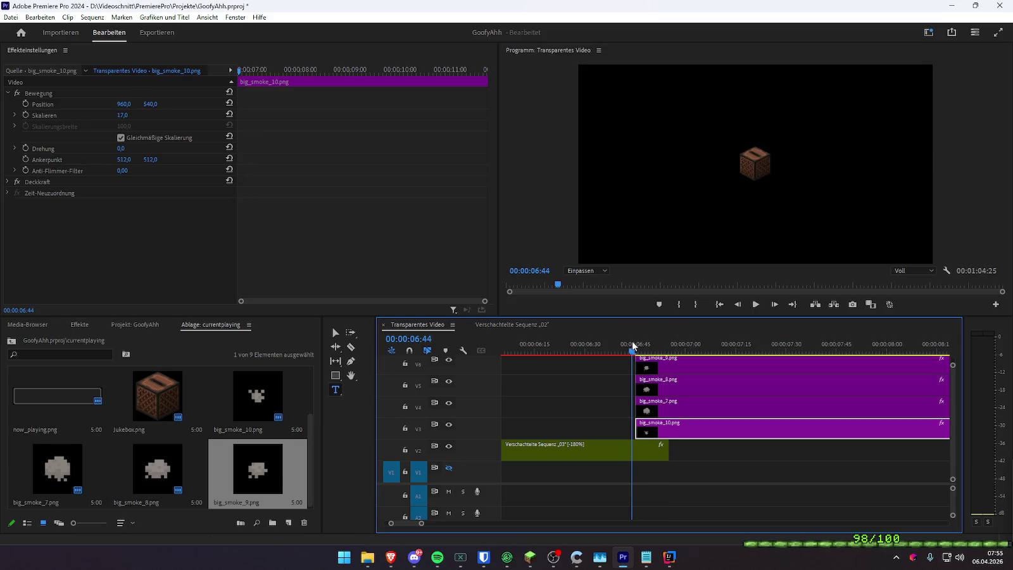
left_click(666, 408)
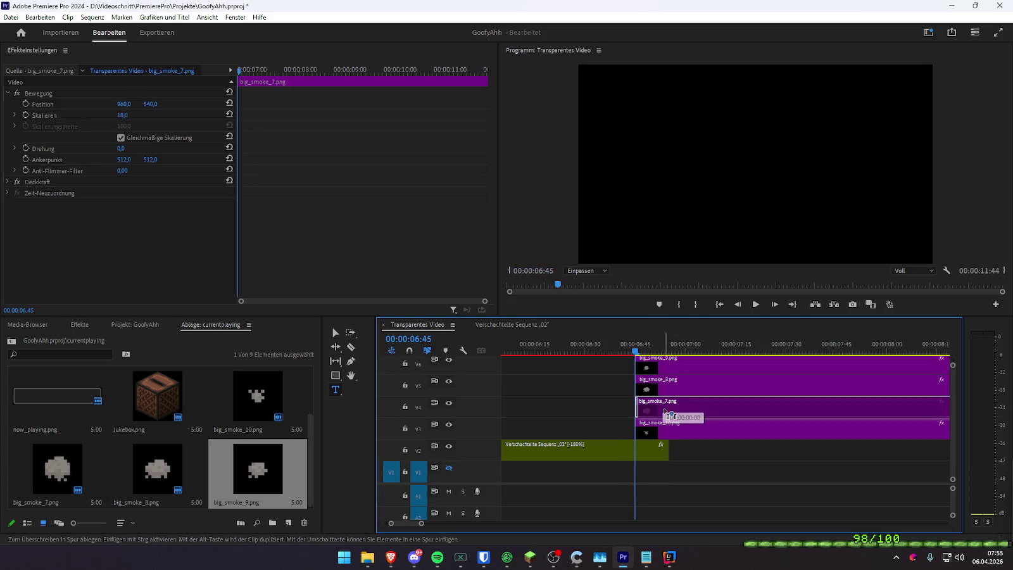
left_click_drag(671, 391, 679, 371)
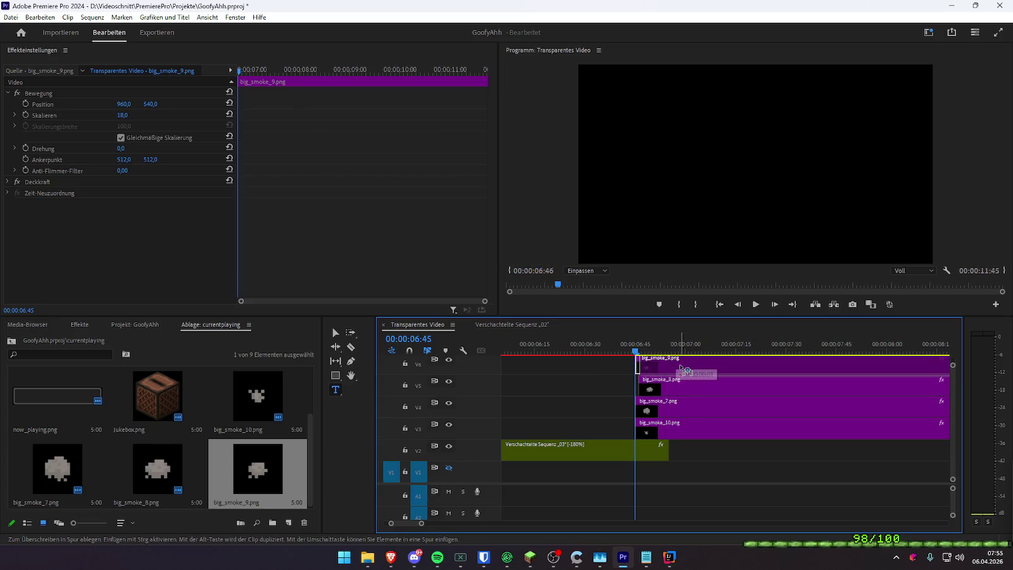
left_click(651, 426)
left_click(449, 402)
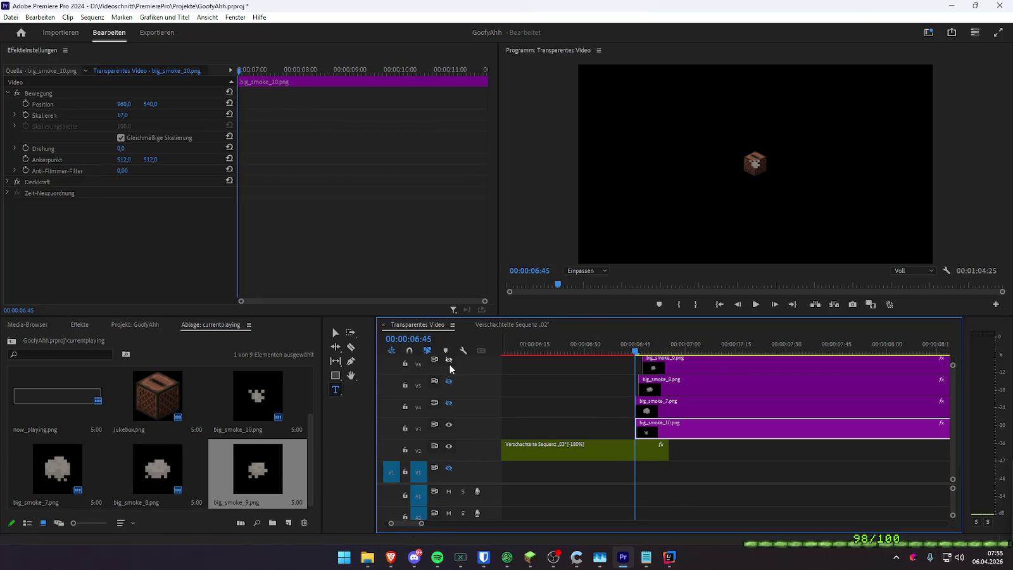
mouse_move(239, 69)
left_mouse_down()
mouse_move(260, 71)
mouse_move(230, 75)
left_mouse_up()
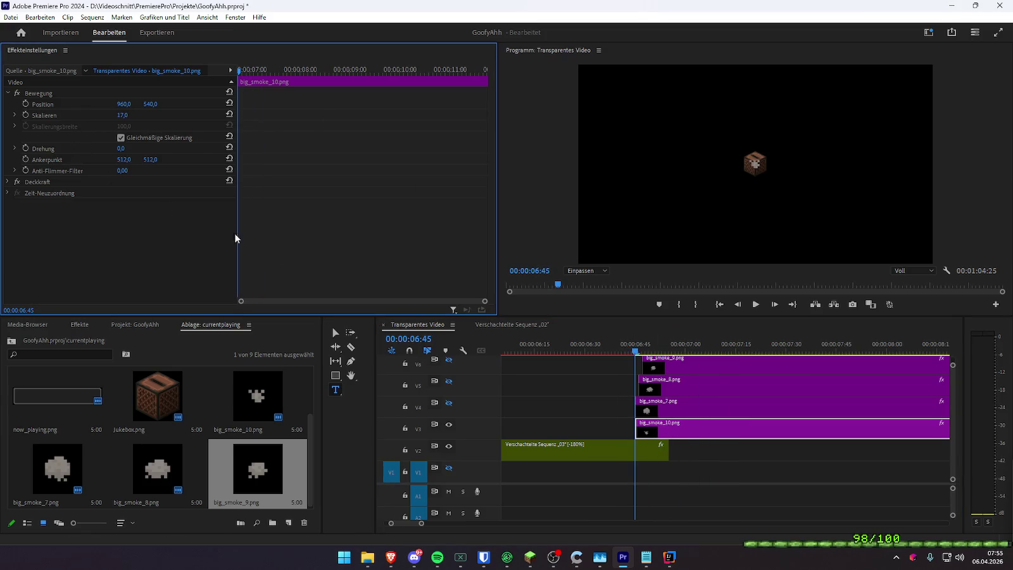
- Move the stacked smoke clips one frame later (+00:00:00:01) and deselect them
left_click_drag(598, 405, 678, 364)
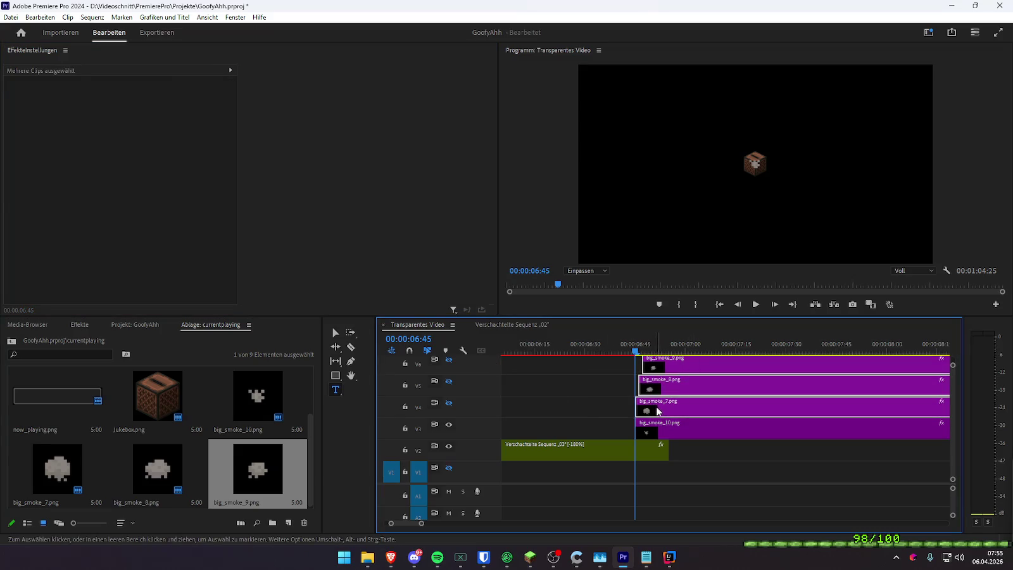
key("Right")
key("Right")
key("Left")
key("Left")
key("Right")
key("Right")
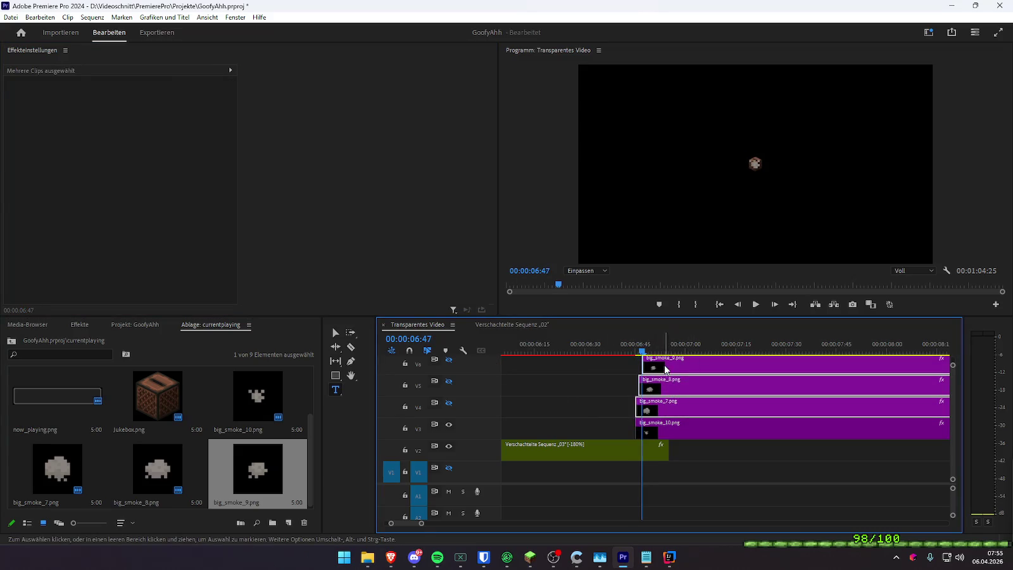
left_click(631, 428)
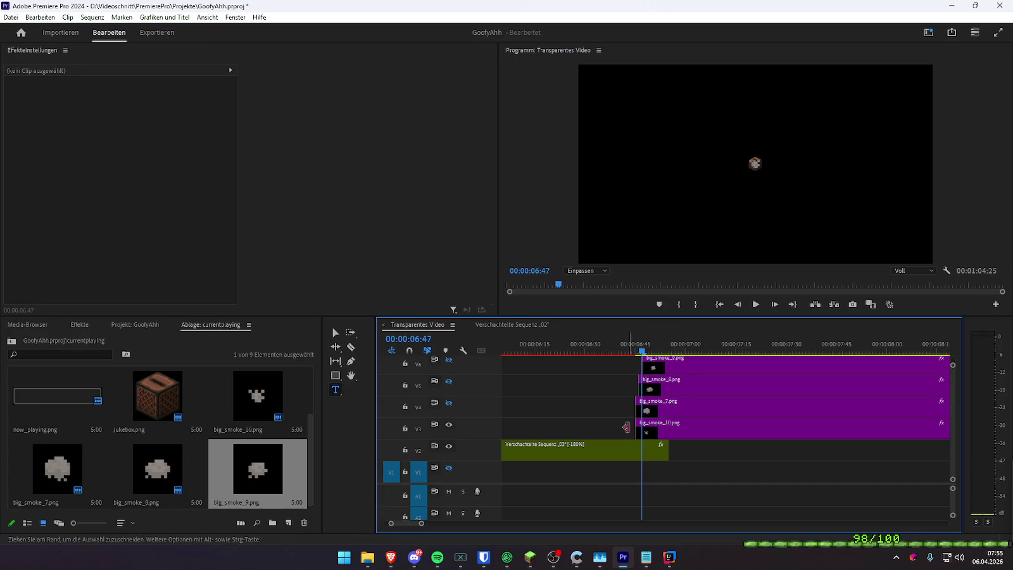
left_click_drag(631, 427, 701, 366)
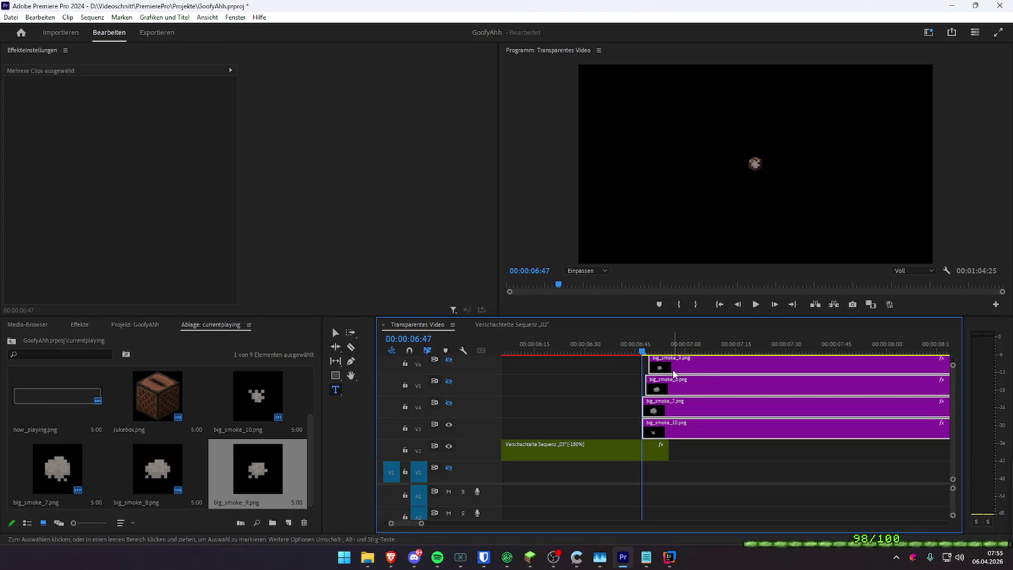
key("alt+Tab")
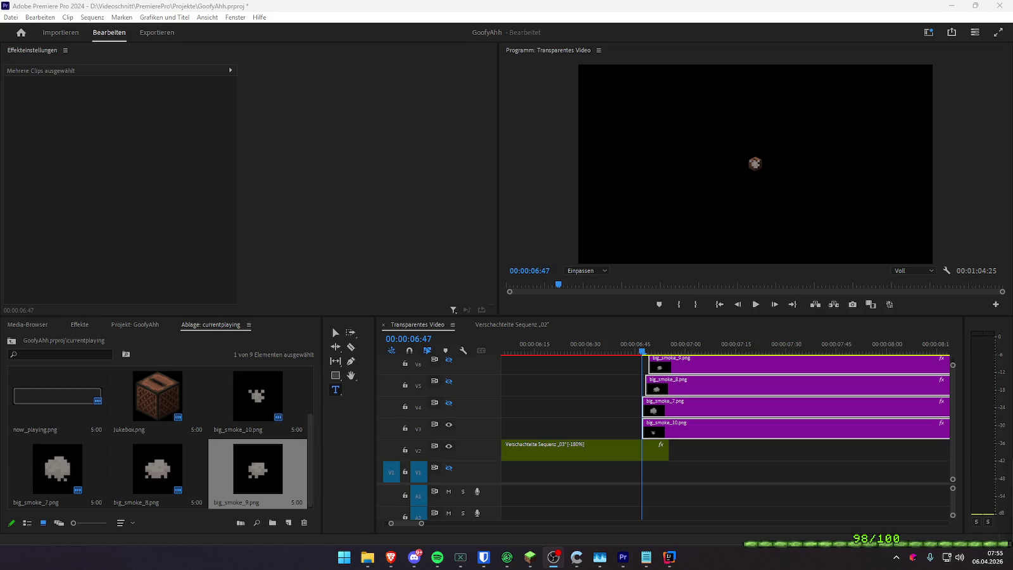
left_click(748, 477)
- Select big_smoke_10 on V3 and enable Position, Scale and Rotation keyframing at its first frame
key("space")
left_click(653, 428)
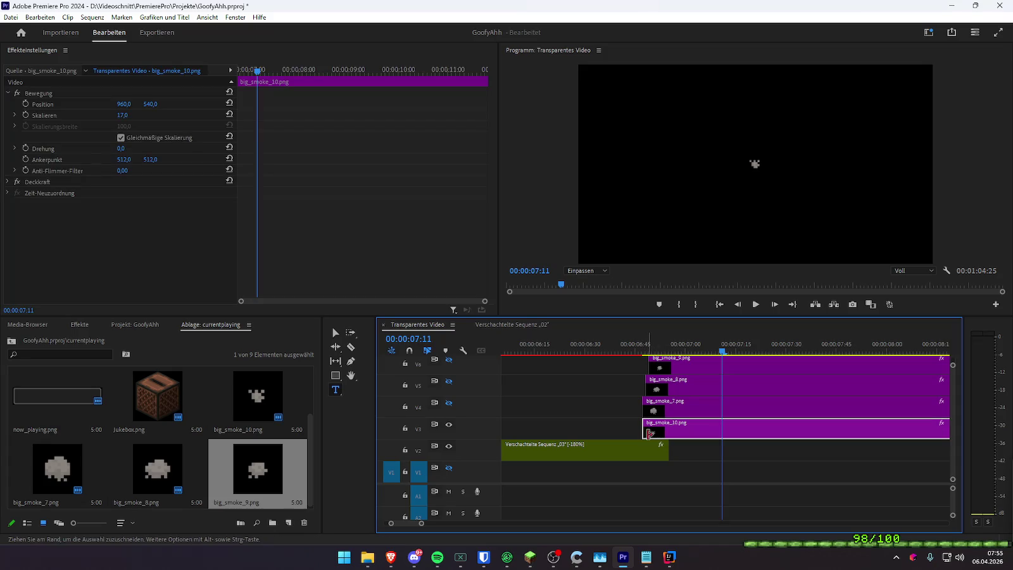
left_click(650, 342)
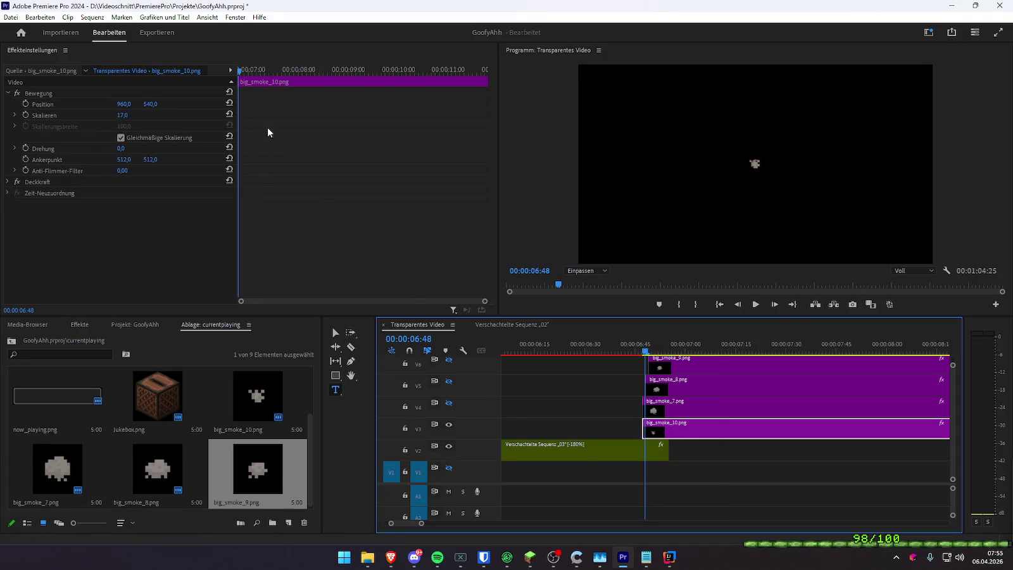
key("Left")
left_click(26, 103)
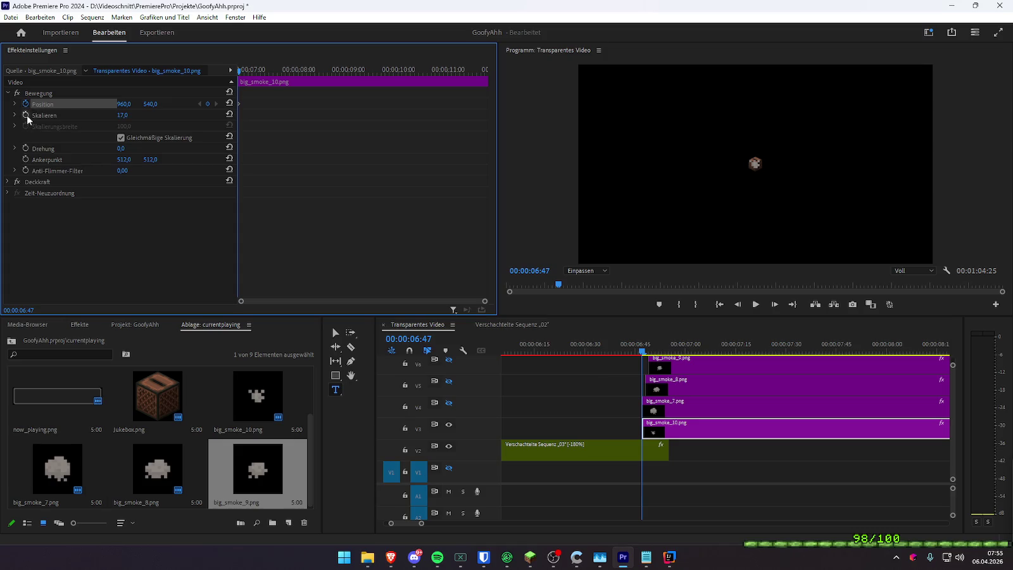
left_click(26, 114)
left_click(26, 149)
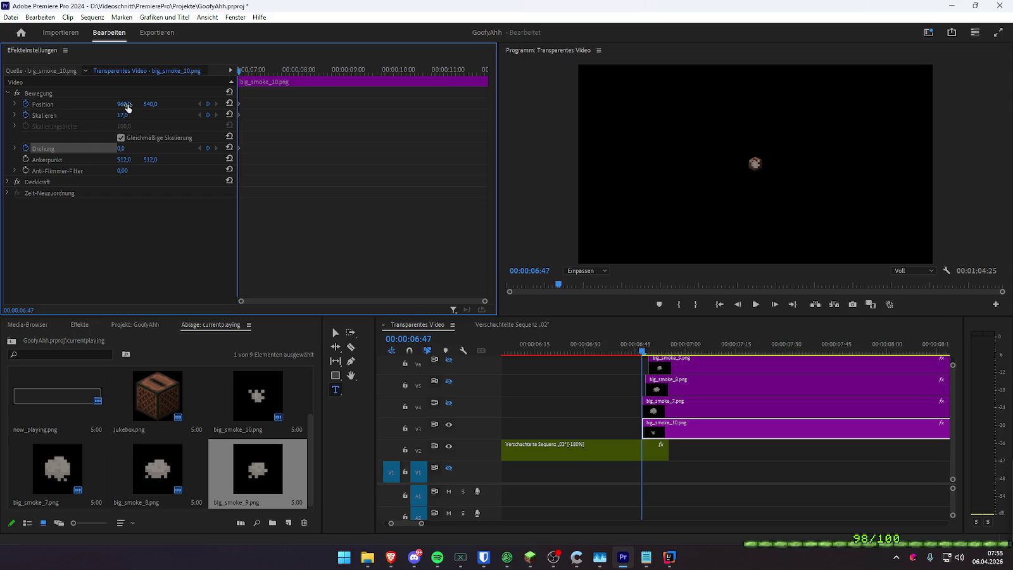
mouse_move(127, 105)
left_mouse_down()
mouse_move(107, 105)
mouse_move(118, 104)
left_mouse_up()
key("ctrl+z")
key("ctrl+z")
- Key the smoke drifting left and rotating to a subtle 9° around 07:20–07:22
key("space")
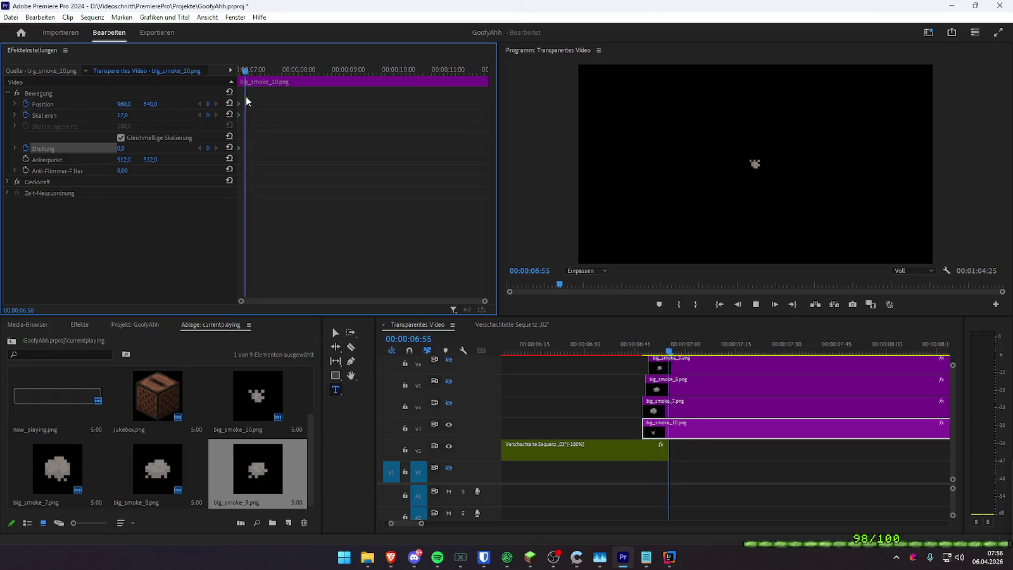
left_click_drag(131, 106, 101, 106)
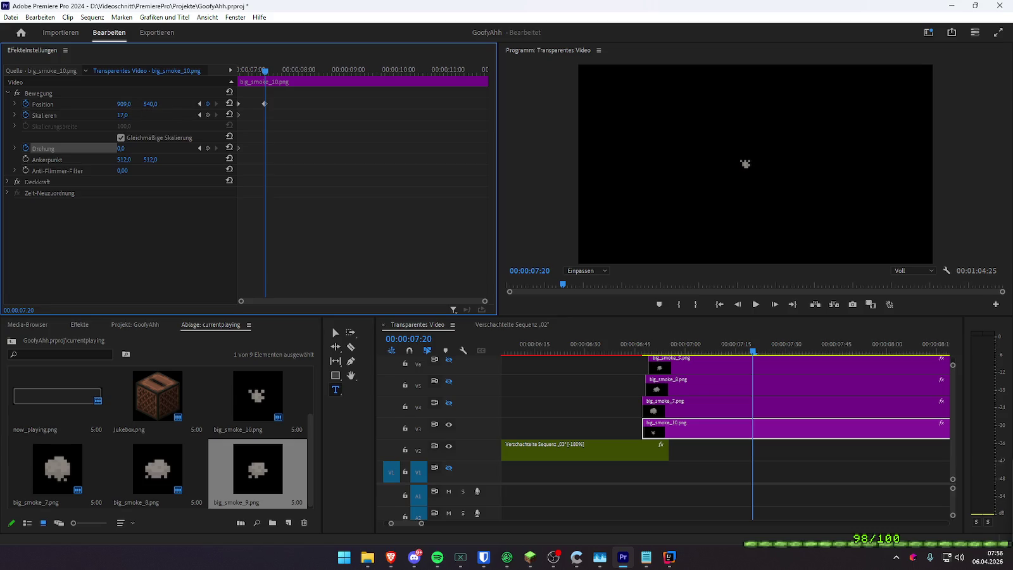
left_click_drag(283, 74, 219, 73)
key("space")
key("space")
key("space")
key("space")
left_click_drag(124, 150, 149, 149)
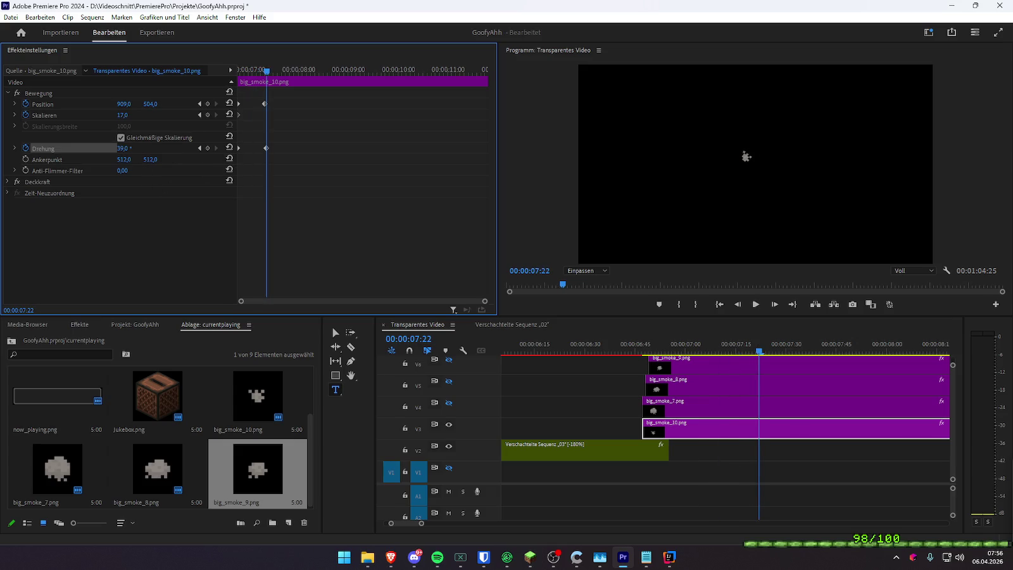
left_click_drag(252, 69, 262, 69)
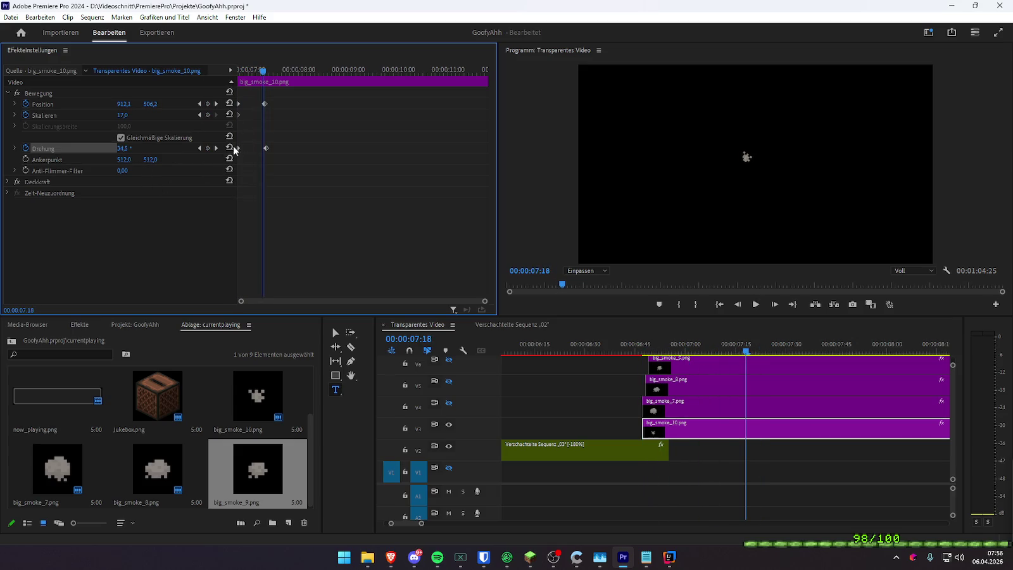
left_click(215, 148)
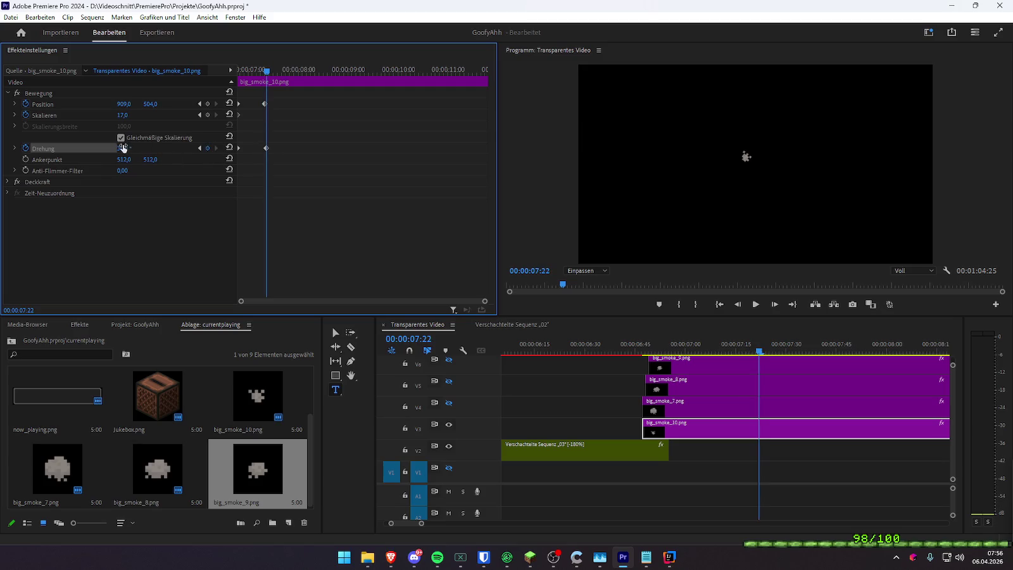
left_click_drag(241, 70, 262, 71)
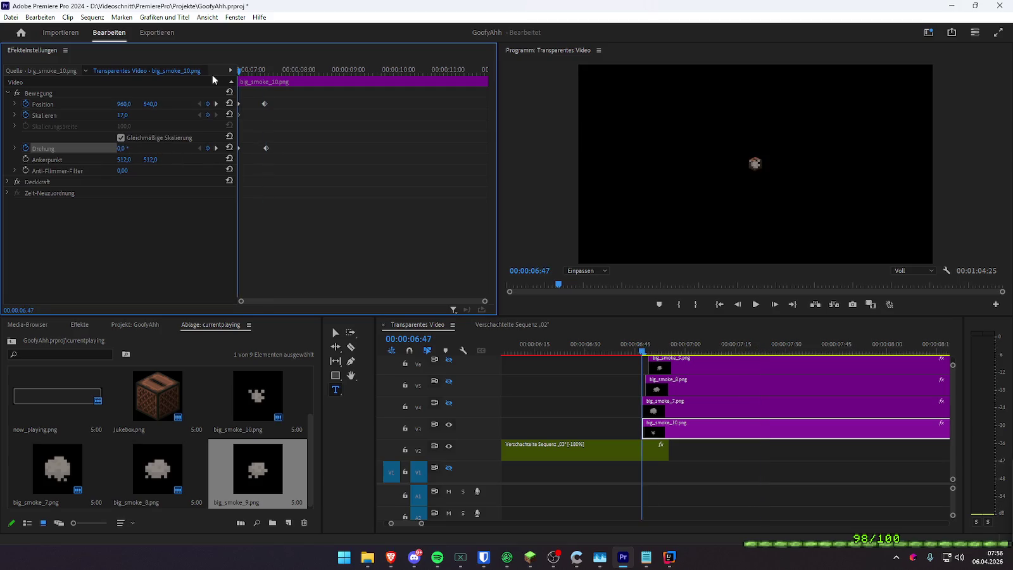
mouse_move(138, 151)
left_mouse_down()
mouse_move(128, 149)
mouse_move(146, 148)
left_mouse_up()
left_click(216, 148)
left_click_drag(261, 71, 239, 72)
- Key scale 0 at the clip start and 17 shortly after
left_click(129, 112)
type("0")
key("Return")
key("Right")
key("Right")
key("Right")
left_click(120, 114)
type("17")
key("Return")
- Move the scale 17 keyframe later on the timeline, toward 07:14–07:22
left_click_drag(244, 115, 247, 115)
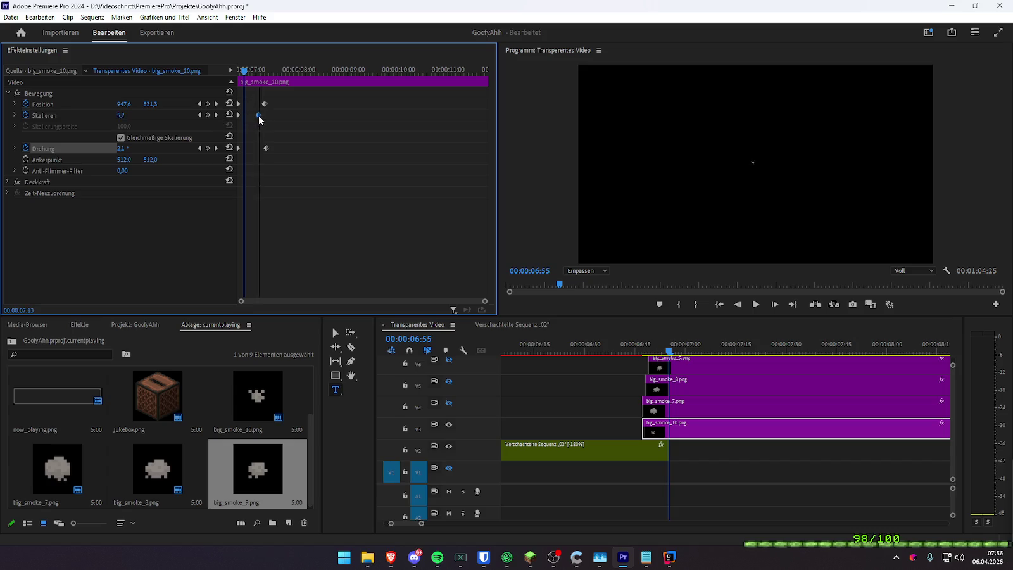
left_click(245, 69)
left_click(260, 69)
left_click_drag(243, 115, 264, 114)
mouse_move(260, 70)
left_mouse_down()
mouse_move(219, 67)
mouse_move(266, 70)
left_mouse_up()
left_click(198, 115)
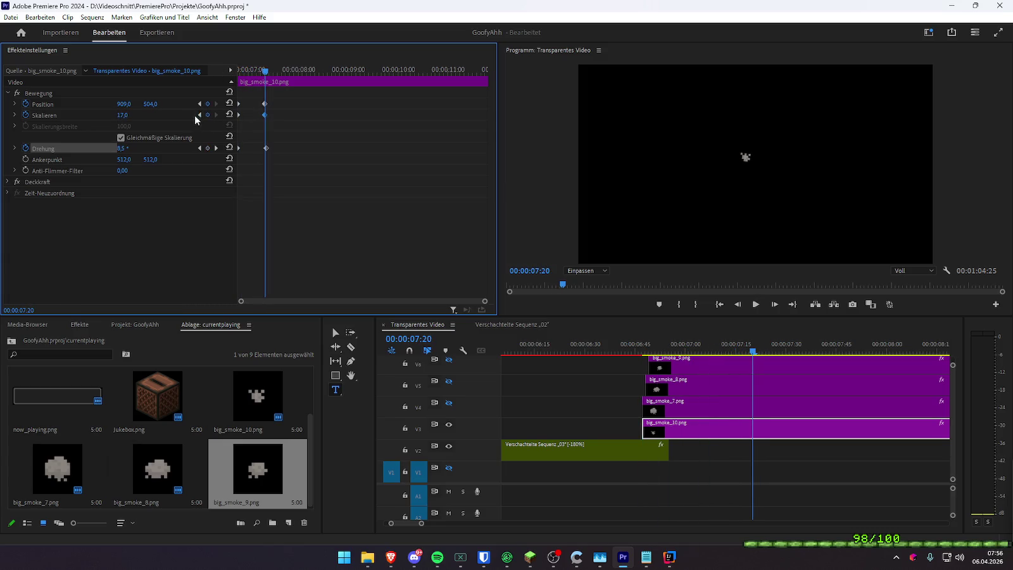
- Add an intermediate scale keyframe of 5,3 near 06:53, keeping the 17 keyframe
left_click(128, 115)
type("10")
key("Return")
key("ctrl+z")
left_click_drag(248, 71, 242, 71)
left_click(129, 114)
type("5,3")
key("Return")
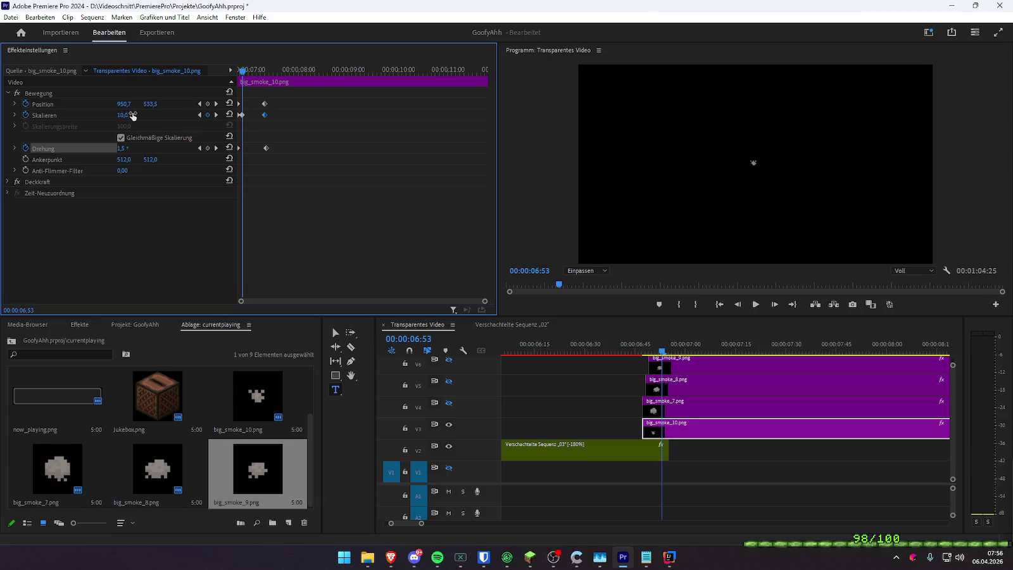
- Preview the animation and align the position and scale keyframes with the rotation keyframe
key("j")
key("l")
key("k")
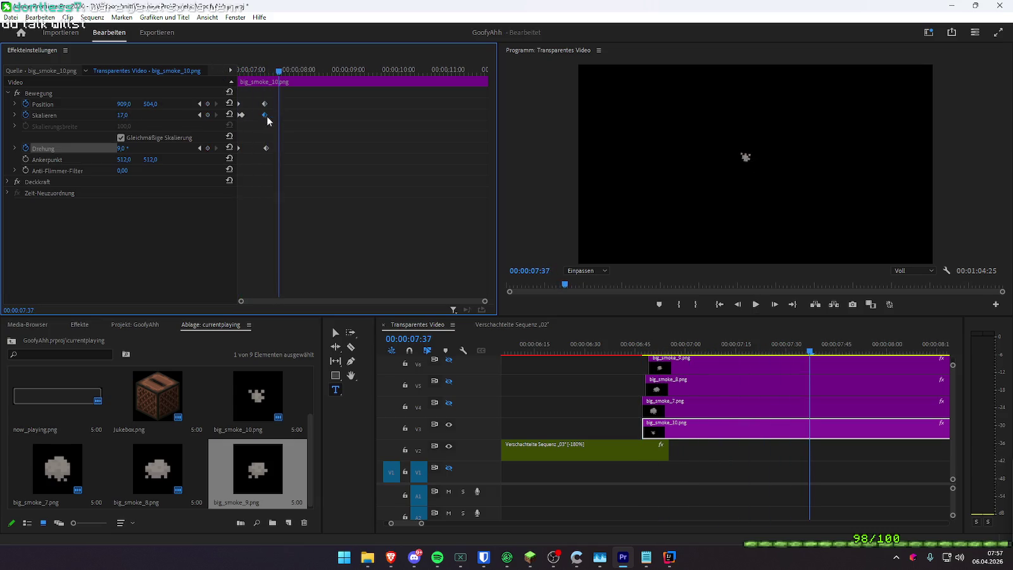
left_click_drag(484, 300, 326, 301)
mouse_move(320, 124)
left_mouse_down()
mouse_move(313, 98)
mouse_move(325, 104)
left_mouse_up()
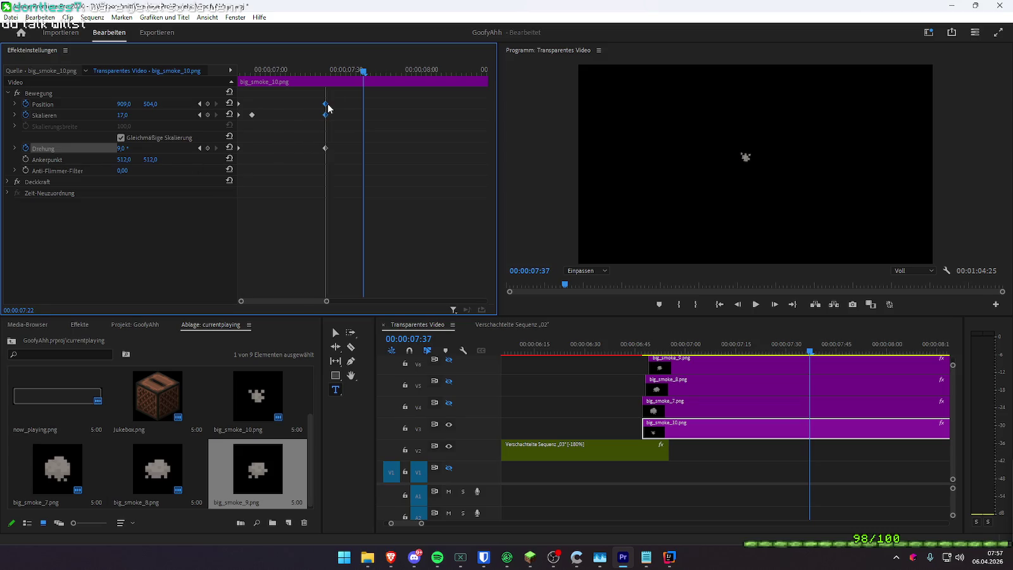
- Ease big_smoke_10's scale keyframe into a smooth curve, preview it, and expand Opacity
left_click(15, 115)
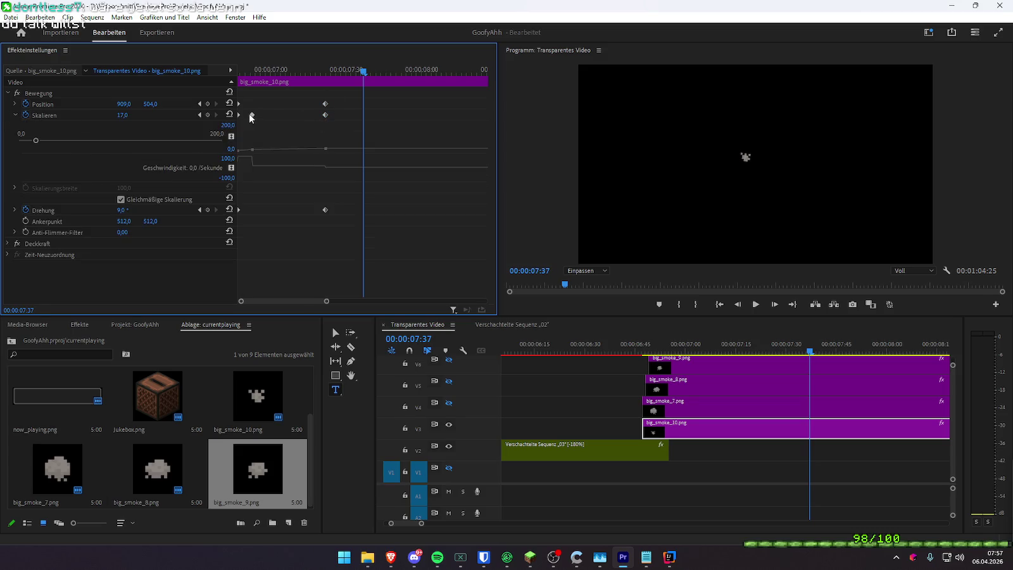
left_click_drag(240, 157, 247, 166)
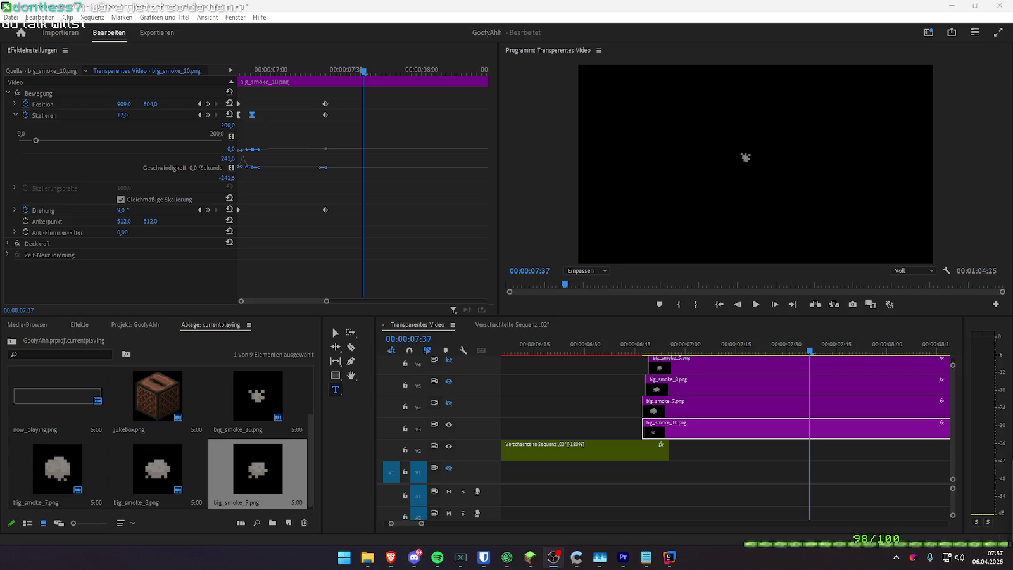
left_click(632, 350)
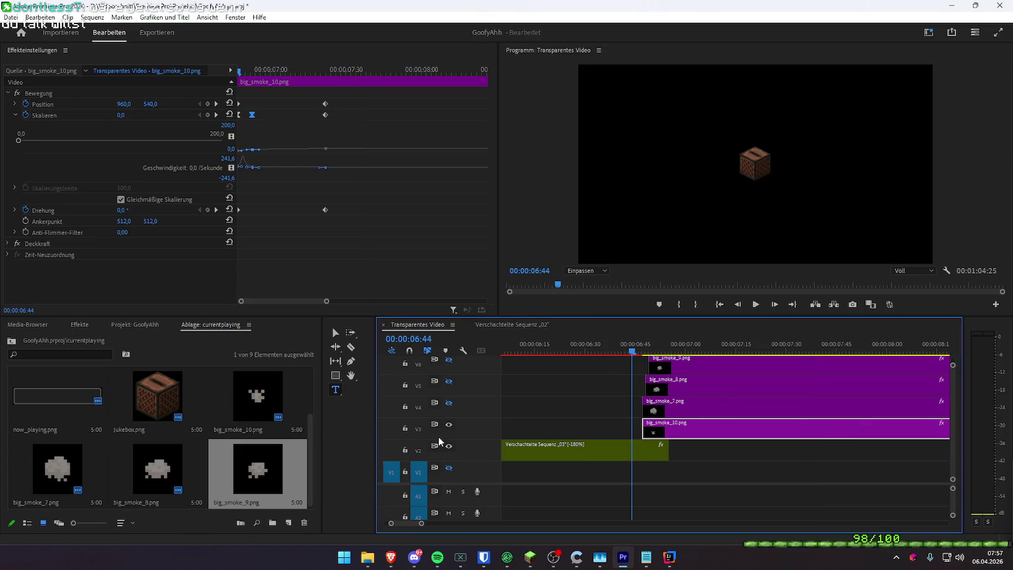
key("space")
key("space")
left_click_drag(337, 70, 239, 71)
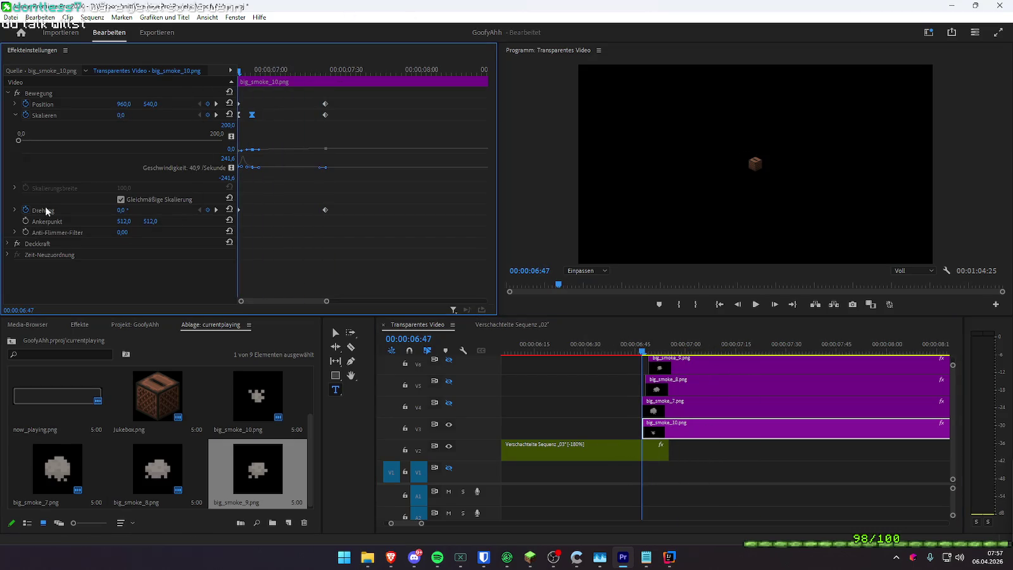
left_click(7, 243)
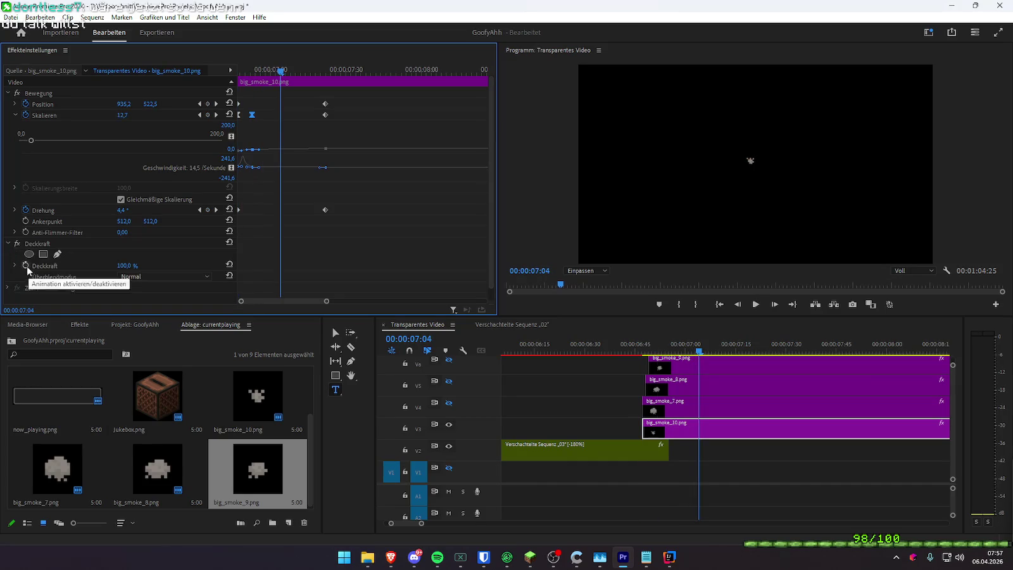
- Key big_smoke_10's opacity fading to 0% at 08:08 and align position and scale keyframes there
left_click(26, 265)
key("space")
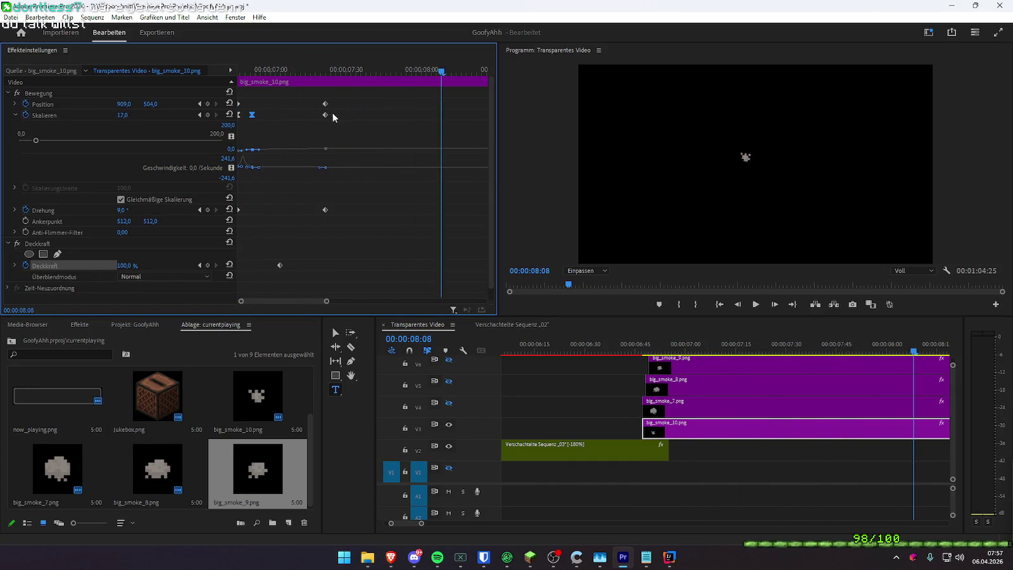
left_click_drag(126, 265, 76, 265)
left_click(323, 71)
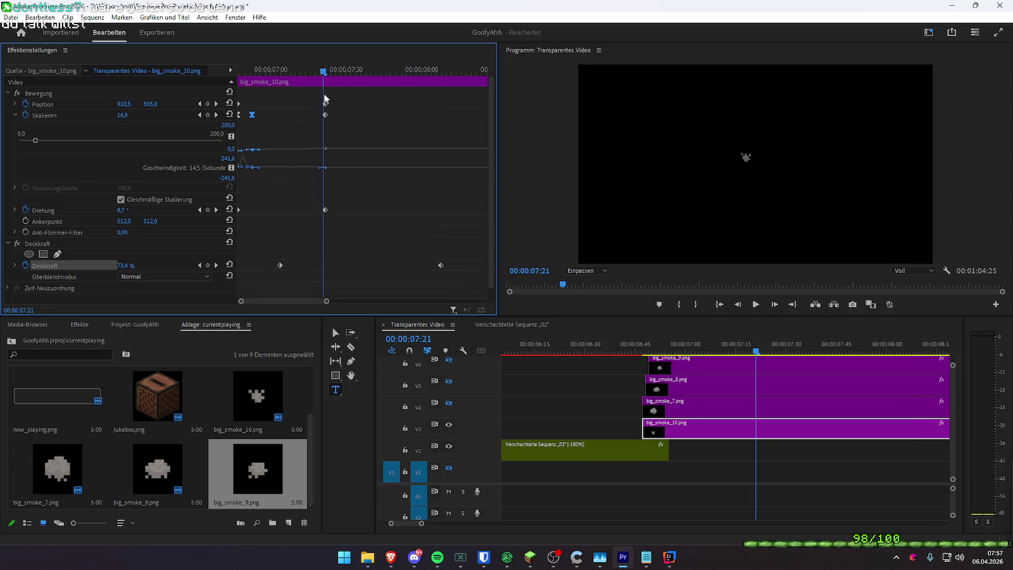
mouse_move(317, 96)
left_mouse_down()
mouse_move(339, 126)
mouse_move(441, 115)
left_mouse_up()
left_click(216, 104)
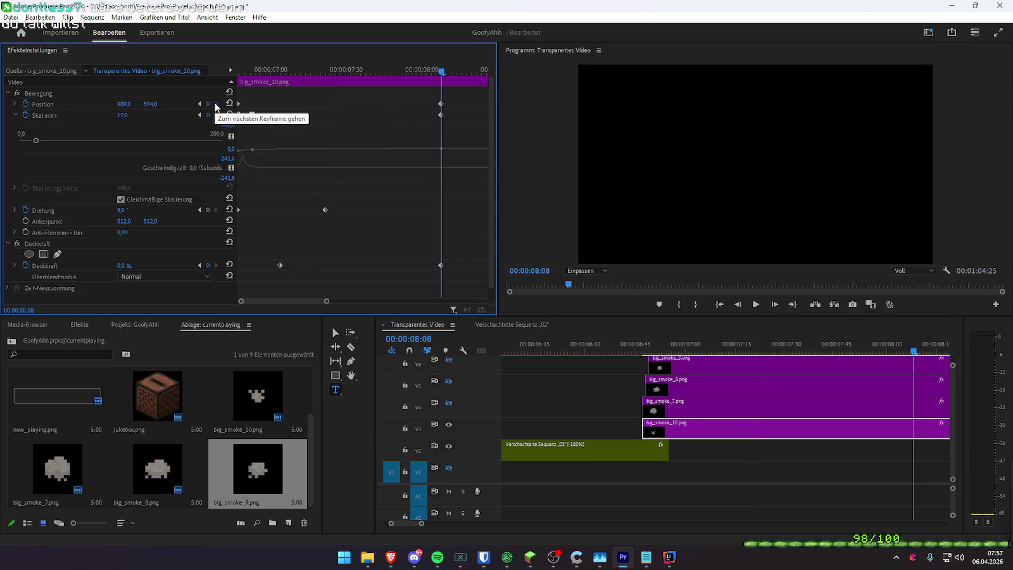
mouse_move(328, 71)
left_mouse_down()
mouse_move(327, 86)
mouse_move(253, 82)
left_mouse_up()
key("space")
- Move the rotation keyframe to 08:08 and replay the animation
key("space")
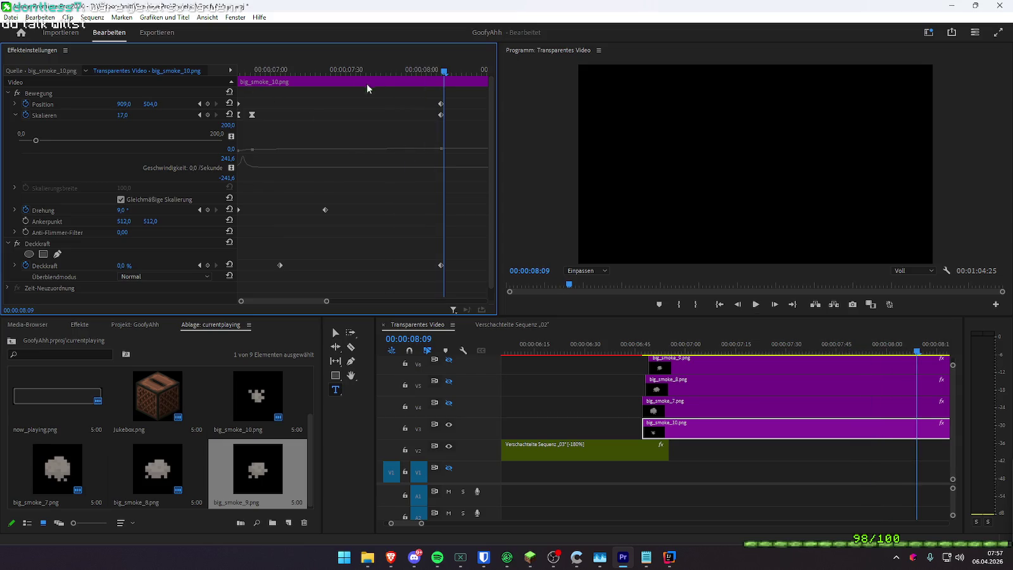
left_click_drag(324, 210, 443, 209)
left_click_drag(378, 72, 364, 75)
key("space")
left_click(246, 70)
key("space")
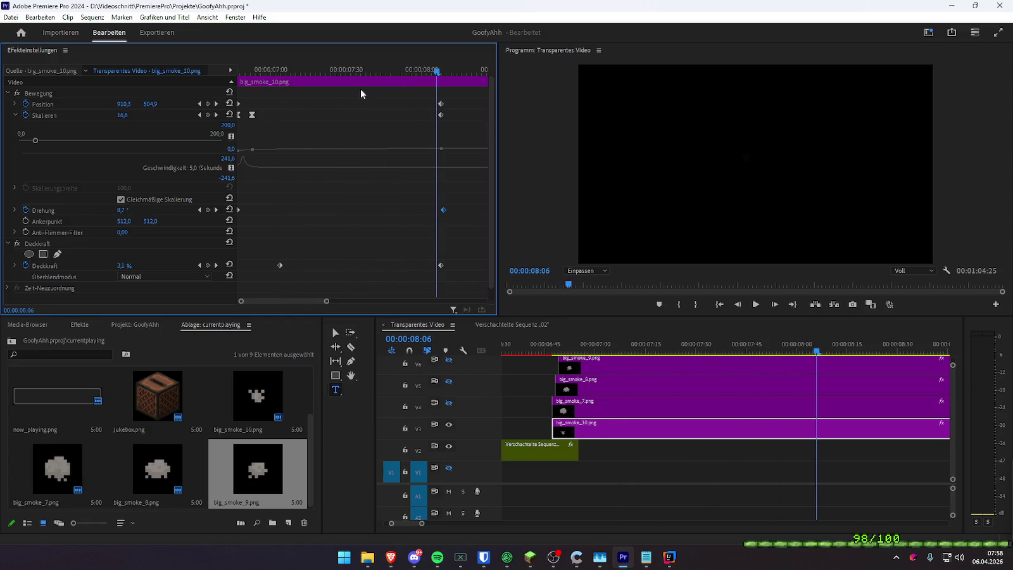
left_click_drag(443, 210, 441, 210)
left_click_drag(298, 68, 206, 70)
key("space")
left_click_drag(267, 70, 242, 69)
- Shift the early scale keyframe slightly later and nudge the big_smoke_10 clip earlier
key("Right")
key("Right")
key("Right")
key("Right")
key("Right")
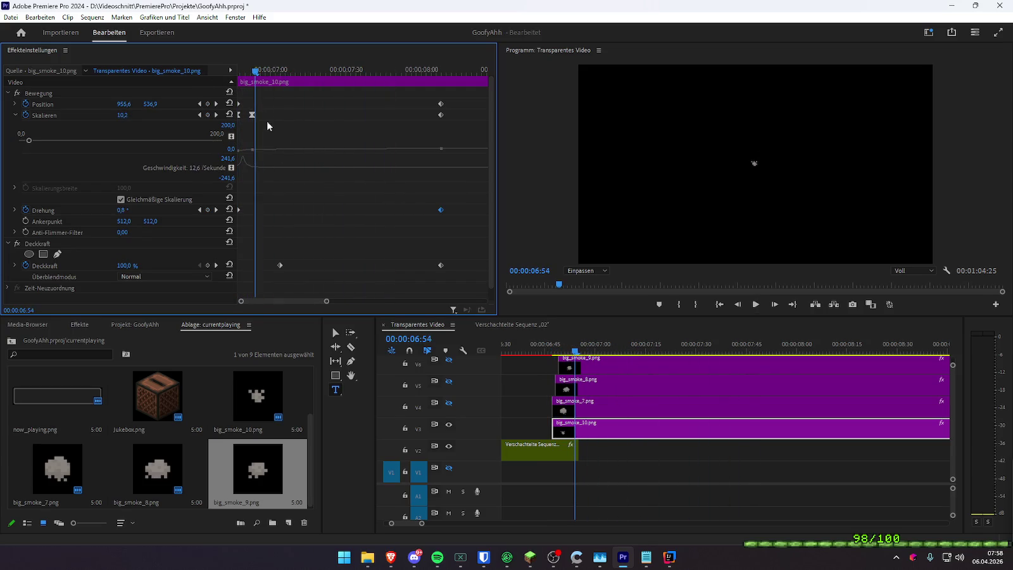
left_click_drag(252, 114, 268, 115)
left_click_drag(255, 70, 211, 75)
key("space")
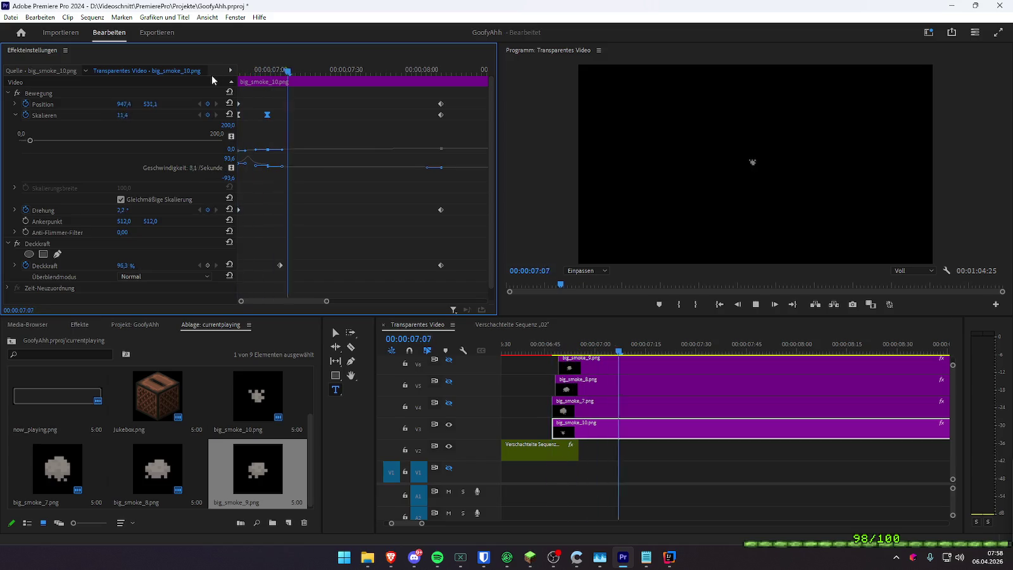
left_click_drag(587, 429, 577, 429)
mouse_move(538, 349)
left_mouse_down()
mouse_move(559, 349)
mouse_move(544, 351)
left_mouse_up()
left_click_drag(590, 434, 586, 434)
left_click(538, 349)
- Play back the finished big_smoke_10 smoke animation from the start of the clips
key("space")
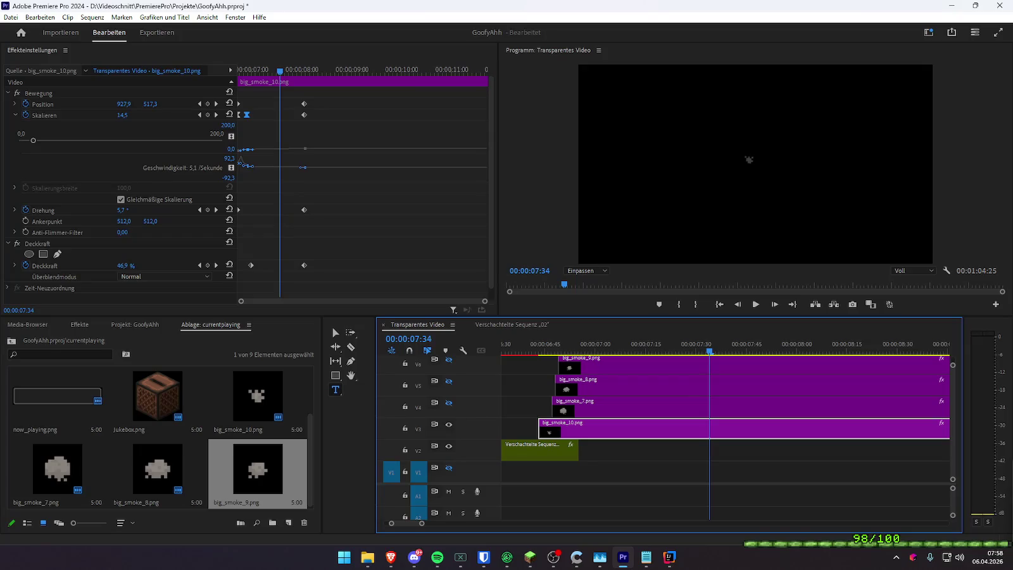
key("alt+Tab")
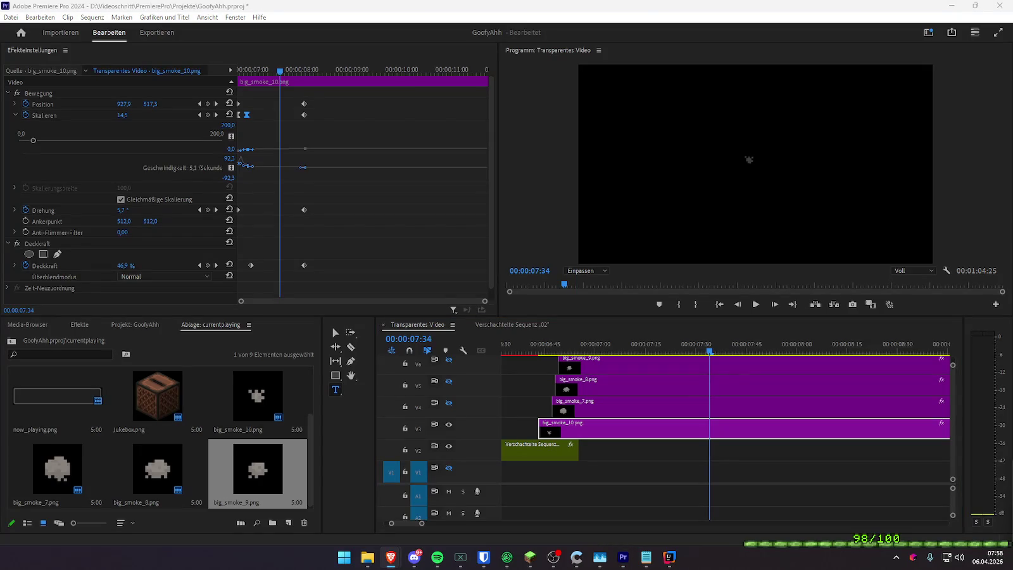
left_click_drag(944, 109, 629, 324)
left_click(536, 345)
key("space")
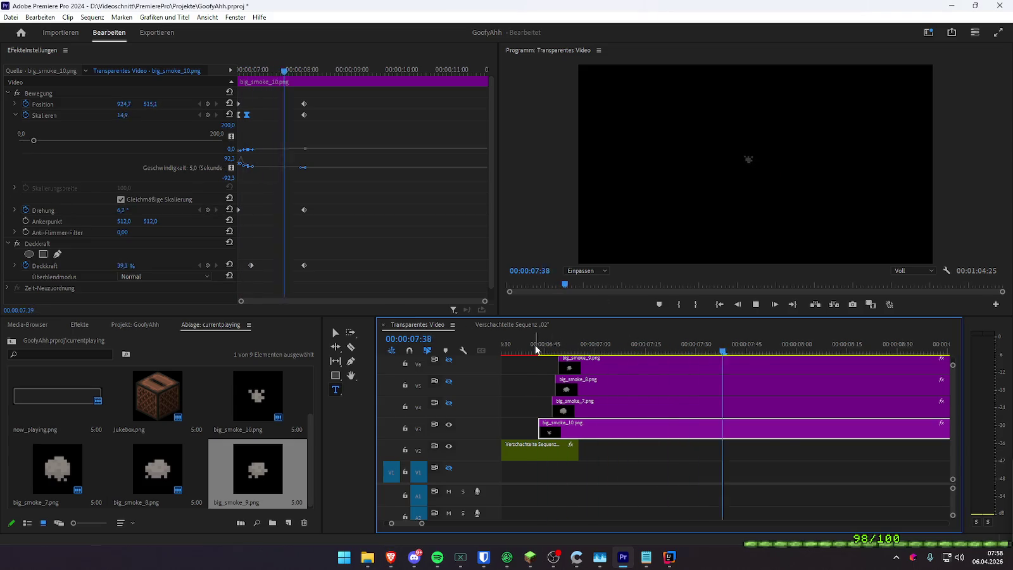
- Select big_smoke_7 on V4, play its animation, and make the V4 track visible
left_click(381, 202)
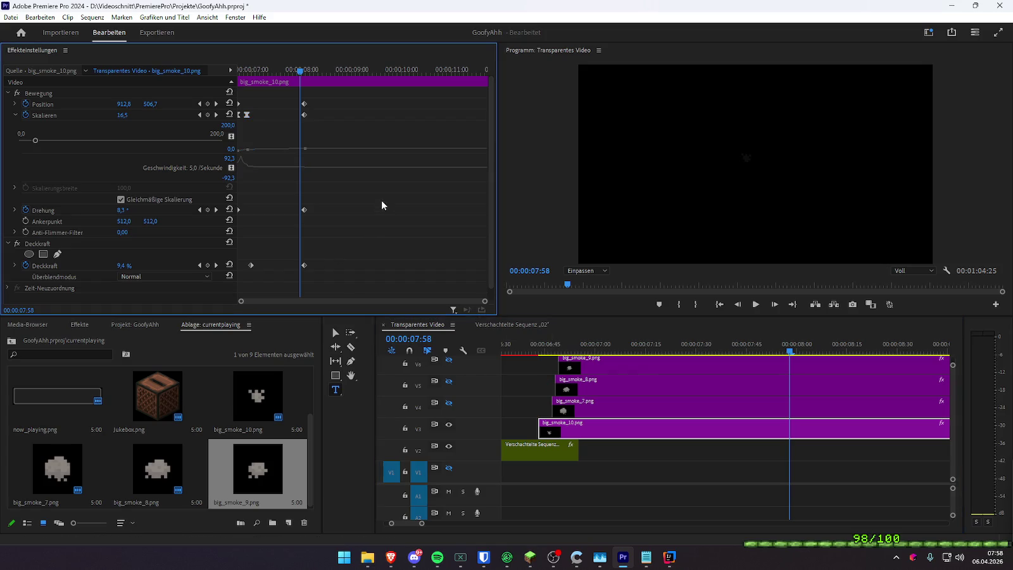
left_click(242, 64)
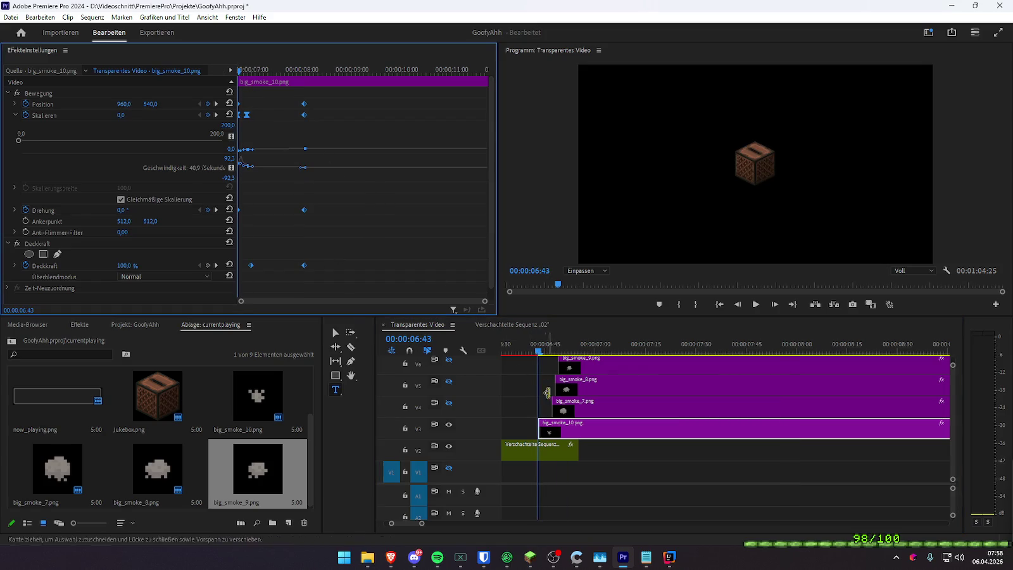
left_click(574, 405)
key("Right")
key("Right")
key("Right")
left_click(202, 71)
key("space")
key("space")
left_click(449, 403)
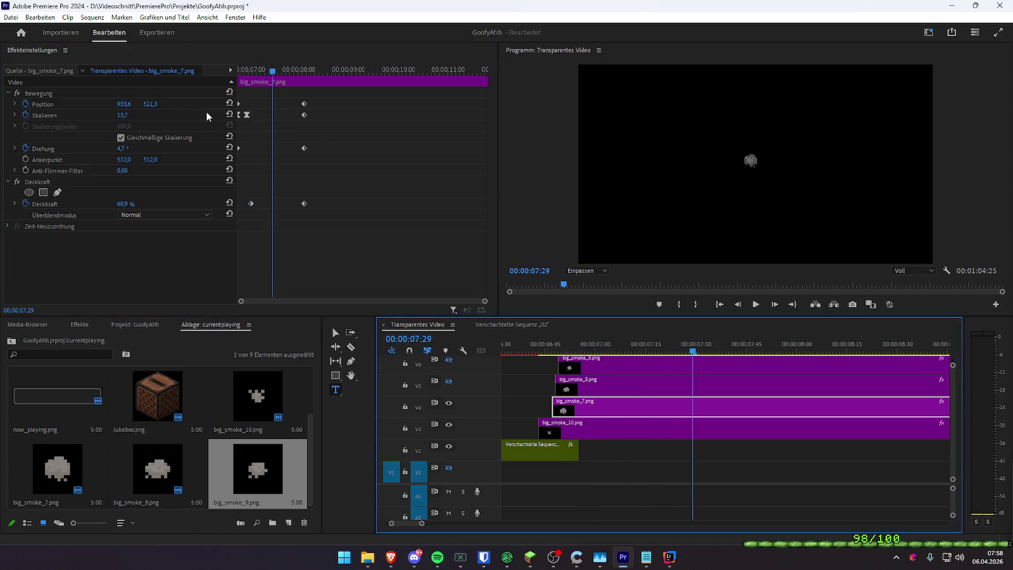
- With opacity off, move big_smoke_7's end position right and down and adjust its end rotation
left_click(21, 101)
left_click(14, 104)
left_click(216, 103)
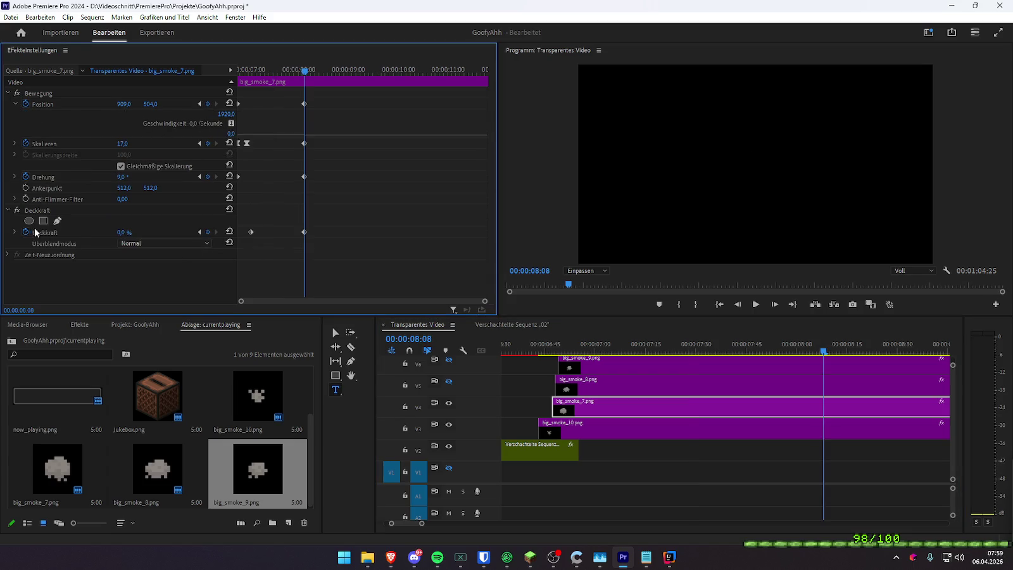
left_click(17, 210)
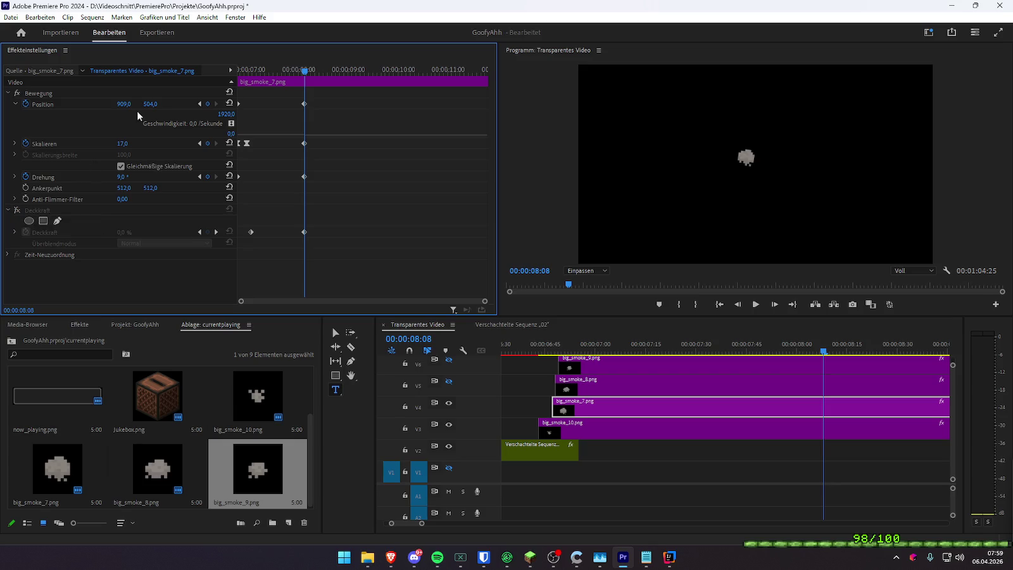
left_click_drag(122, 104, 211, 104)
left_click_drag(121, 176, 101, 176)
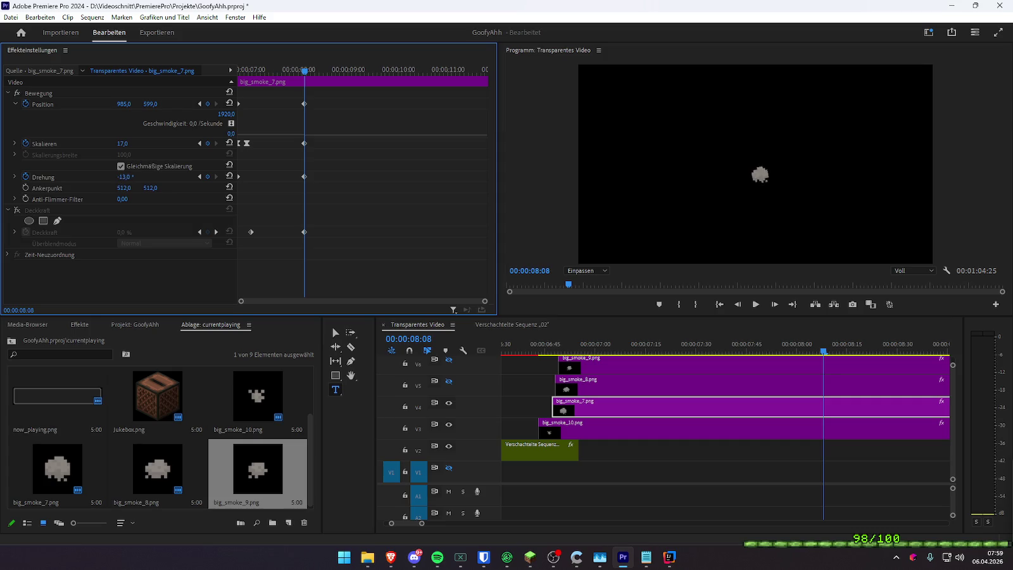
left_click_drag(125, 176, 215, 176)
left_click_drag(121, 177, 88, 176)
- Re-enable the opacity fade and preview the revised big_smoke_7 animation
key("Up")
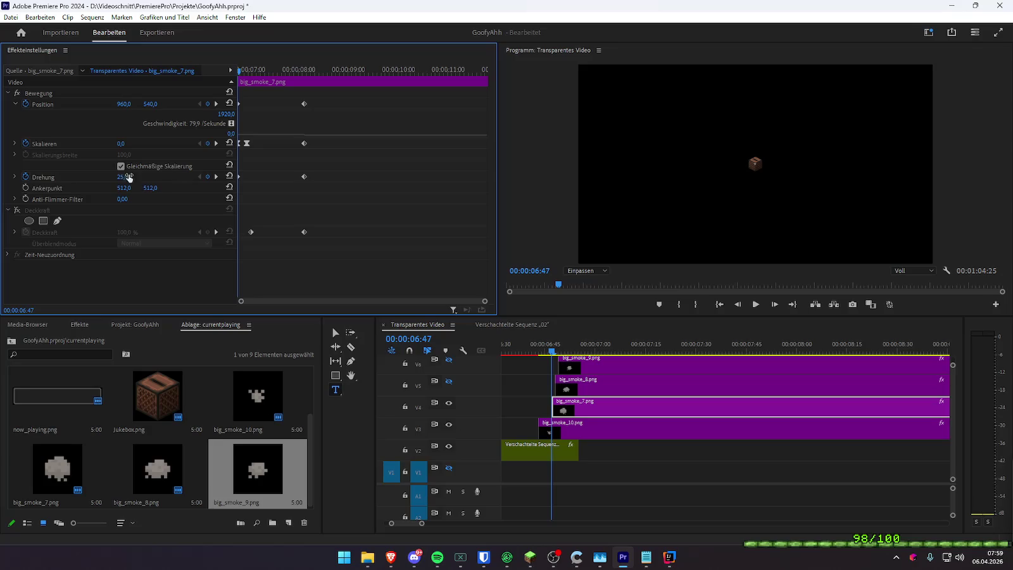
left_click(17, 210)
key("space")
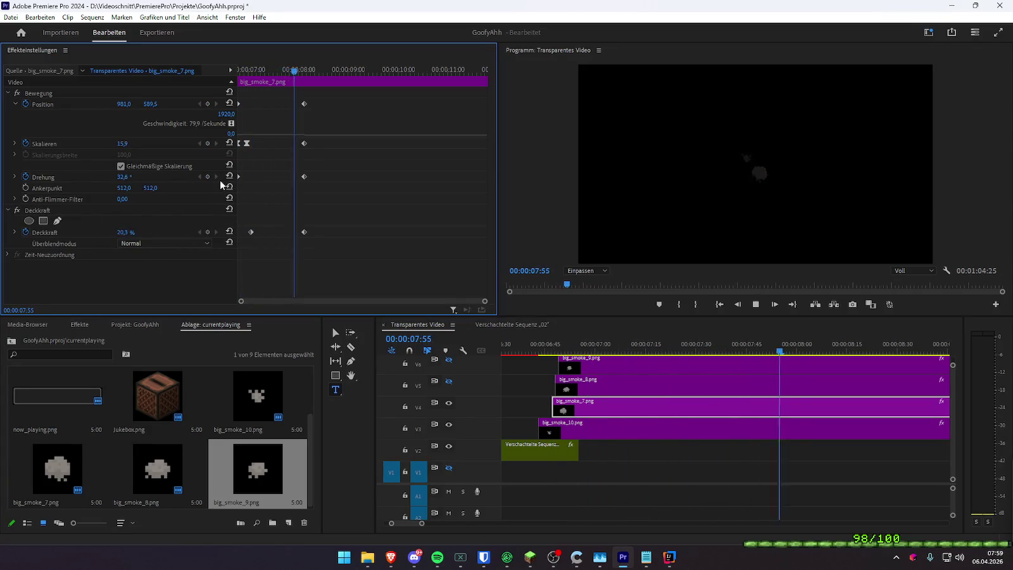
key("Up")
- Set big_smoke_7's middle scale keyframe to 7 and end scale to 14, then replay
left_click(216, 144)
left_click(121, 143)
type("7")
key("Return")
left_click(216, 143)
left_click(120, 143)
type("14")
key("Return")
key("Up")
key("space")
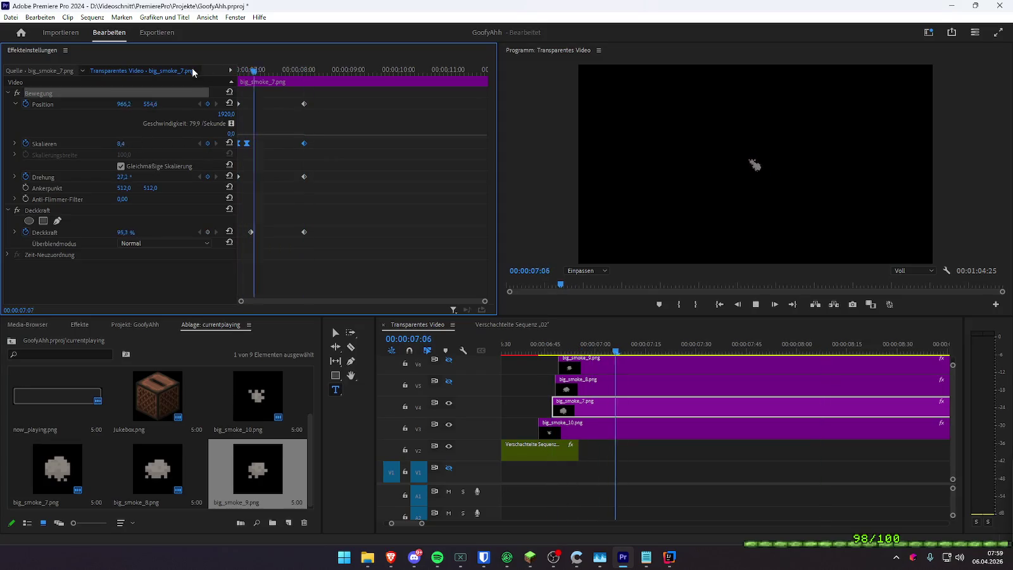
- Shift big_smoke_7 slightly later on V4 and play the timeline
left_click_drag(573, 408, 583, 408)
left_click(525, 348)
key("space")
key("space")
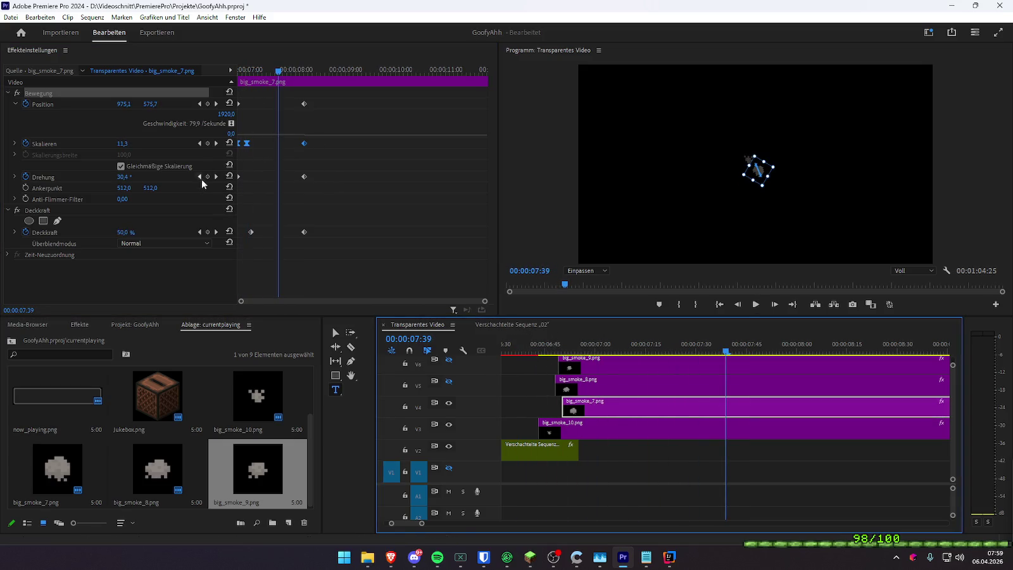
- Set big_smoke_7's starting rotation to 5° and replay the animation
left_click(193, 181)
key("Home")
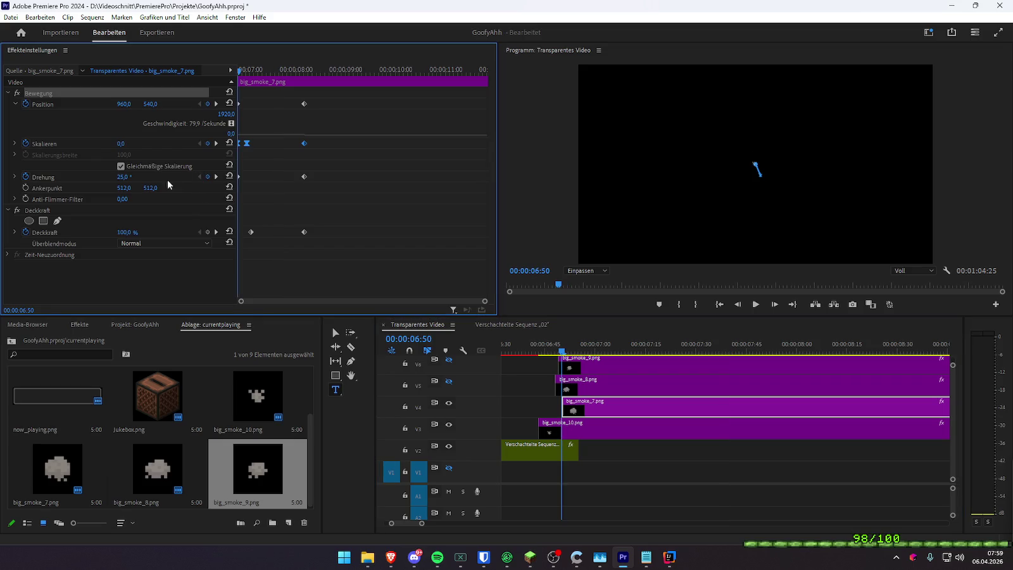
left_click(122, 177)
type("5")
key("Return")
left_click(216, 177)
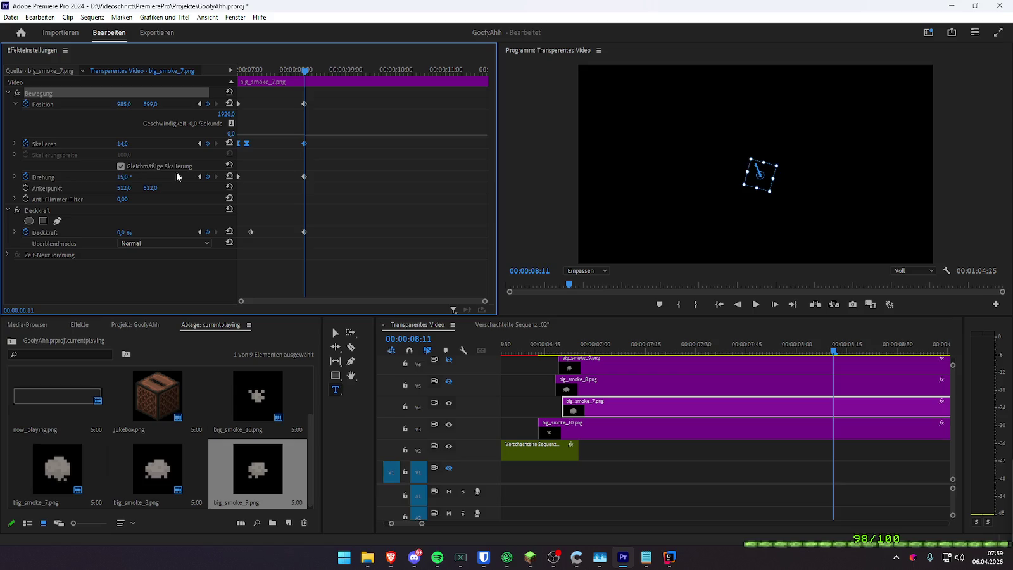
key("Home")
key("space")
key("space")
left_click_drag(273, 75, 267, 71)
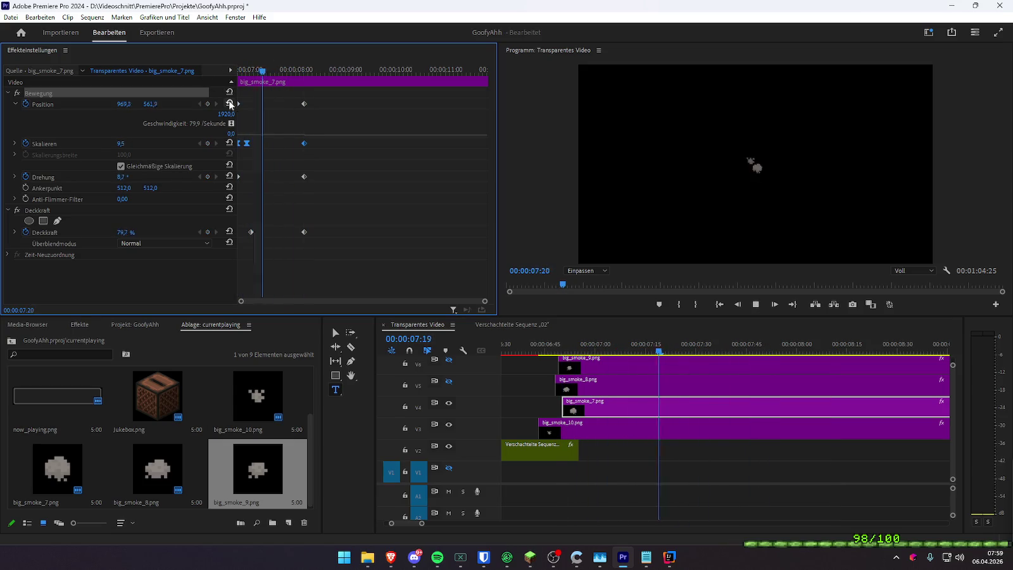
- Fine-tune big_smoke_7's timing on V4, then select big_smoke_8 on V5
left_click_drag(569, 397, 582, 398)
left_click_drag(531, 347, 497, 344)
key("space")
key("space")
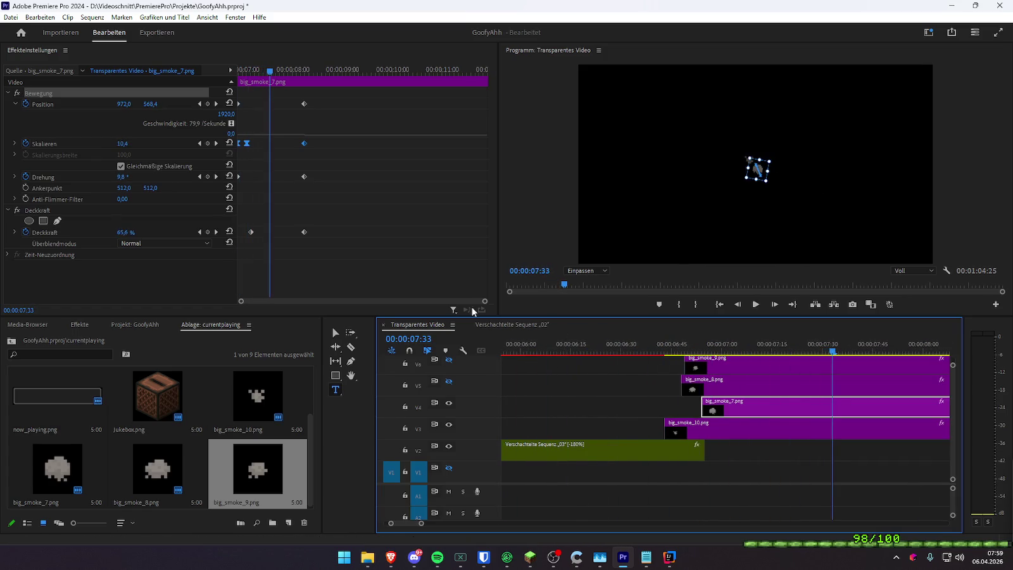
left_click_drag(750, 408, 740, 408)
left_click(671, 348)
key("space")
key("space")
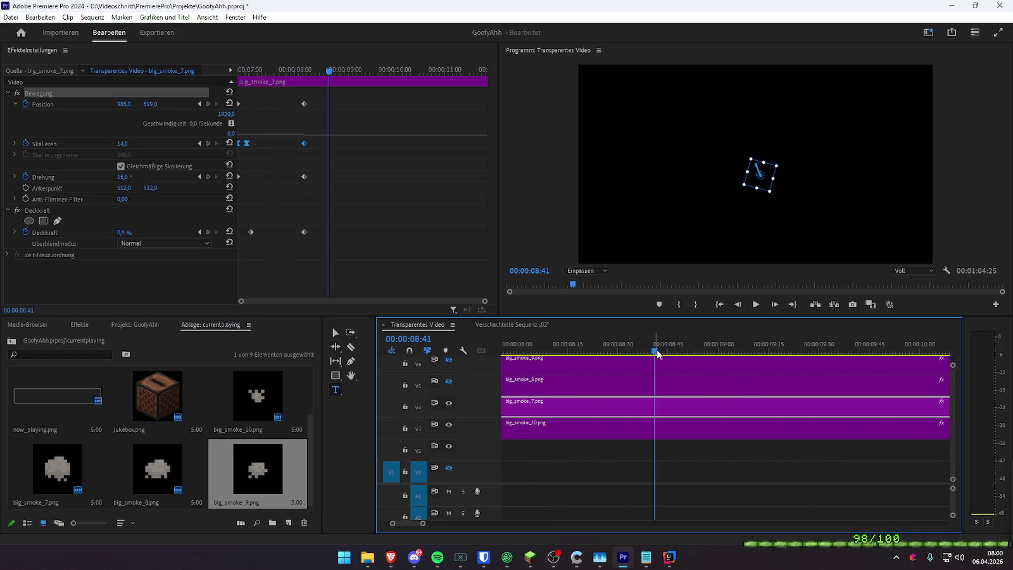
scroll(656, 364, "up", 3)
left_click_drag(609, 347, 631, 347)
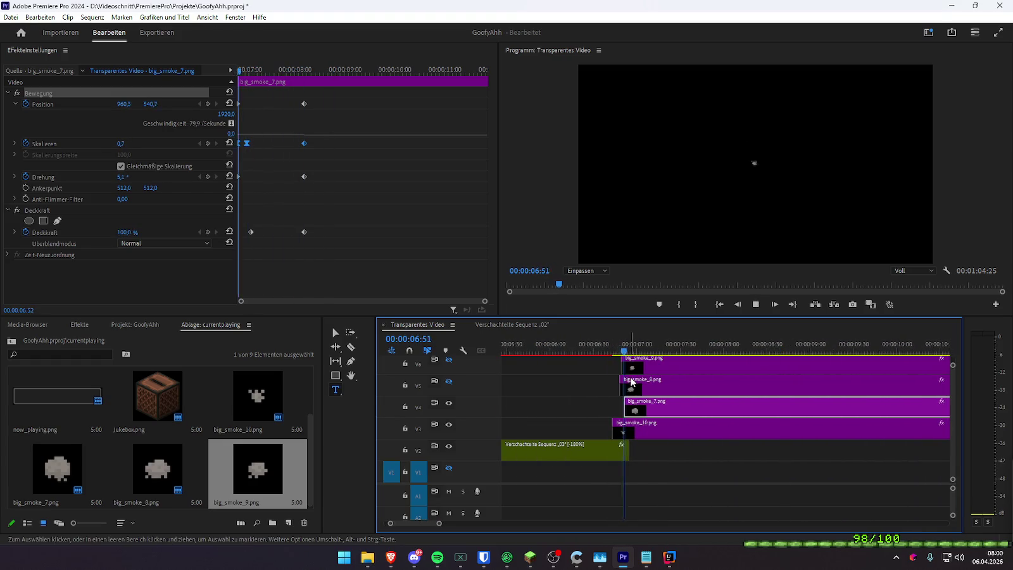
left_click(582, 386)
left_click(646, 386)
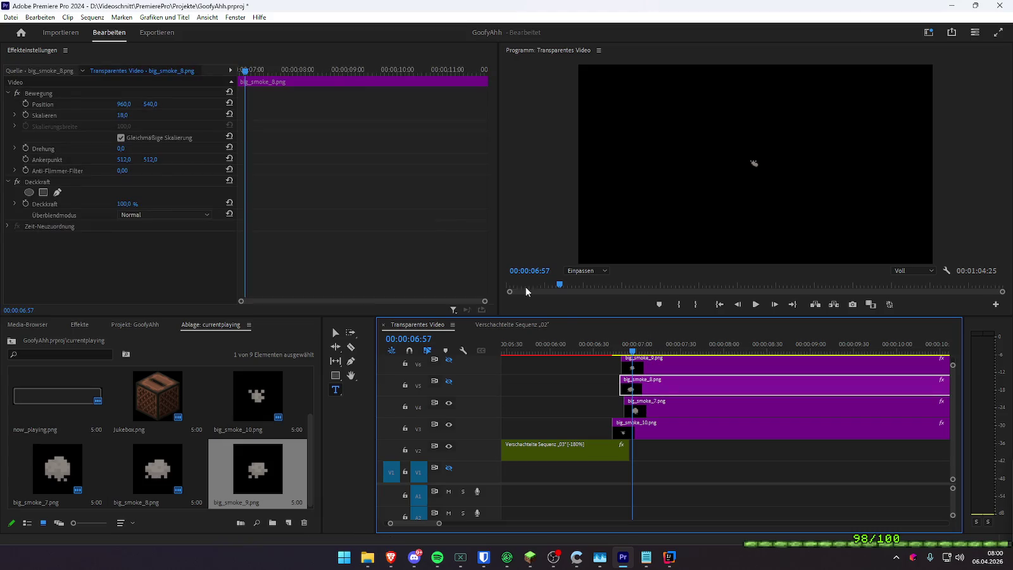
- Preview big_smoke_8, bypass its opacity fade and drag its end Position further right
left_click_drag(246, 72, 227, 90)
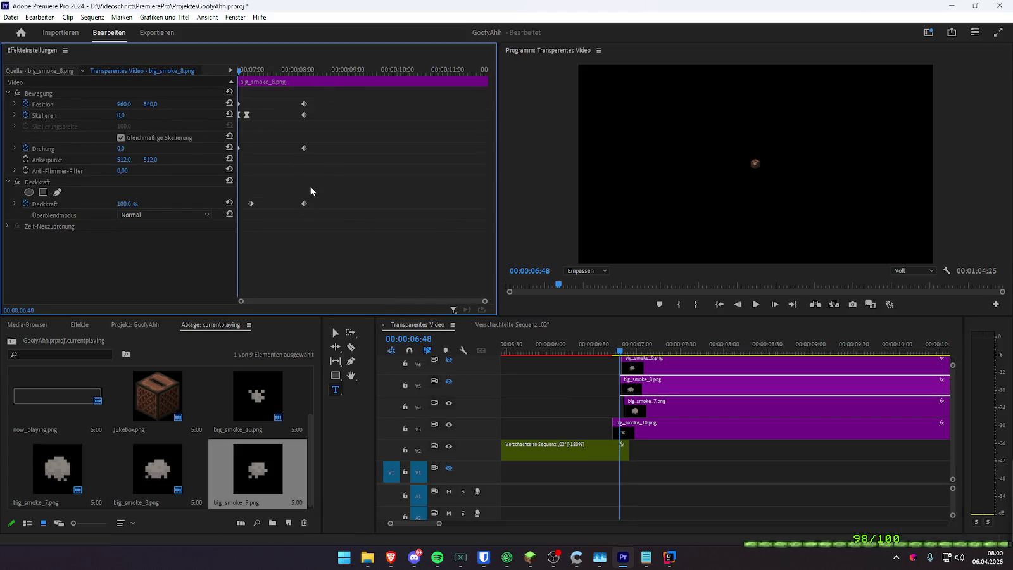
key("space")
key("space")
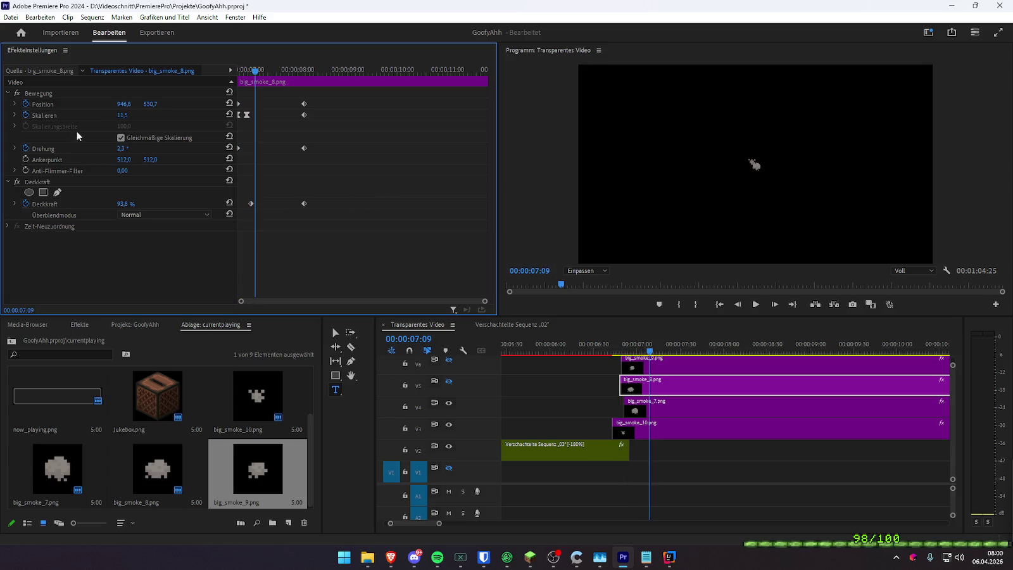
left_click(451, 380)
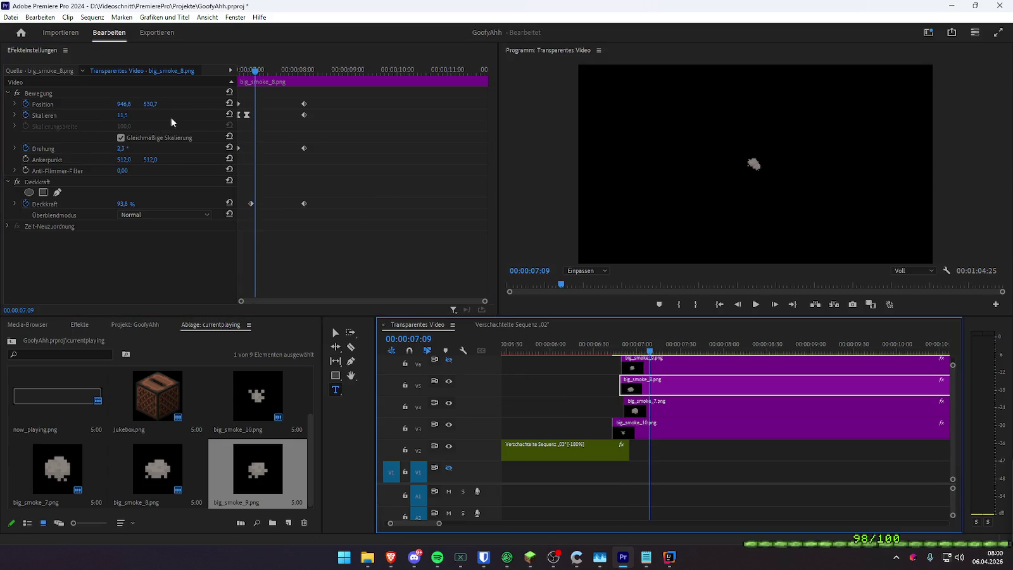
left_click(17, 182)
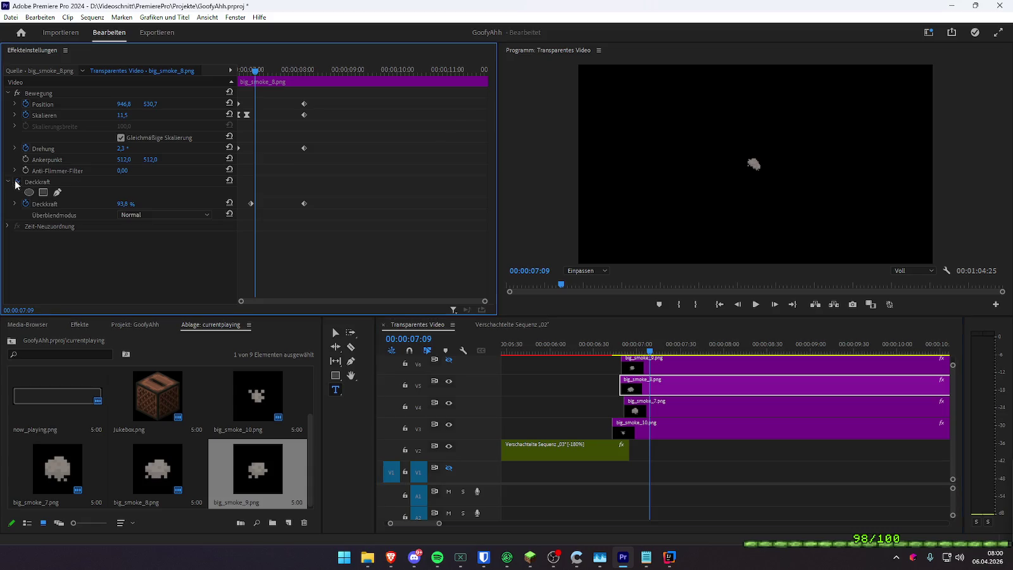
left_click(15, 104)
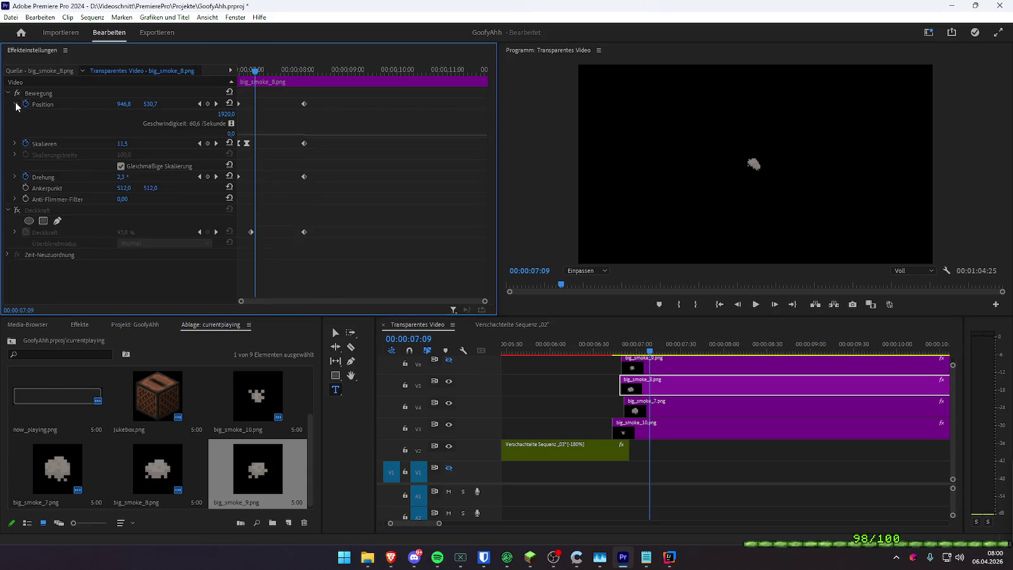
left_click(216, 103)
left_click_drag(122, 103, 139, 149)
- Set big_smoke_8's end Scale to 11 and its middle keyframe's Scale to 5
left_click(122, 145)
type("14")
key("Return")
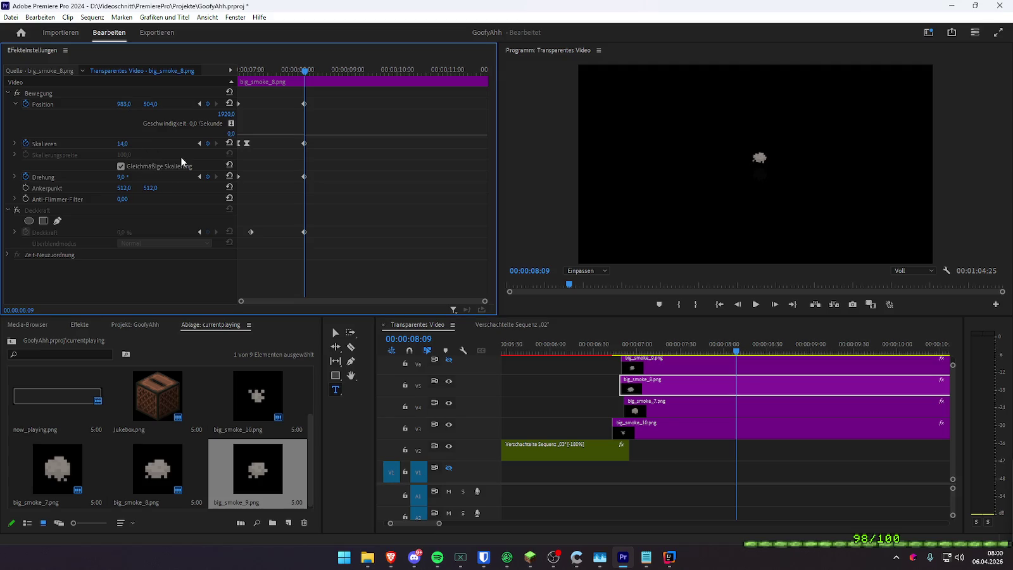
left_click(133, 144)
type("11")
key("Return")
left_click(201, 144)
left_click(130, 143)
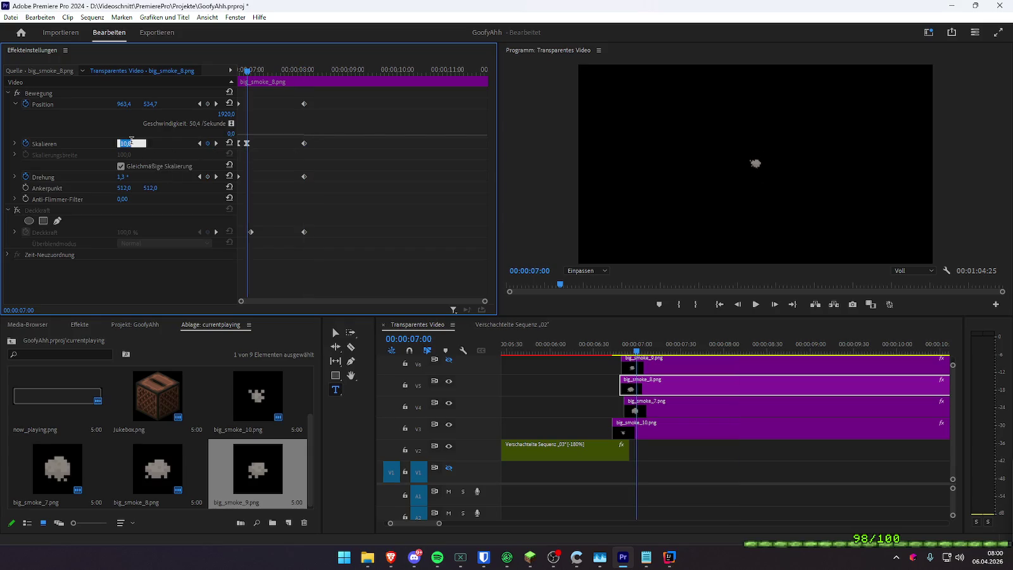
type("5")
key("Return")
- Move big_smoke_8's fade-out opacity keyframe later and replay the animation
left_click(302, 70)
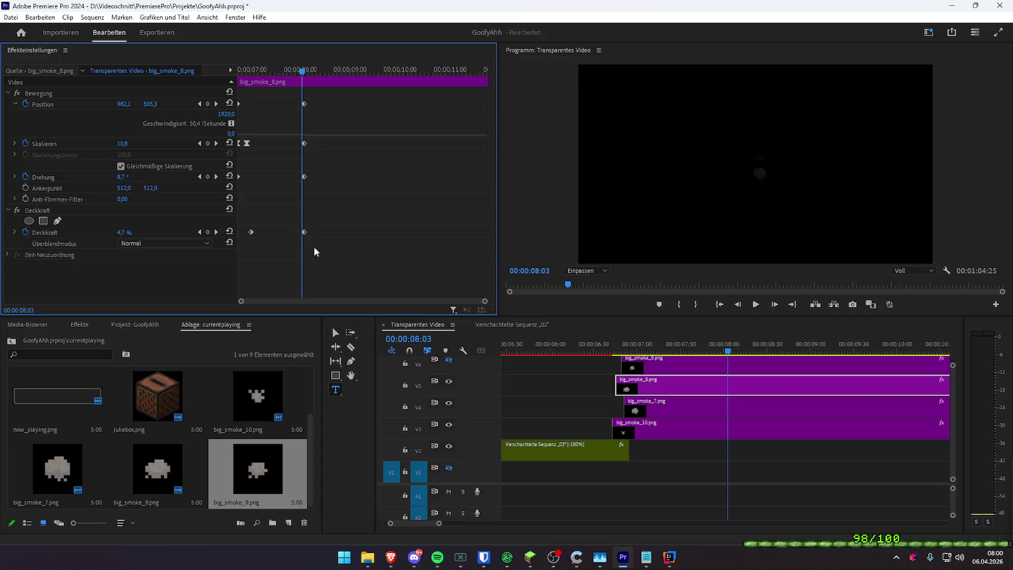
left_click_drag(307, 233, 321, 233)
left_click(238, 70)
key("space")
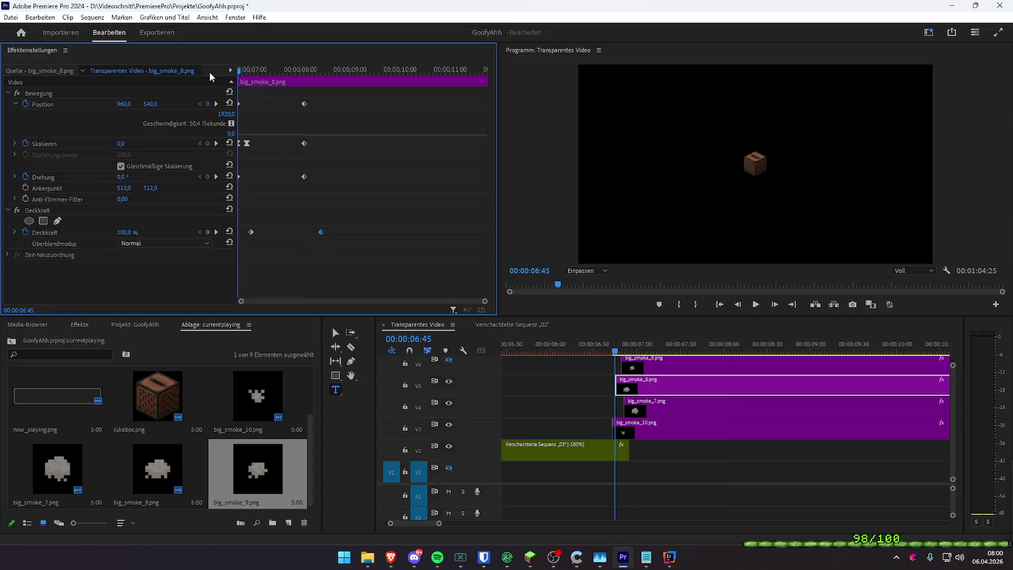
key("space")
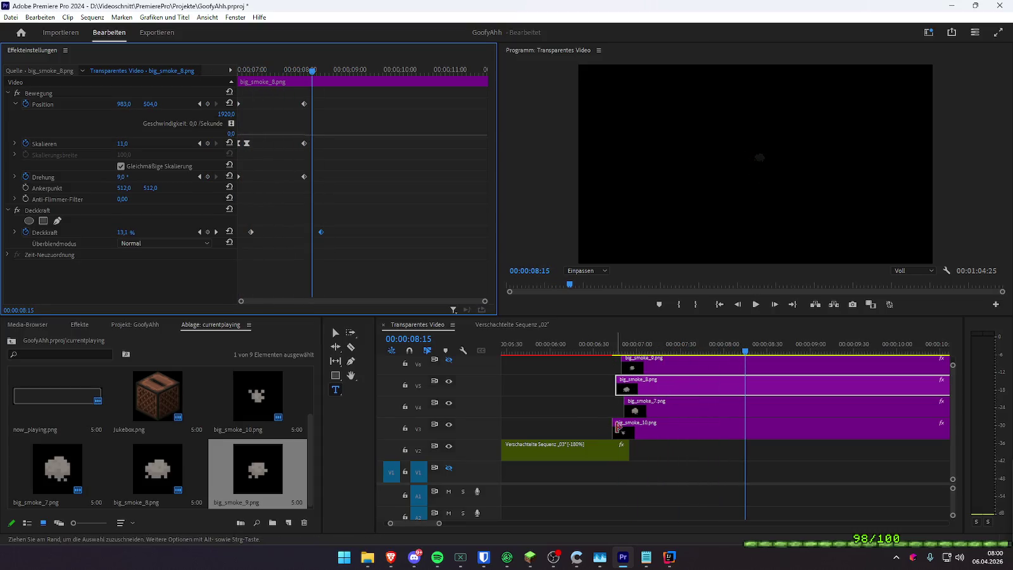
- Shift big_smoke_7's fade-out keyframe later and align its end motion keyframes with it
left_click(669, 408)
left_click_drag(304, 232, 339, 232)
key("space")
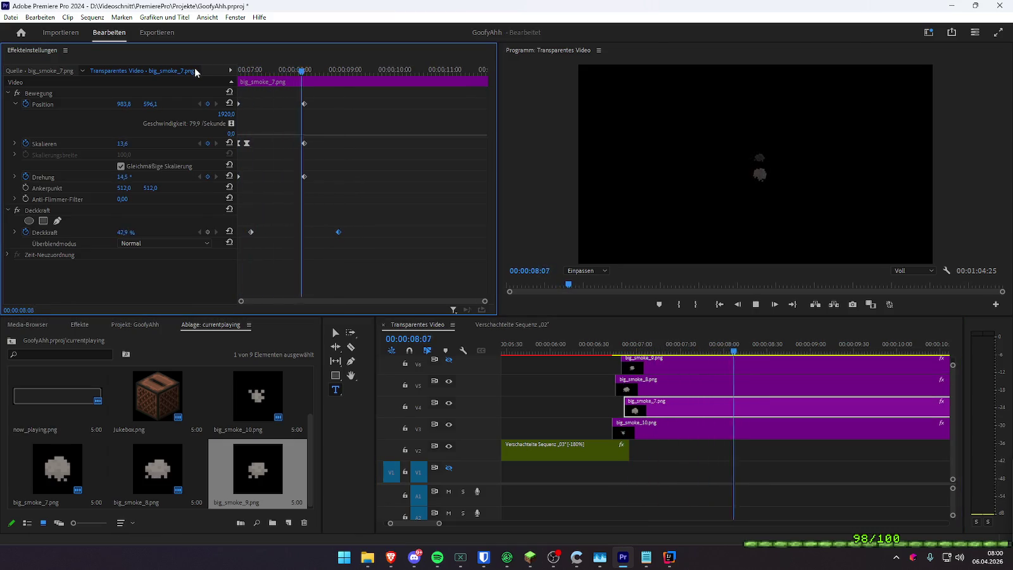
key("space")
mouse_move(314, 201)
left_mouse_down()
mouse_move(296, 97)
mouse_move(340, 108)
left_mouse_up()
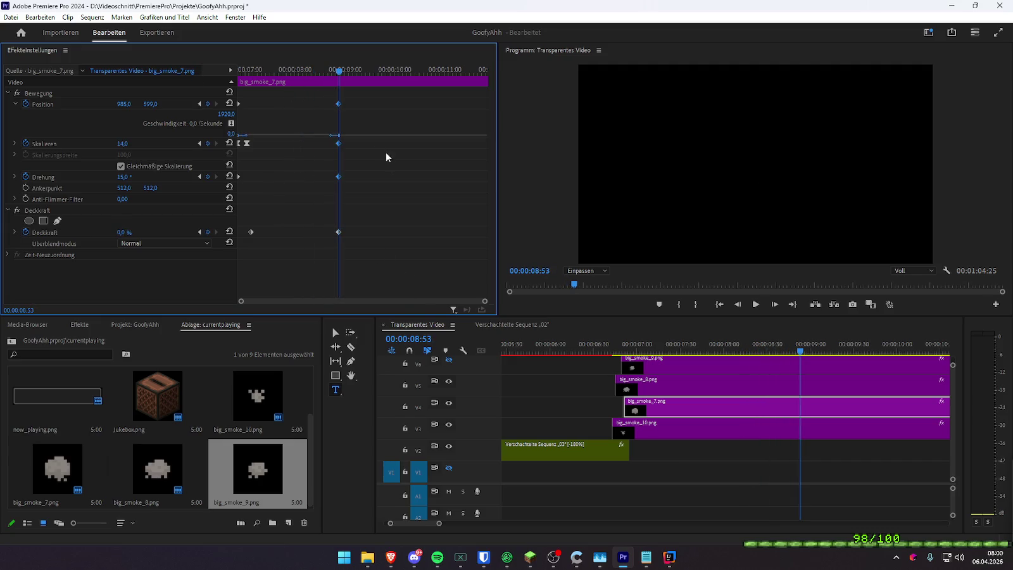
- Replay, then move big_smoke_8's Position, Scale and Rotation end keyframes to the new time
left_click(247, 71)
key("space")
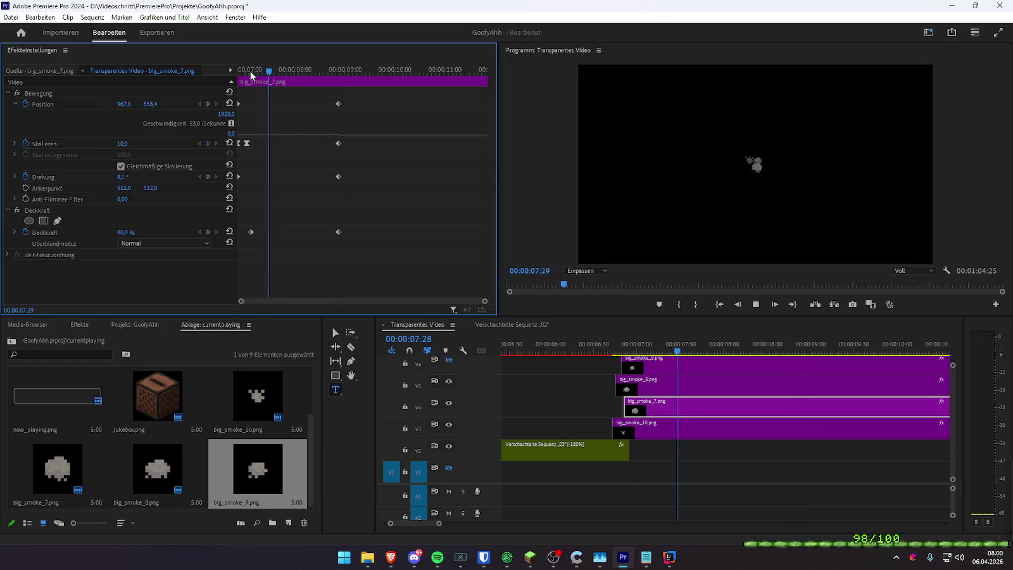
left_click(691, 389)
mouse_move(324, 181)
left_mouse_down()
mouse_move(297, 98)
mouse_move(321, 104)
left_mouse_up()
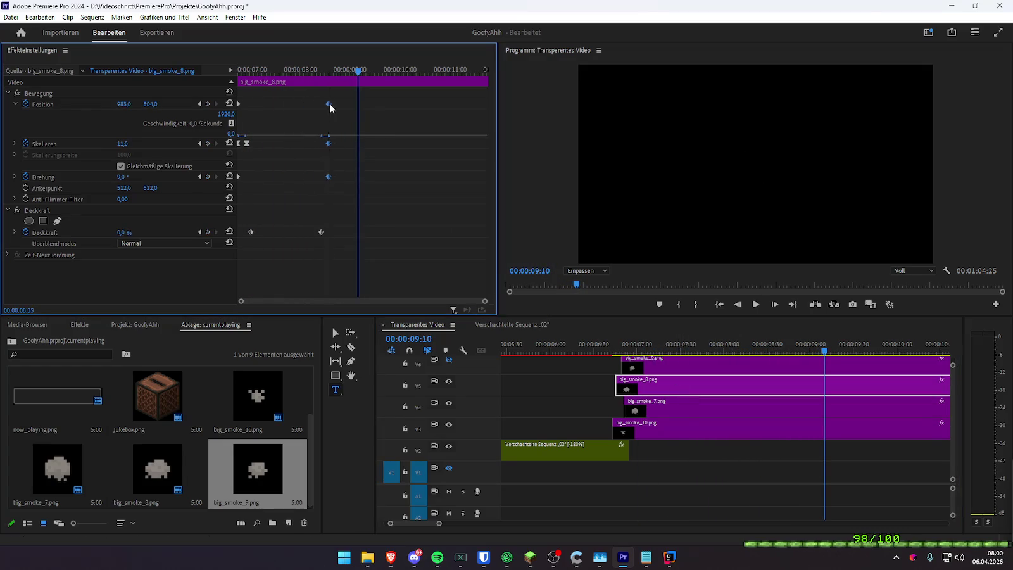
- Marquee-select big_smoke_7's end keyframes and shift them earlier
left_click(302, 67)
key("space")
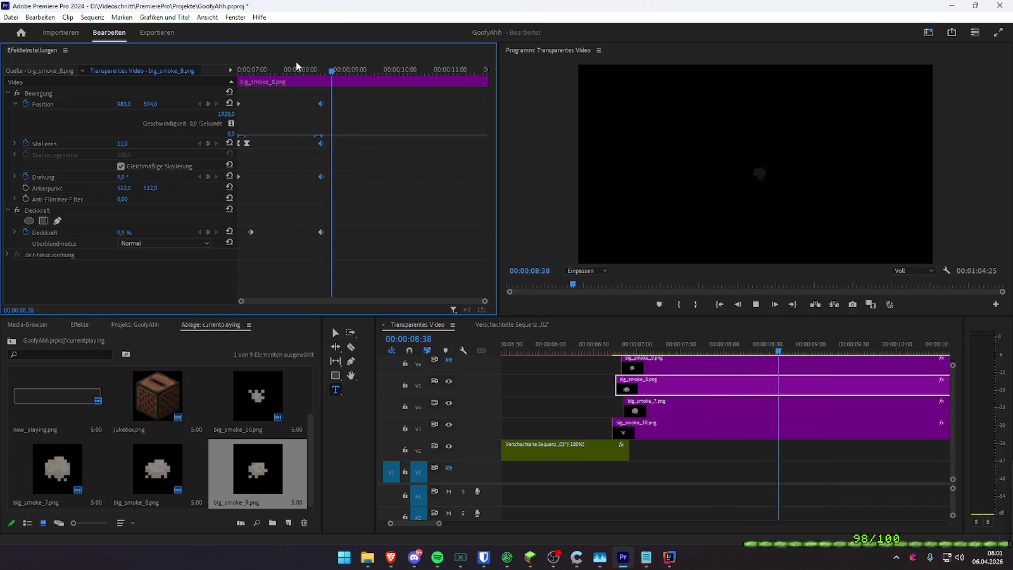
left_click(239, 68)
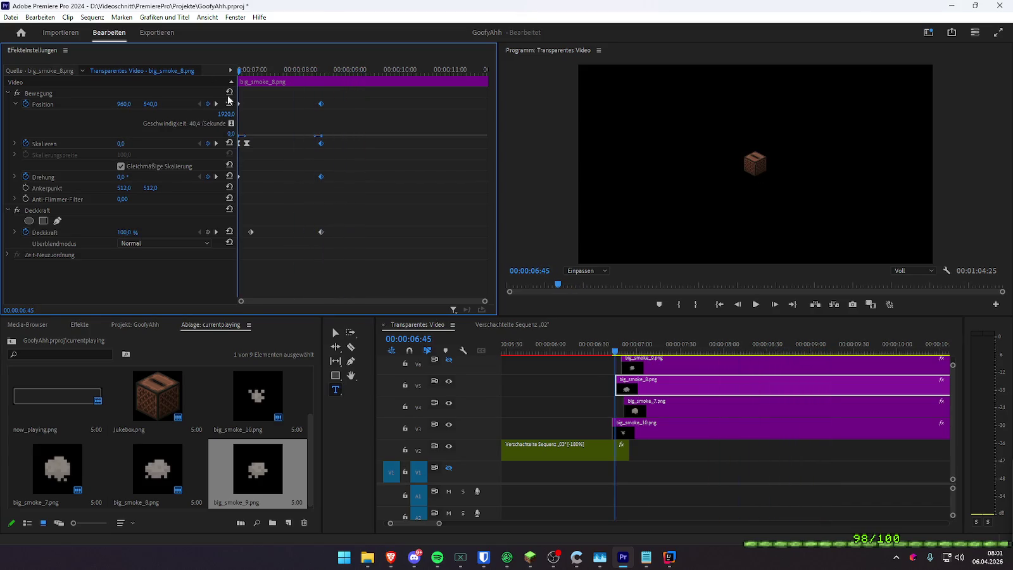
left_click(662, 415)
left_click_drag(392, 262, 326, 105)
left_click(293, 70)
- Preview the smoke from around 06:20–06:30 to check big_smoke_7's new timing
key("space")
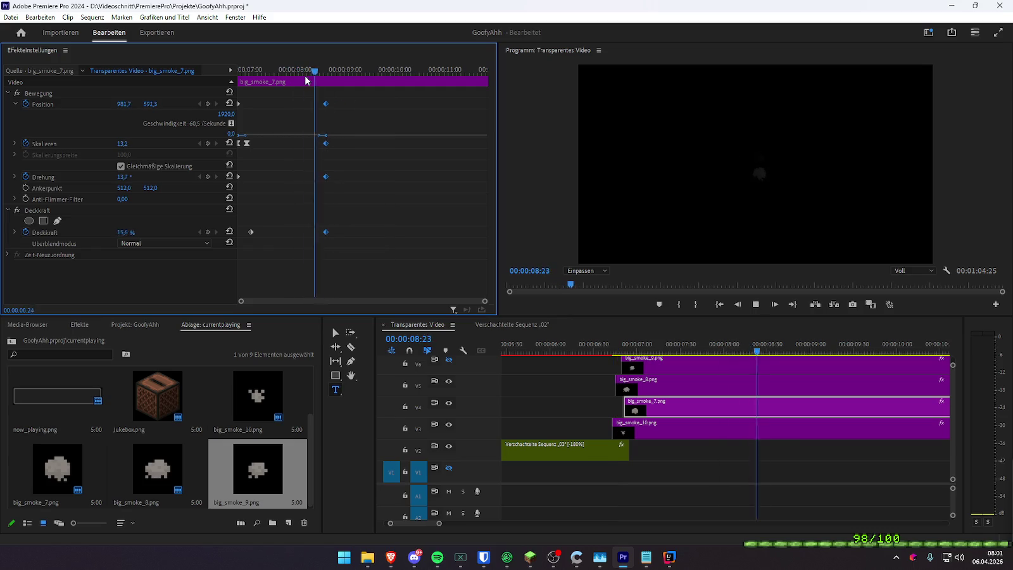
left_click_drag(279, 71, 209, 81)
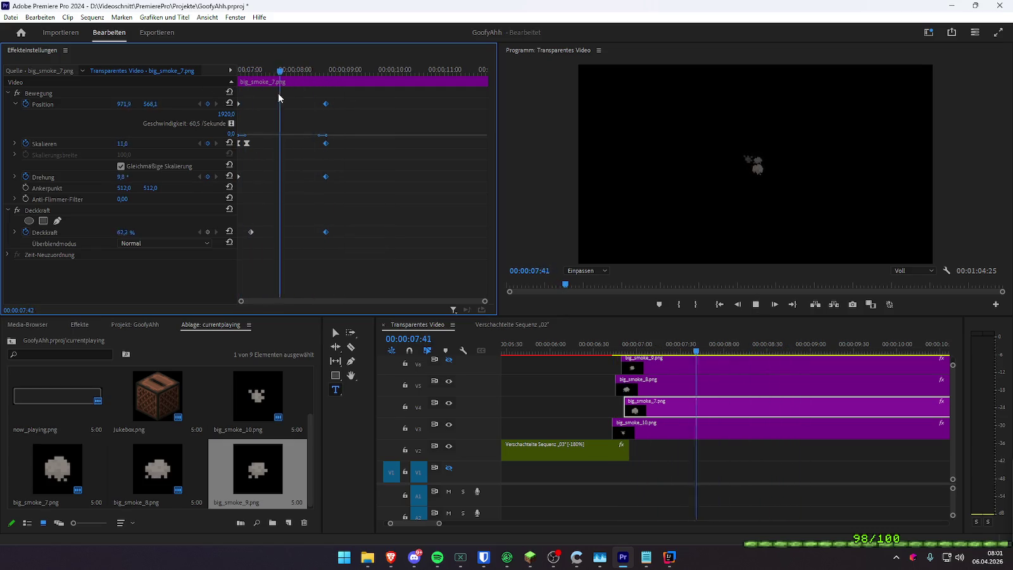
left_click(577, 343)
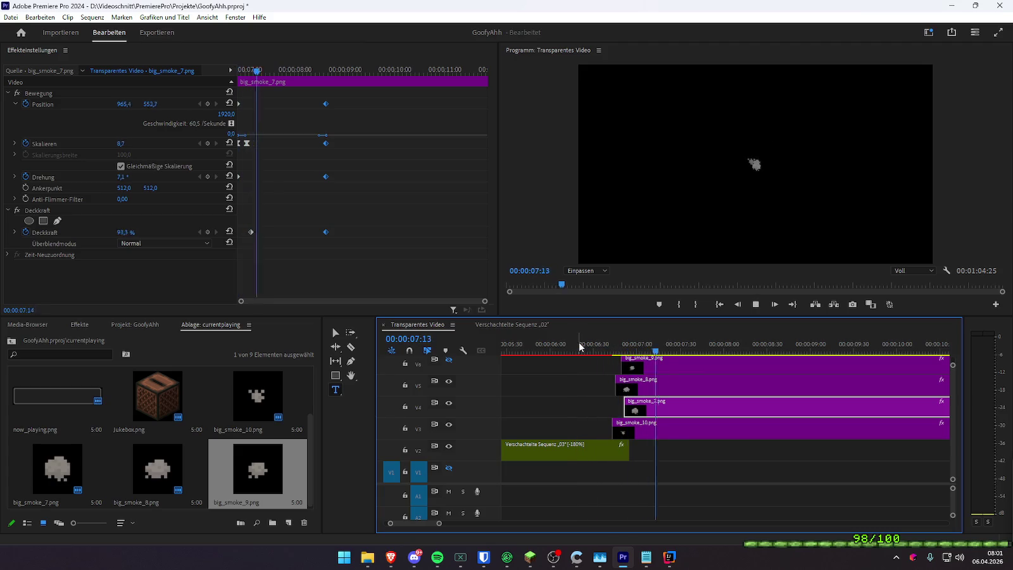
key("space")
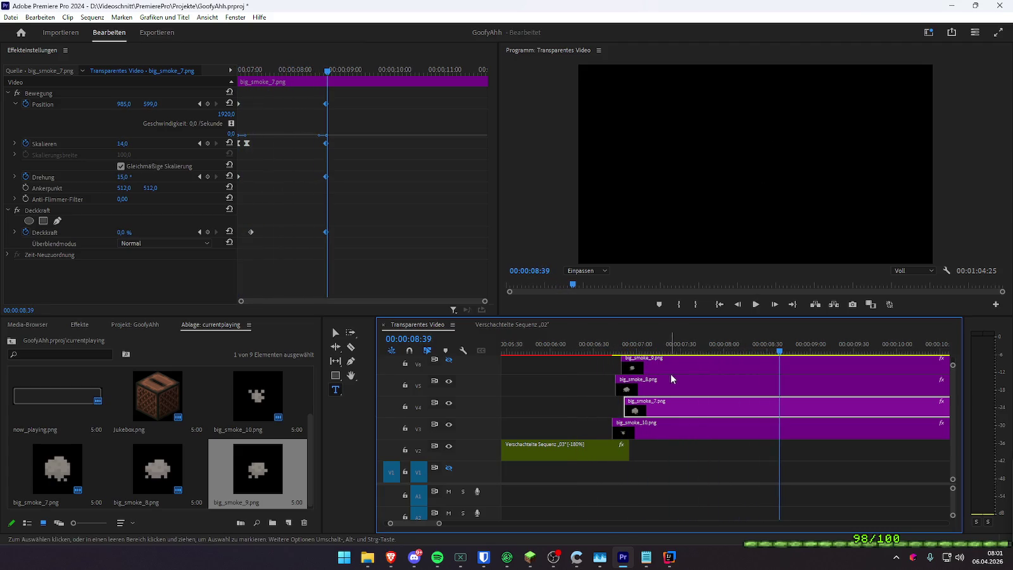
left_click(610, 344)
key("space")
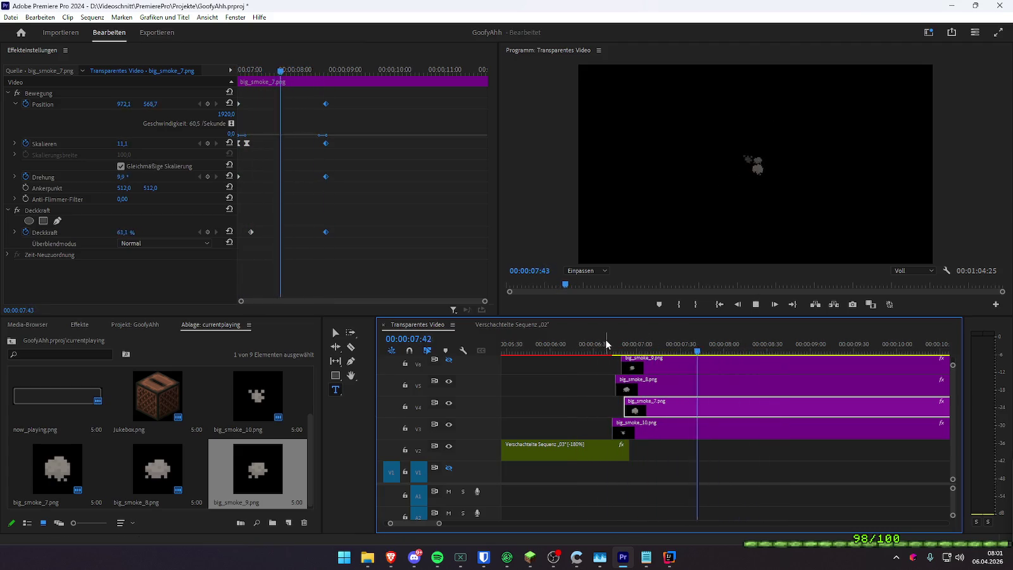
key("space")
- Go to big_smoke_8's end keyframe and replay the smoke with the timeline zoomed out
left_click(662, 373)
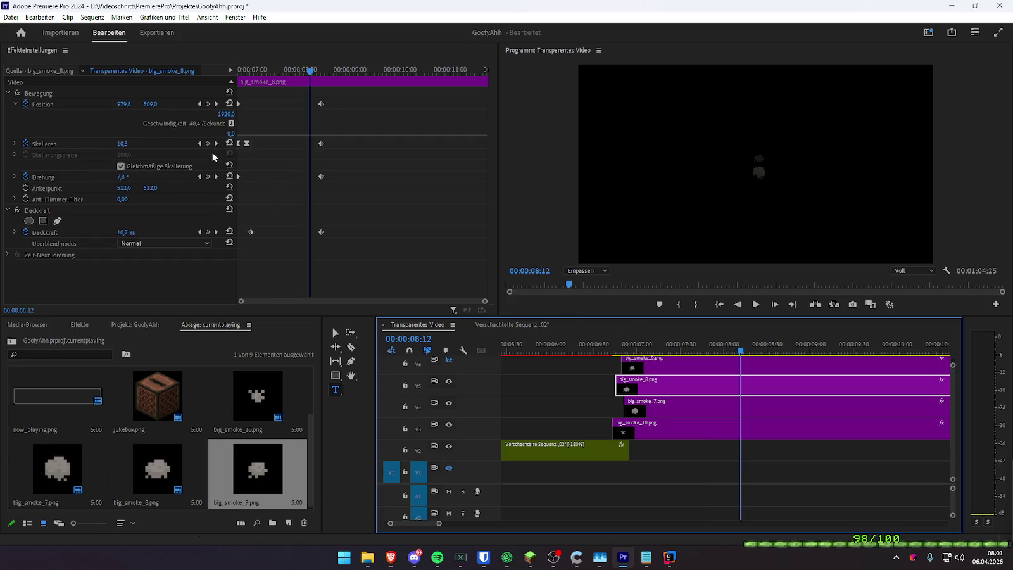
left_click(215, 177)
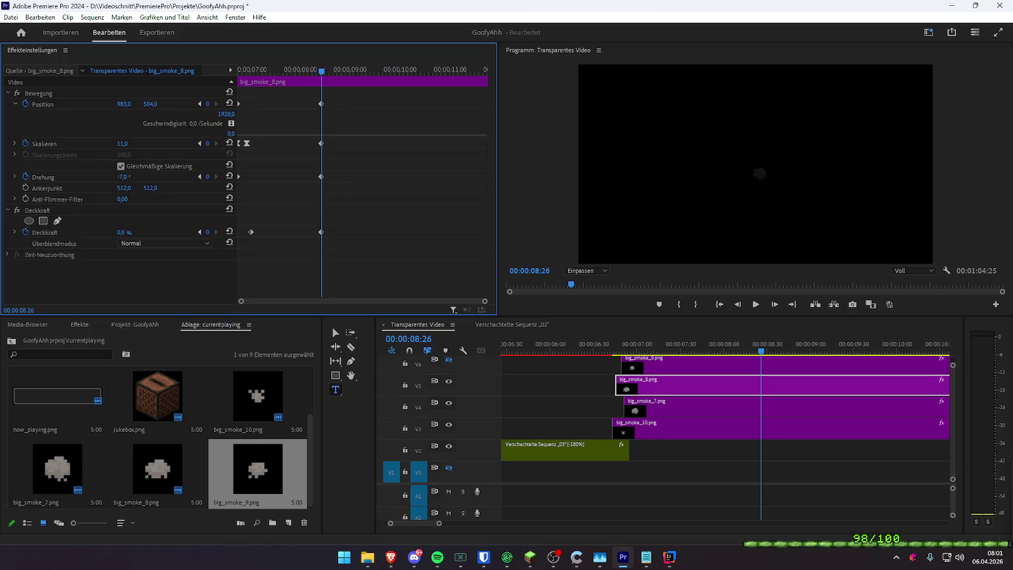
key("space")
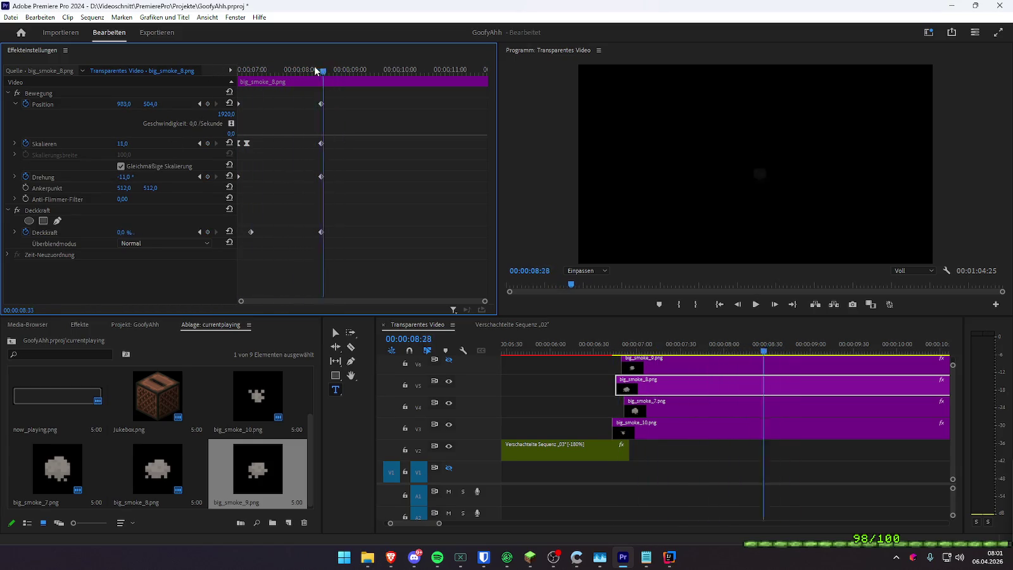
left_click(595, 347)
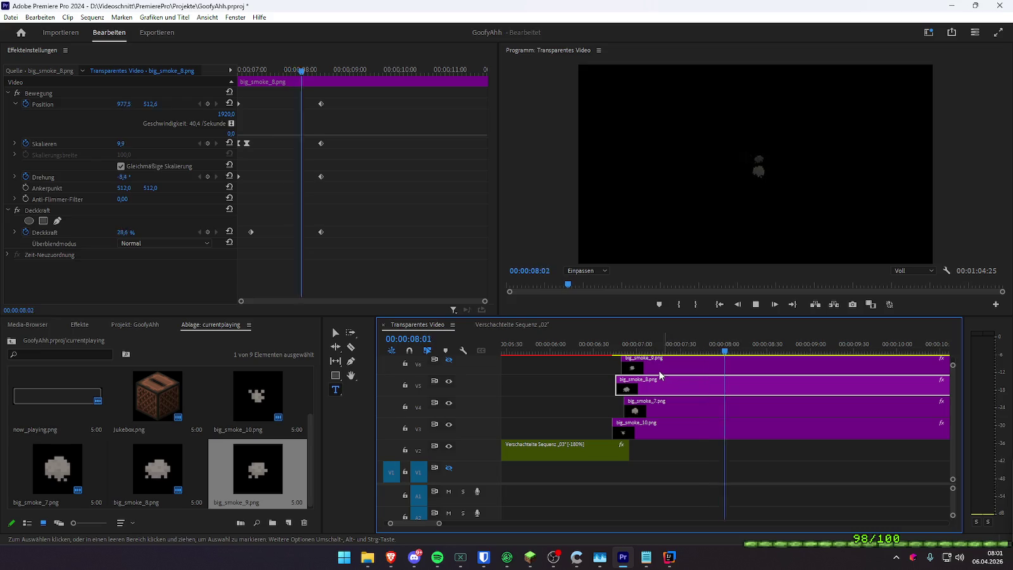
key("minus")
left_click(600, 348)
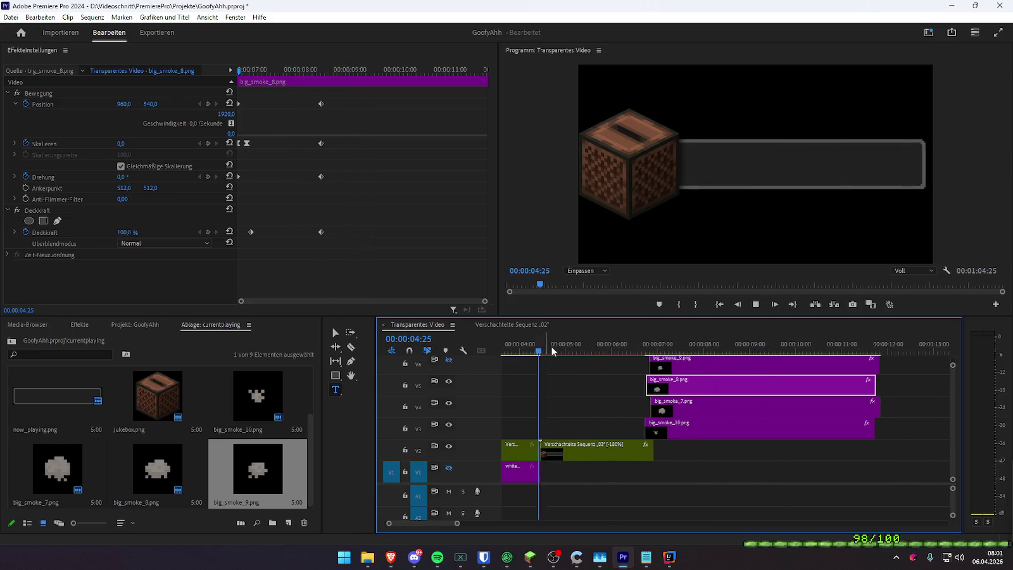
- Set big_smoke_8's end Scale to 25 and its earlier keyframe's Scale to 10
key("space")
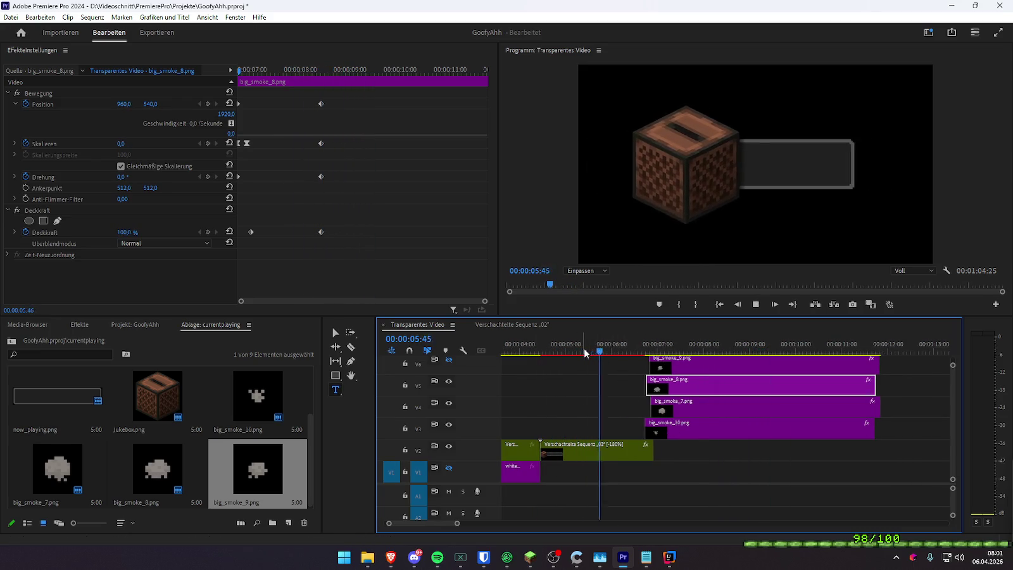
key("space")
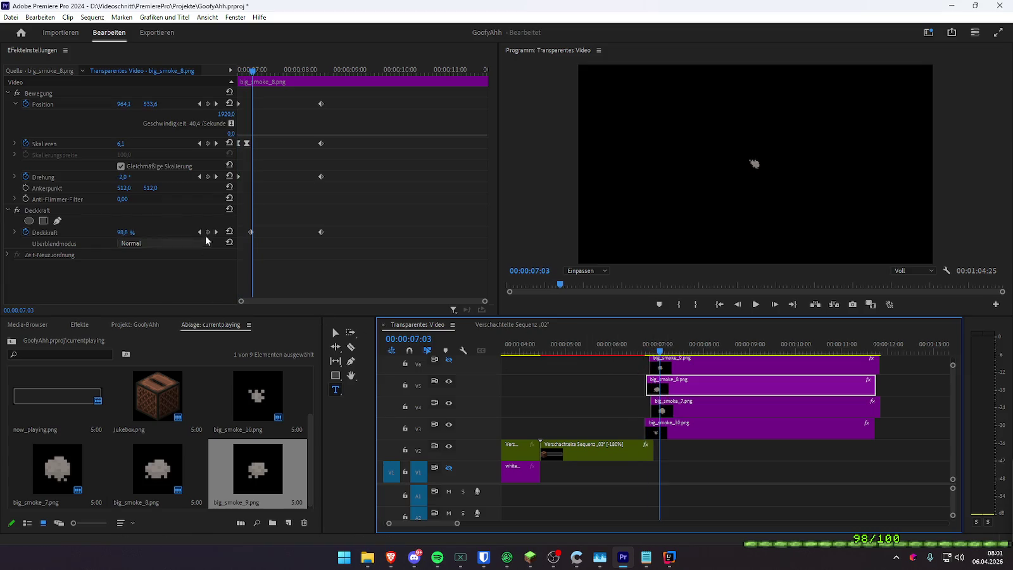
left_click(216, 143)
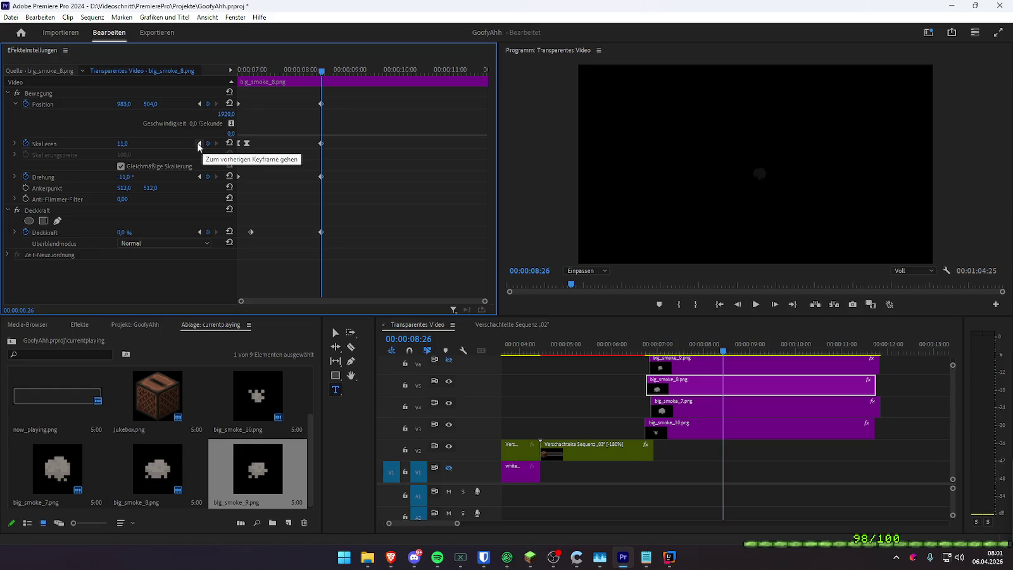
left_click(126, 143)
type("25")
key("Return")
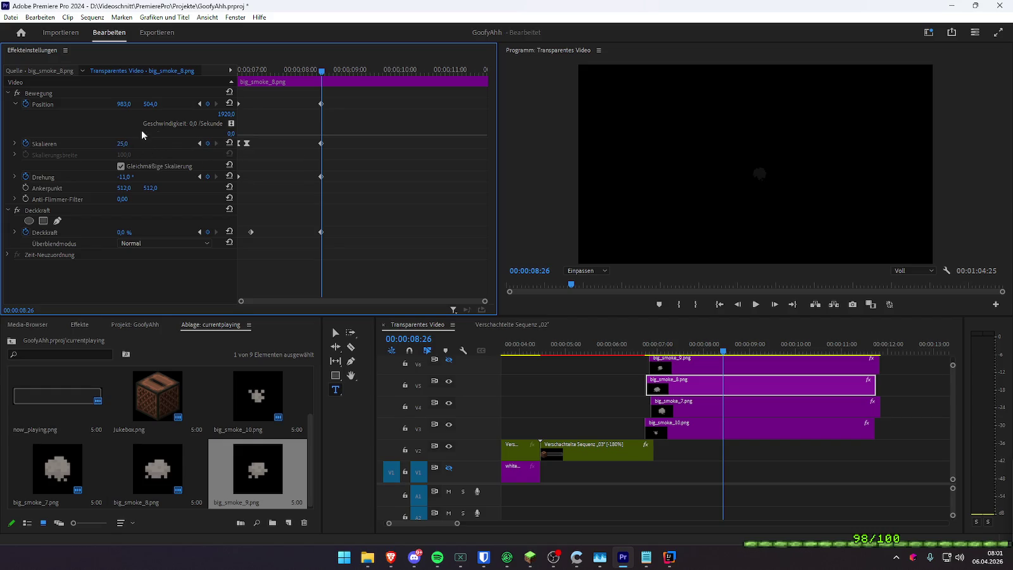
left_click(199, 143)
left_click(134, 142)
type("10")
key("Return")
- Preview, then review big_smoke_7's Scale keyframe at 08:38, leaving its value unchanged
key("space")
key("space")
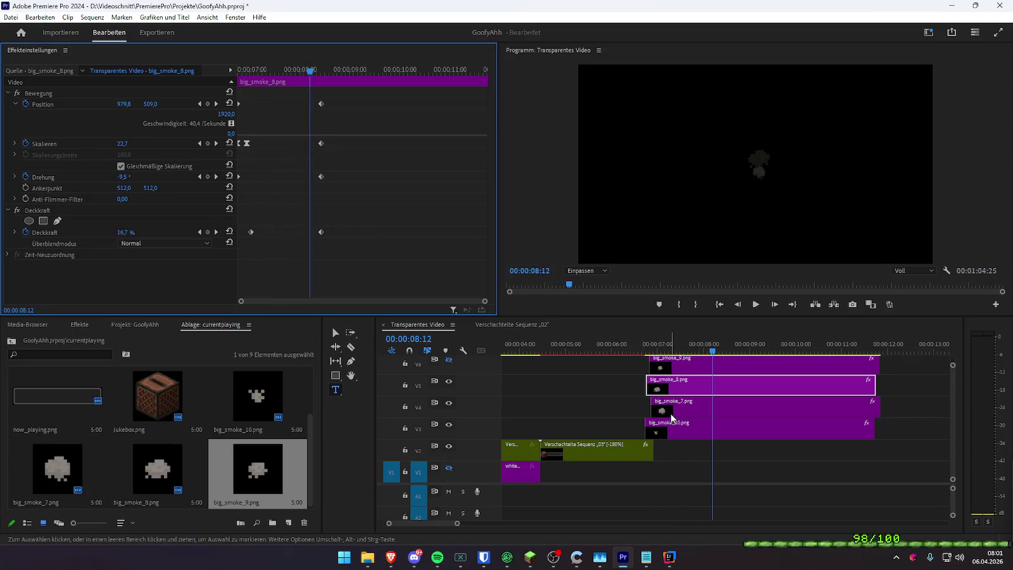
left_click(686, 408)
left_click(216, 143)
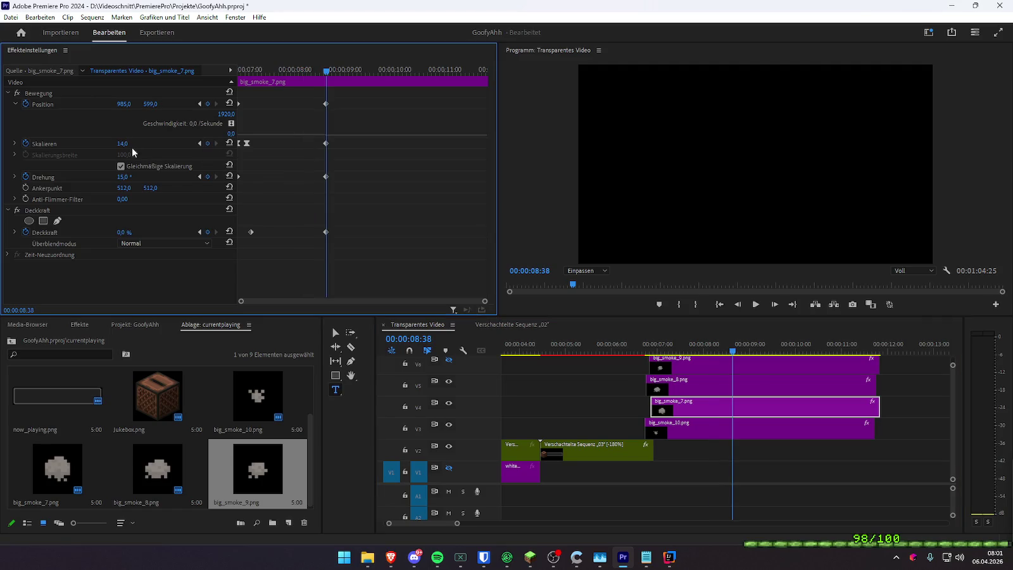
key("Return")
left_click(199, 143)
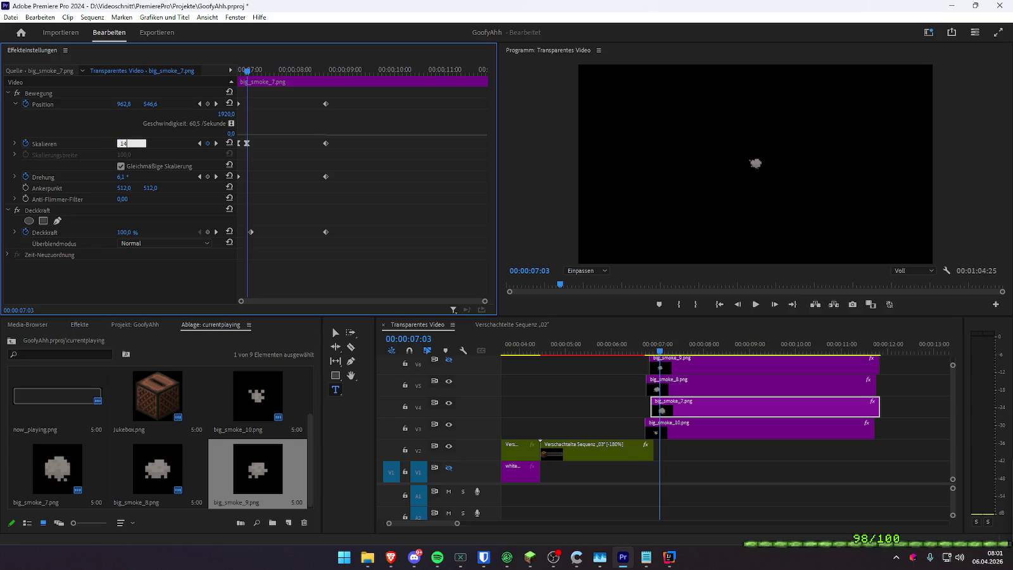
- Revisit big_smoke_8's keyframes and re-enter its starting Scale value
left_click(685, 391)
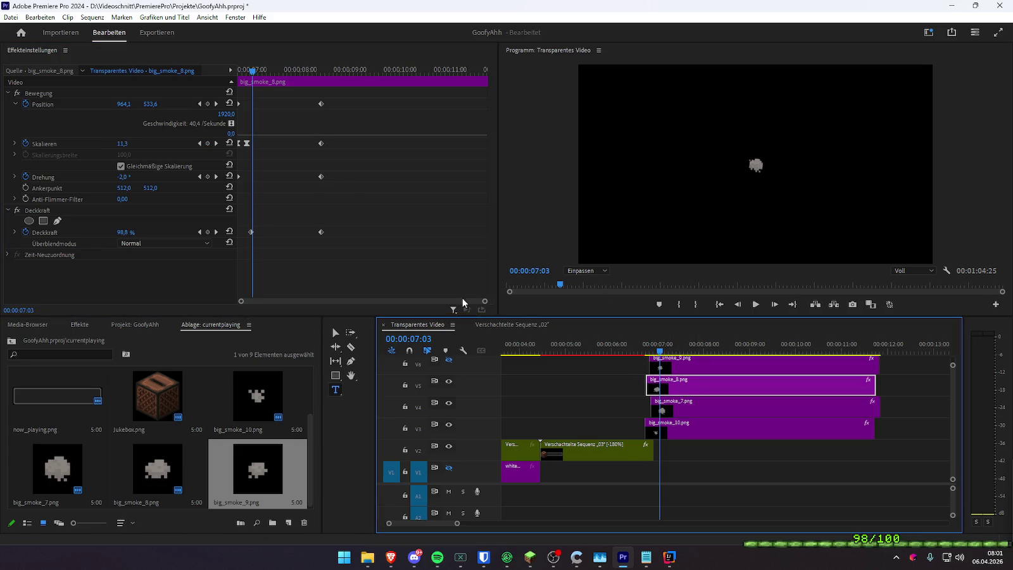
left_click(216, 143)
left_click(199, 143)
left_click(122, 144)
type("11")
key("Return")
left_click(675, 427)
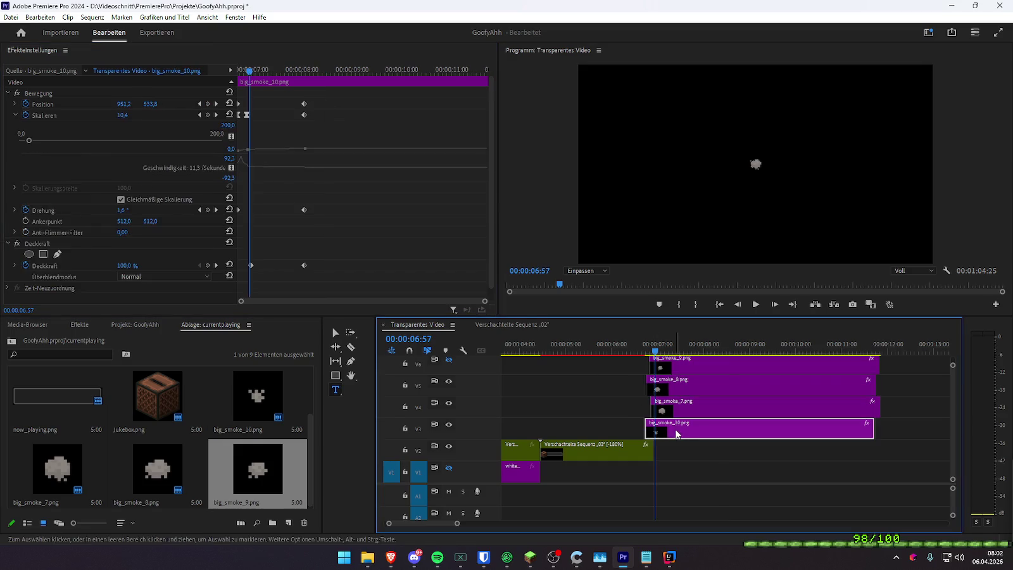
- Set big_smoke_10's end Scale keyframe at 08:04 to 31 and play it back
left_click(198, 115)
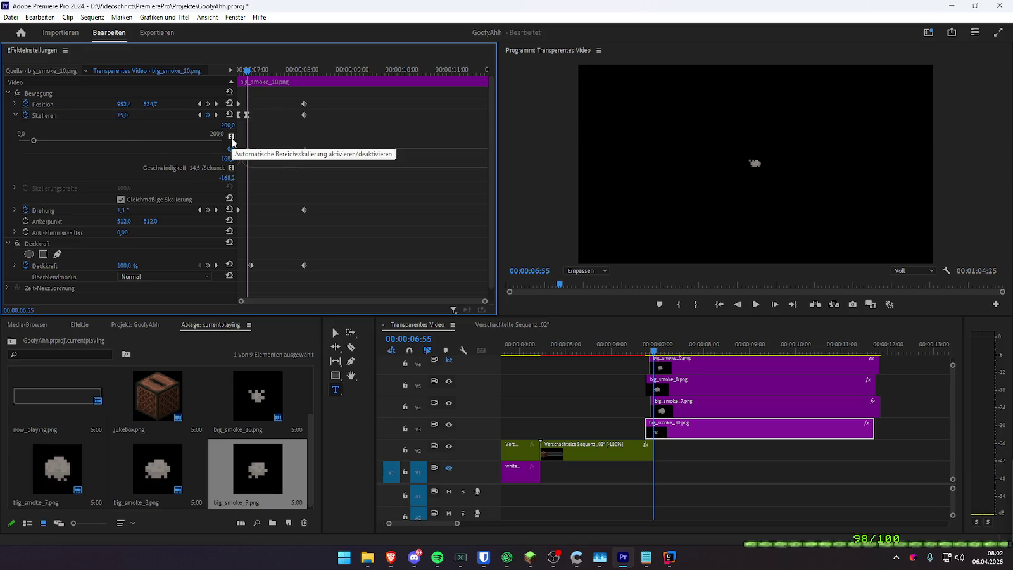
left_click(215, 115)
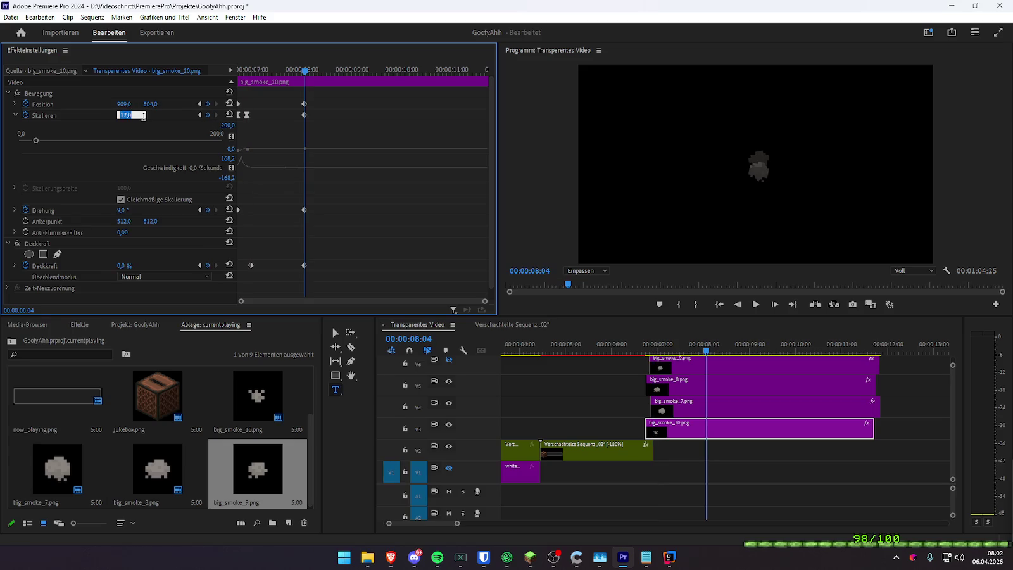
type("31")
key("Return")
key("space")
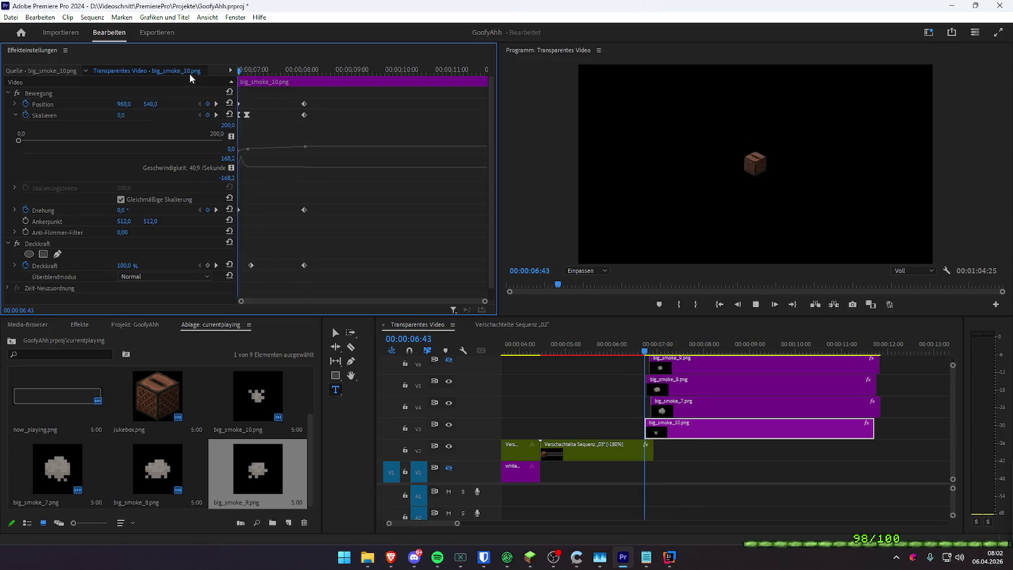
key("space")
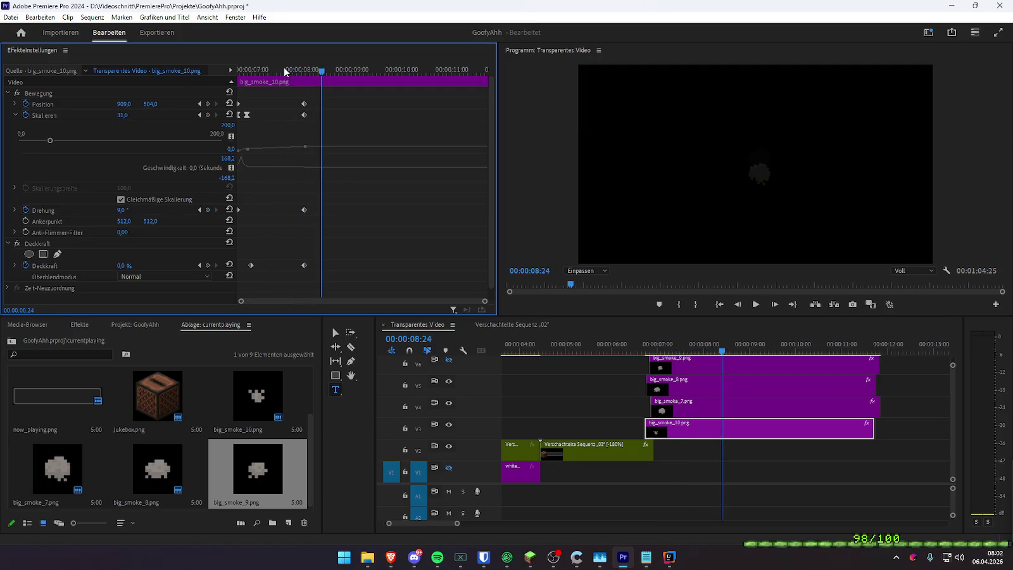
- Replay and step frame by frame through big_smoke_10's animation around 07:00
left_click(293, 73)
key("space")
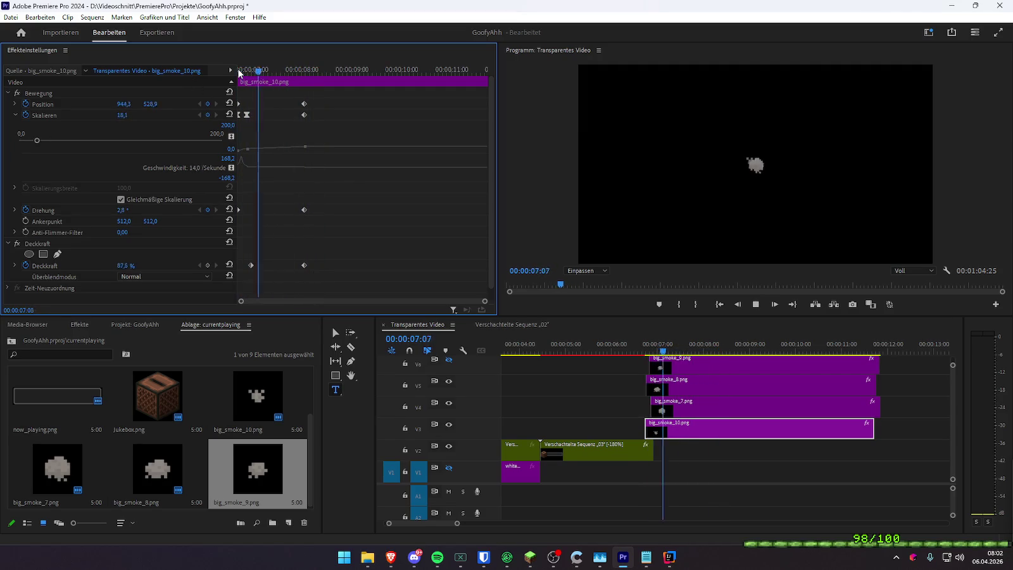
left_click_drag(243, 72, 256, 73)
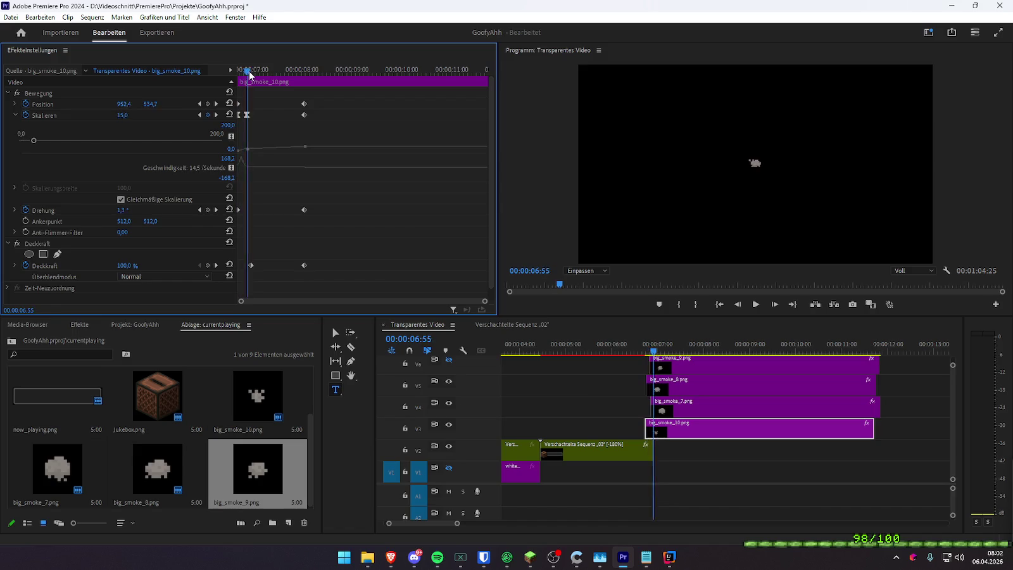
mouse_move(257, 74)
left_mouse_down()
mouse_move(246, 85)
mouse_move(261, 87)
left_mouse_up()
key("space")
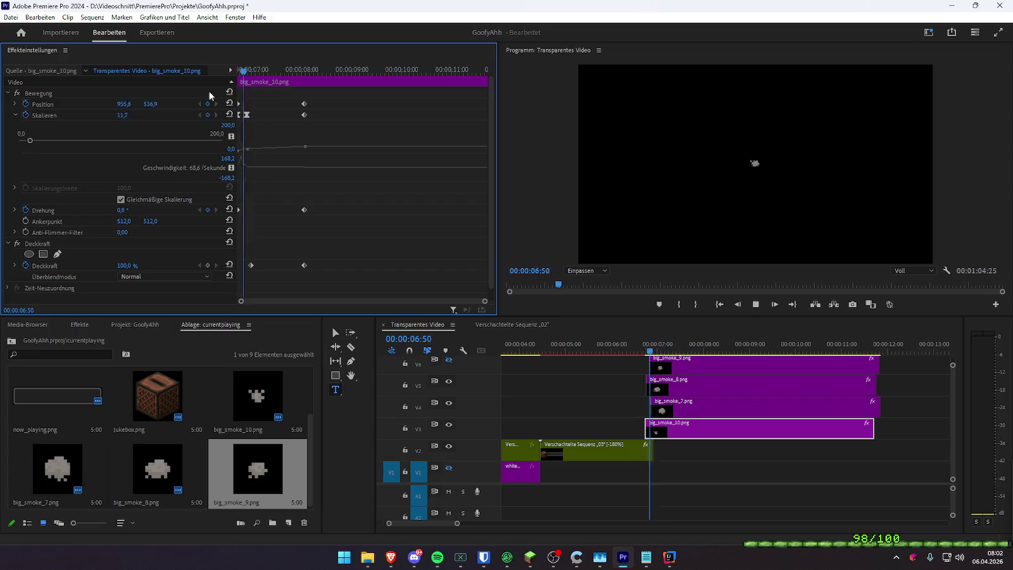
left_click(242, 69)
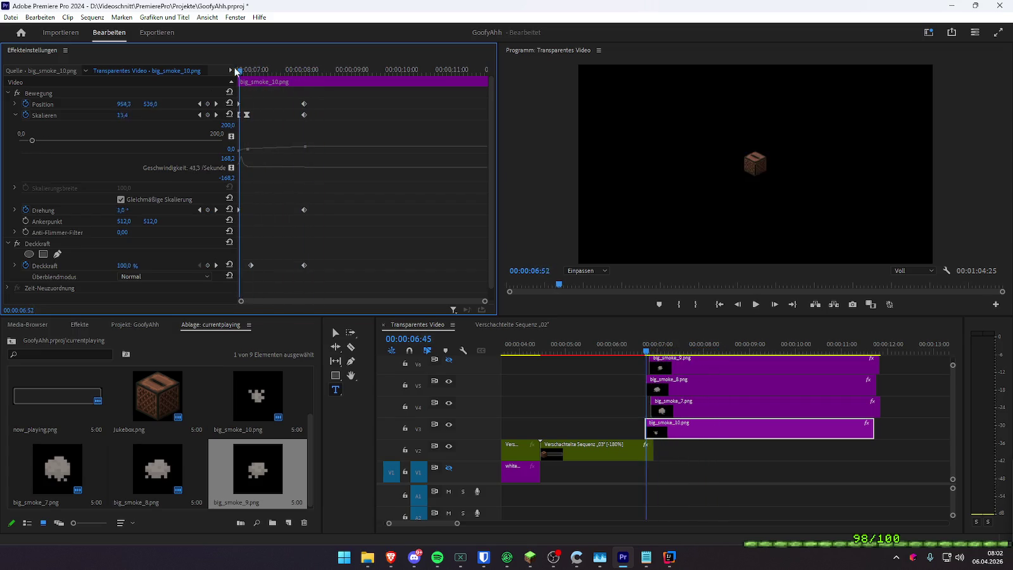
key("Right")
key("Right")
key("Right")
key("Right")
key("Right")
key("Right")
key("Right")
key("Right")
key("Right")
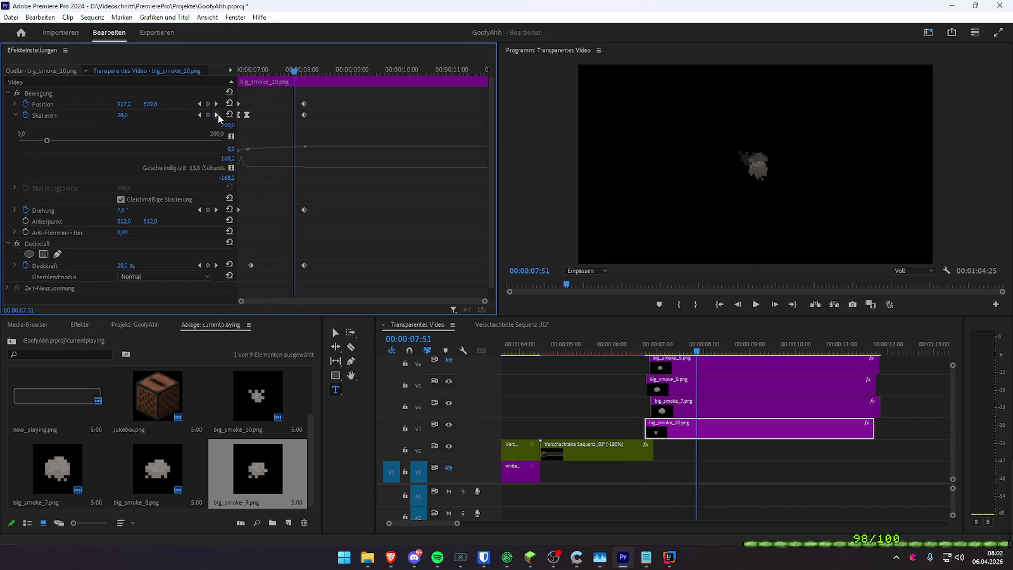
left_click(216, 103)
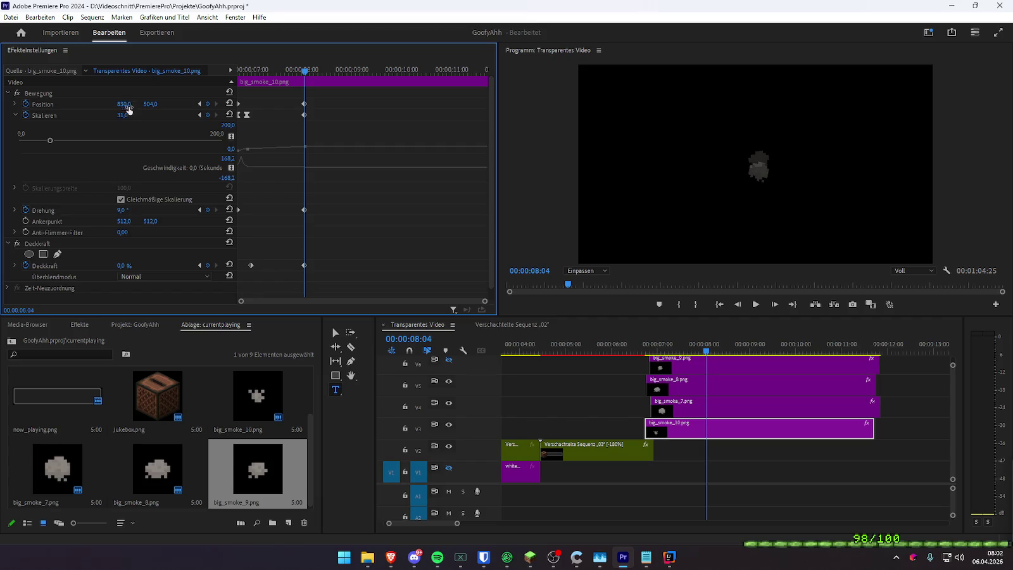
- Bypass big_smoke_10's opacity fade to inspect its motion, then restore it and replay
left_click(17, 243)
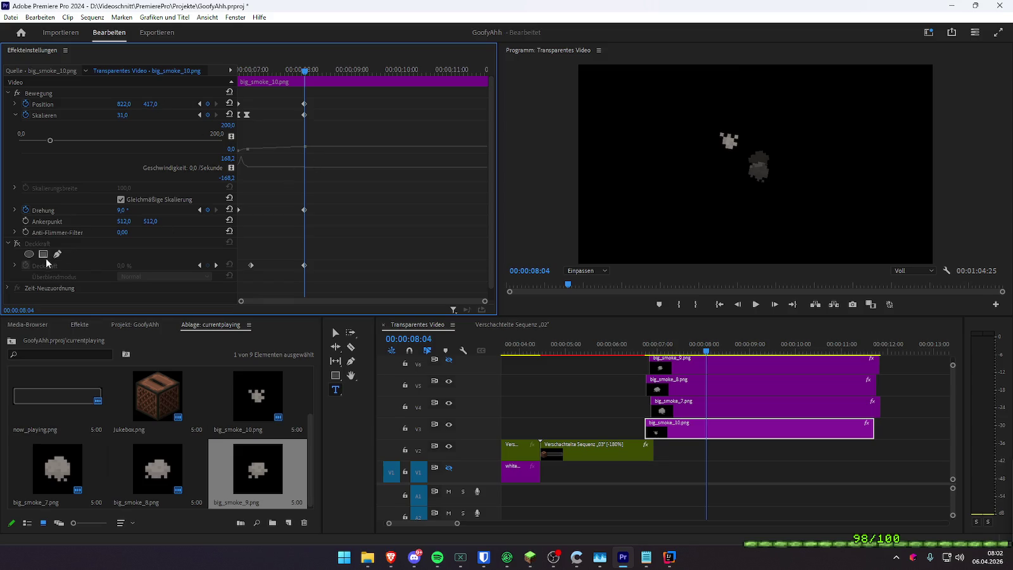
left_click(17, 244)
key("space")
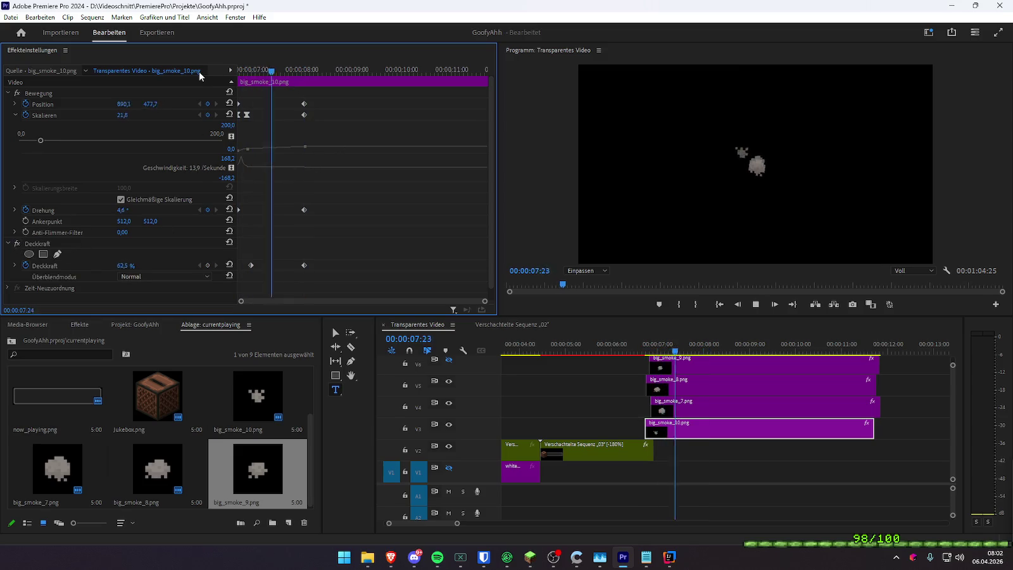
key("space")
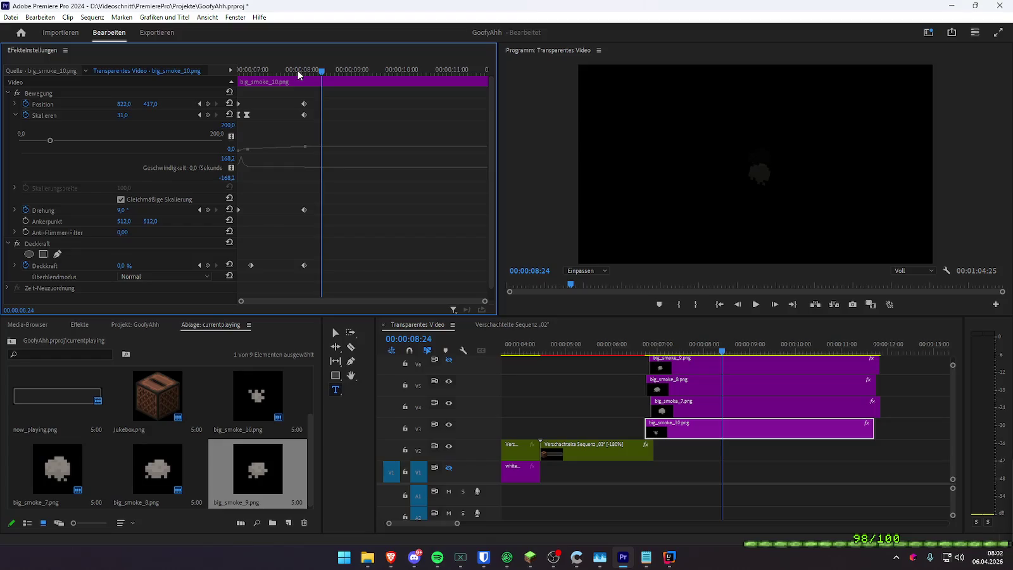
- Turn off big_smoke_7's opacity fade and go to its end Position keyframe
left_click(300, 74)
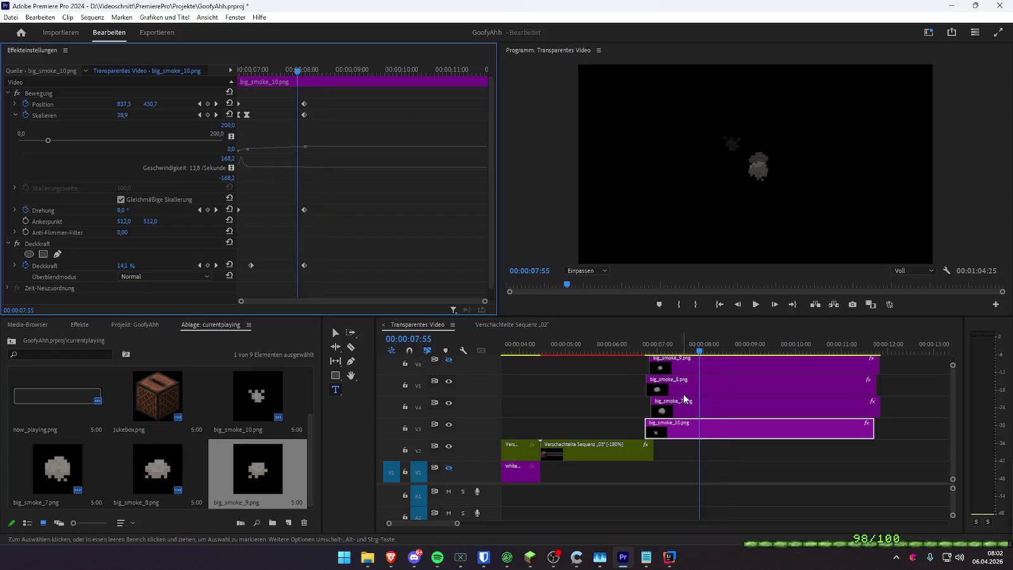
left_click(696, 407)
key("Up")
left_click(17, 211)
key("space")
left_click(216, 104)
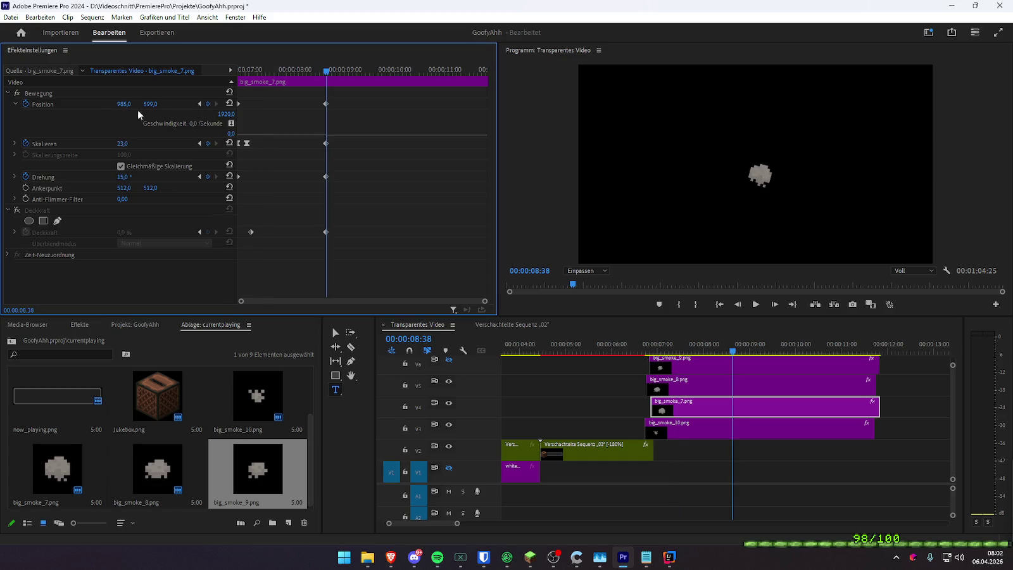
- Move big_smoke_7's end Position X to 1062, restore its fade and replay
left_click_drag(126, 106, 181, 106)
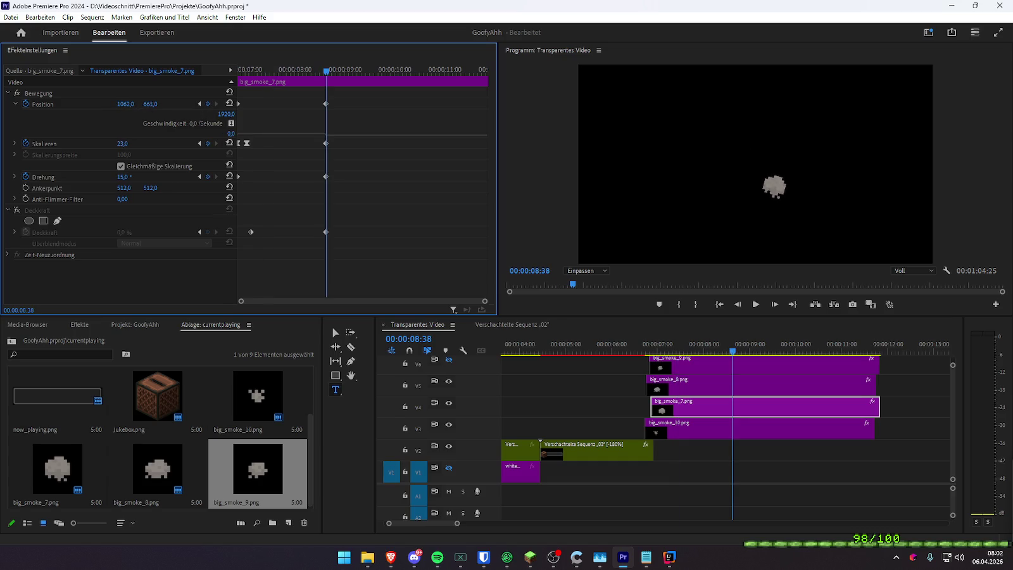
left_click_drag(302, 70, 179, 185)
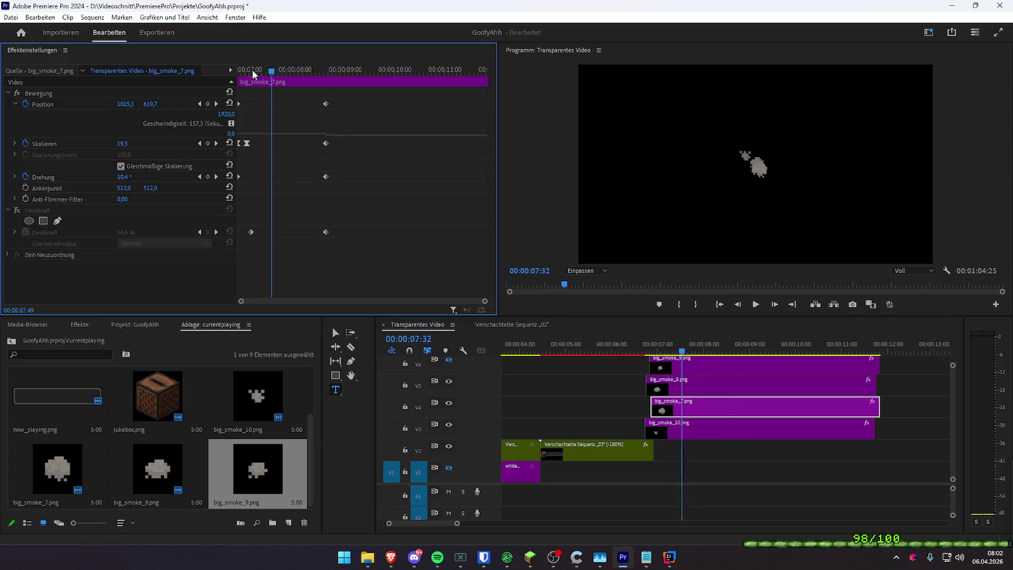
left_click(17, 213)
key("space")
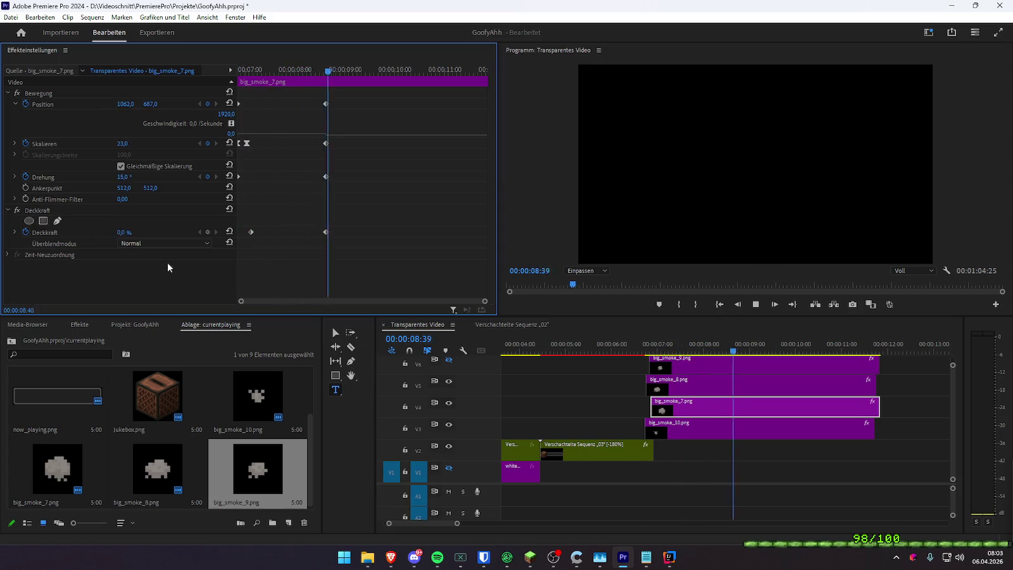
key("space")
- Preview big_smoke_8's motion with its opacity fade bypassed, then re-enable the fade
left_click(18, 210)
key("Up")
key("space")
key("space")
left_click(216, 104)
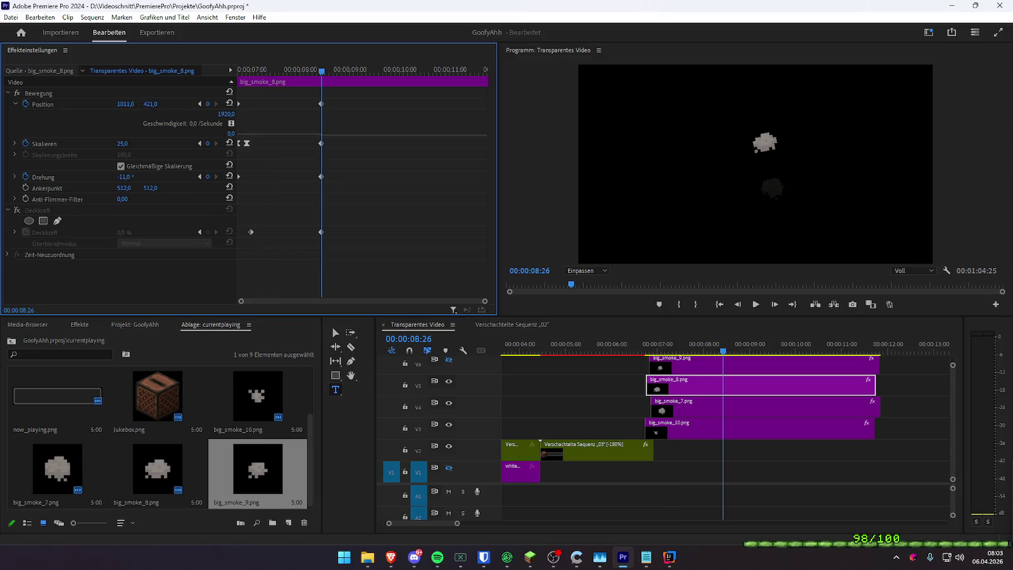
key("Up")
key("Up")
left_click(18, 210)
key("space")
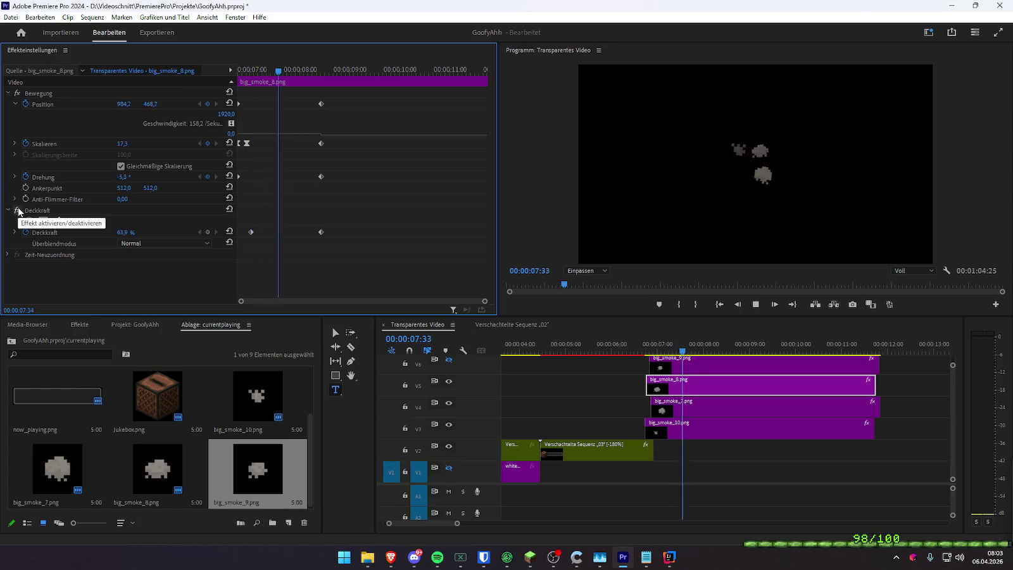
key("Up")
- Scrub and replay the start of big_smoke_8's rising animation several times
mouse_move(239, 70)
left_mouse_down()
mouse_move(242, 81)
mouse_move(261, 80)
mouse_move(248, 87)
mouse_move(271, 154)
left_mouse_up()
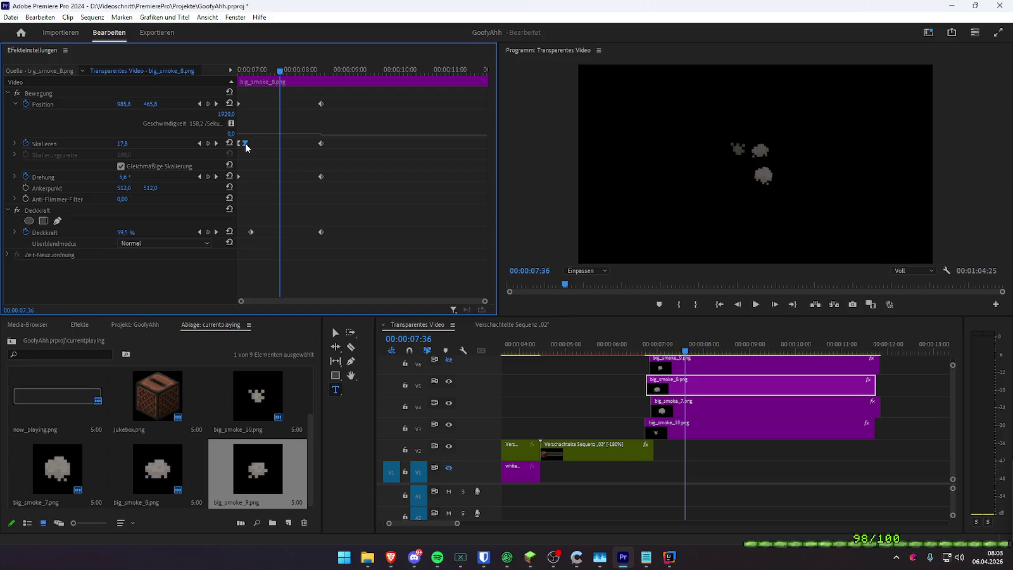
left_click_drag(244, 70, 230, 72)
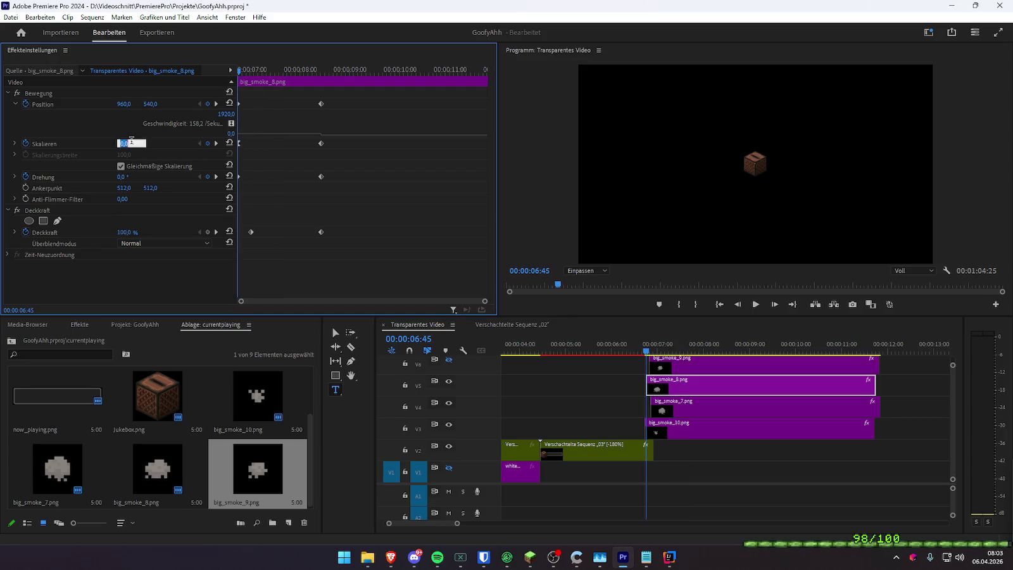
key("space")
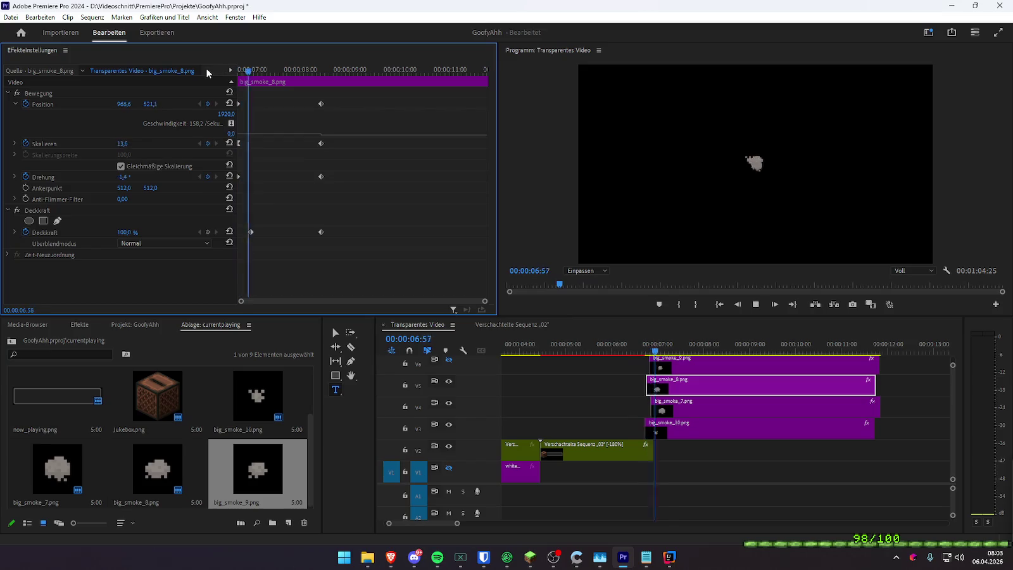
left_click(241, 70)
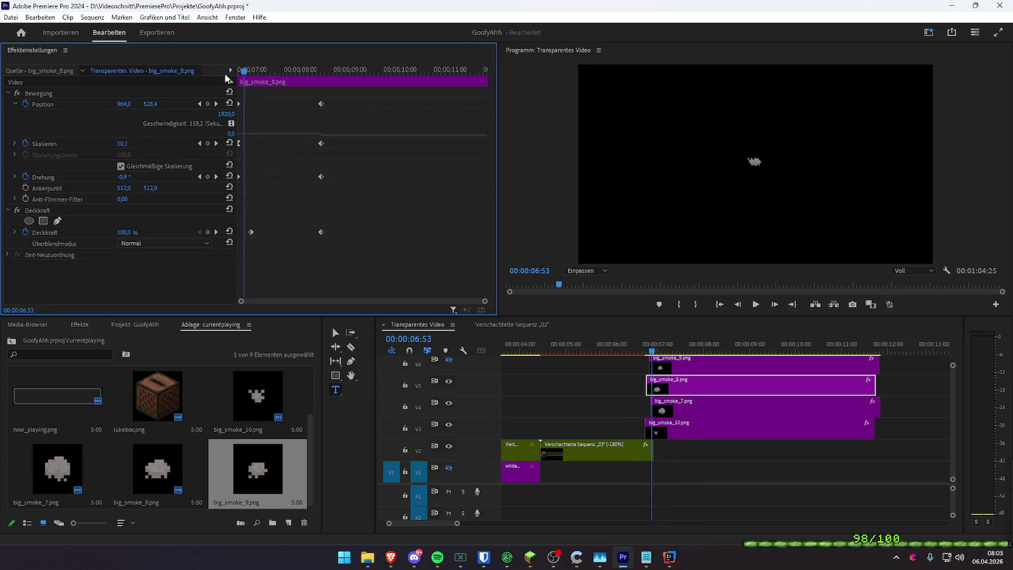
left_click_drag(241, 70, 214, 75)
key("space")
key("space")
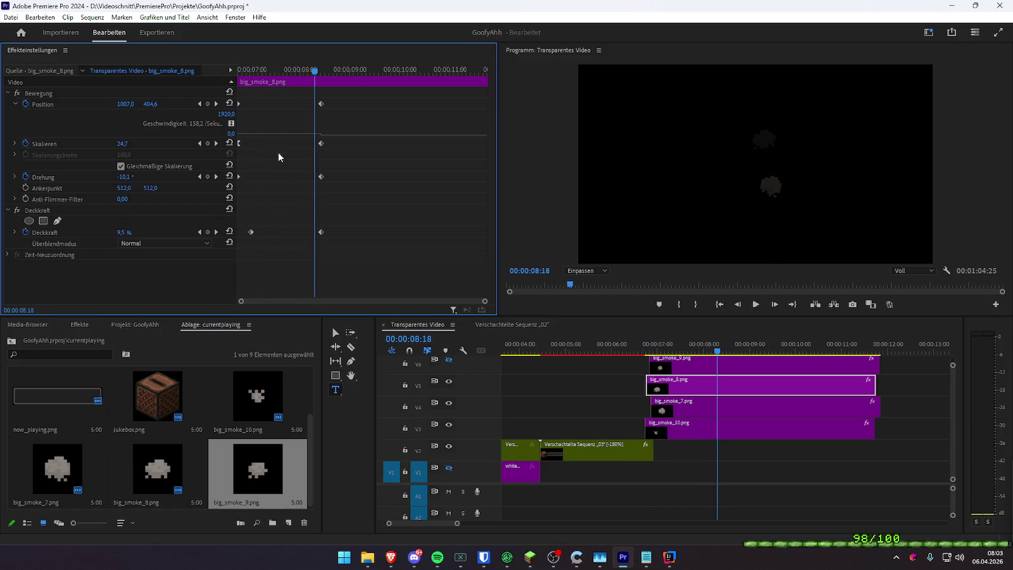
left_click_drag(255, 74, 217, 93)
key("space")
- Show big_smoke_8's Scale value graph and preview the eased growth from around 07:00
left_click(15, 143)
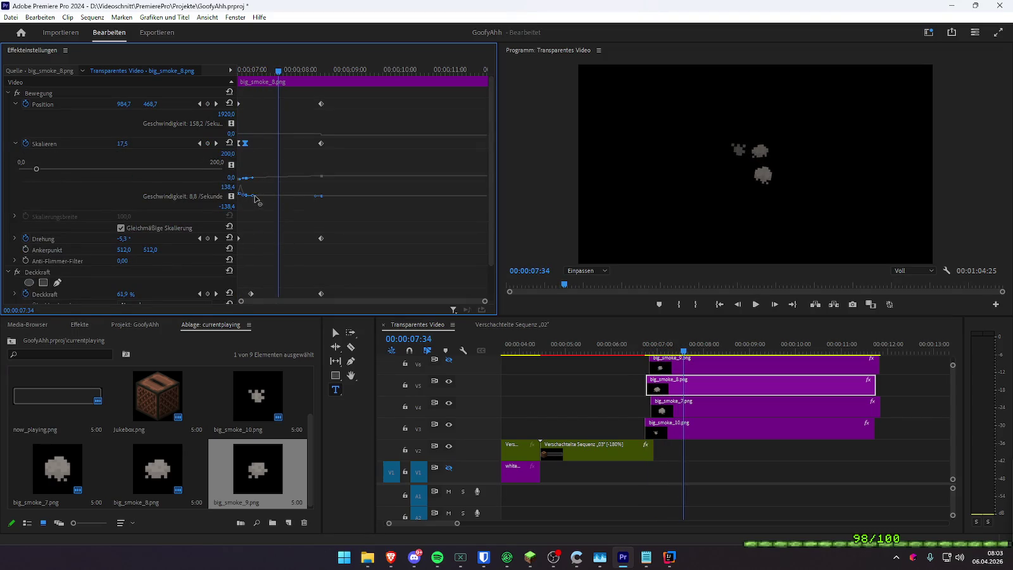
left_click(250, 72)
key("space")
left_click(252, 73)
key("space")
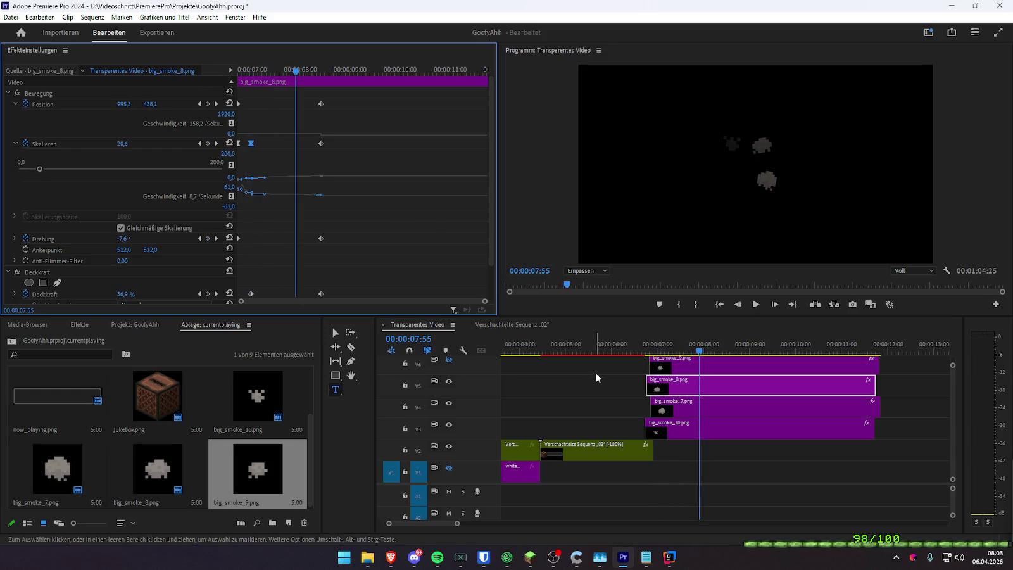
left_click(604, 347)
key("space")
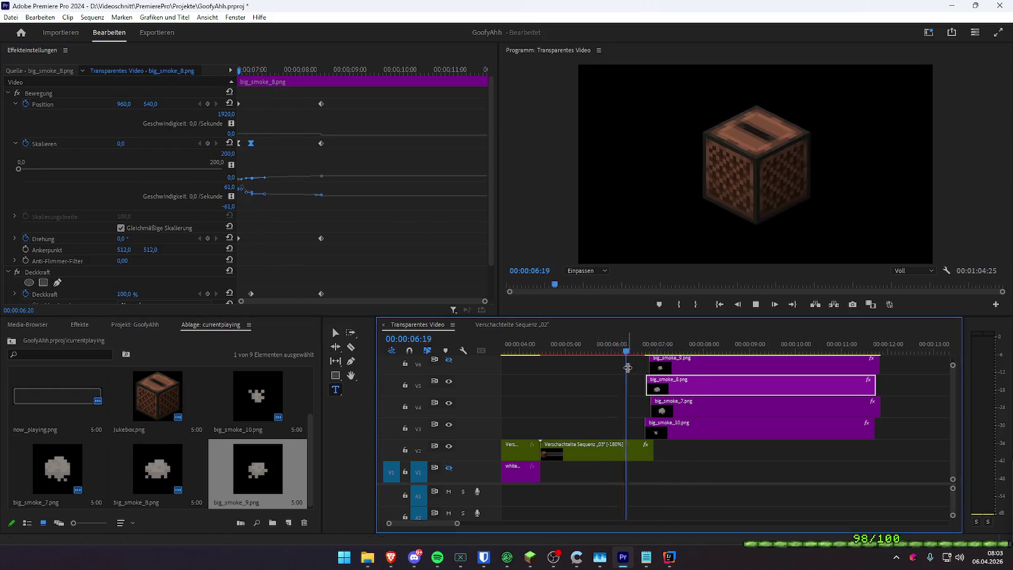
- Stop playback and delete the big_smoke_9 clip from track V6
key("space")
left_click(619, 403)
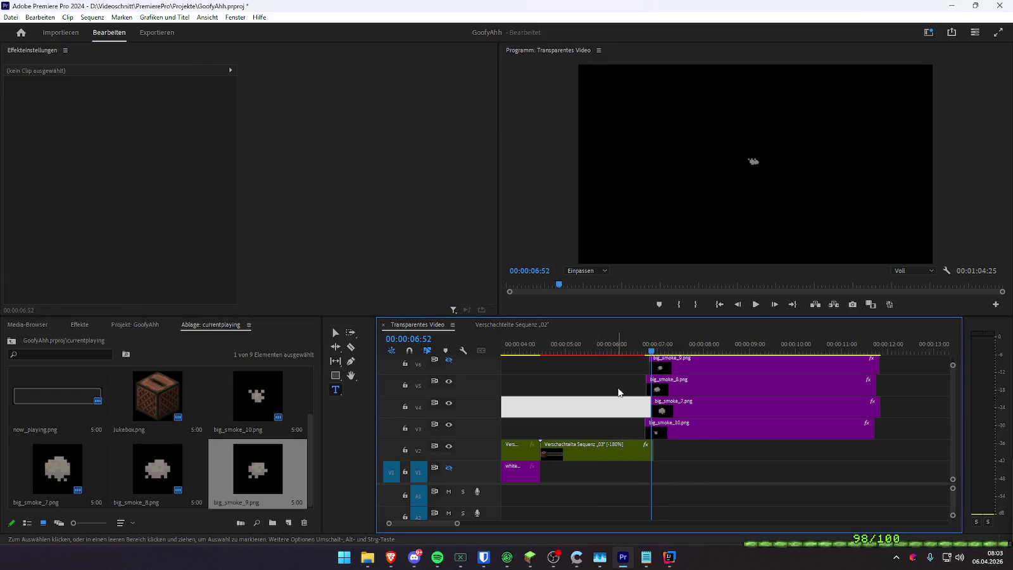
left_click(662, 366)
key("Delete")
- Select the three remaining smoke clips on V3–V5, nudge them slightly earlier, and preview the timing
left_click_drag(601, 368, 698, 433)
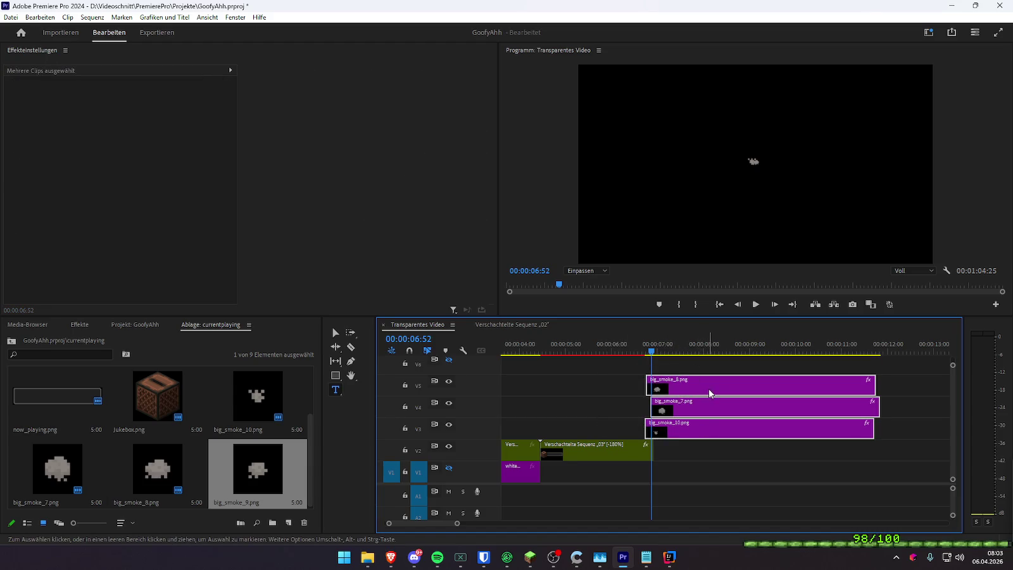
left_click_drag(708, 392, 699, 392)
left_click(638, 351)
mouse_move(639, 351)
left_mouse_down()
mouse_move(672, 351)
mouse_move(691, 384)
mouse_move(638, 351)
left_mouse_up()
key("space")
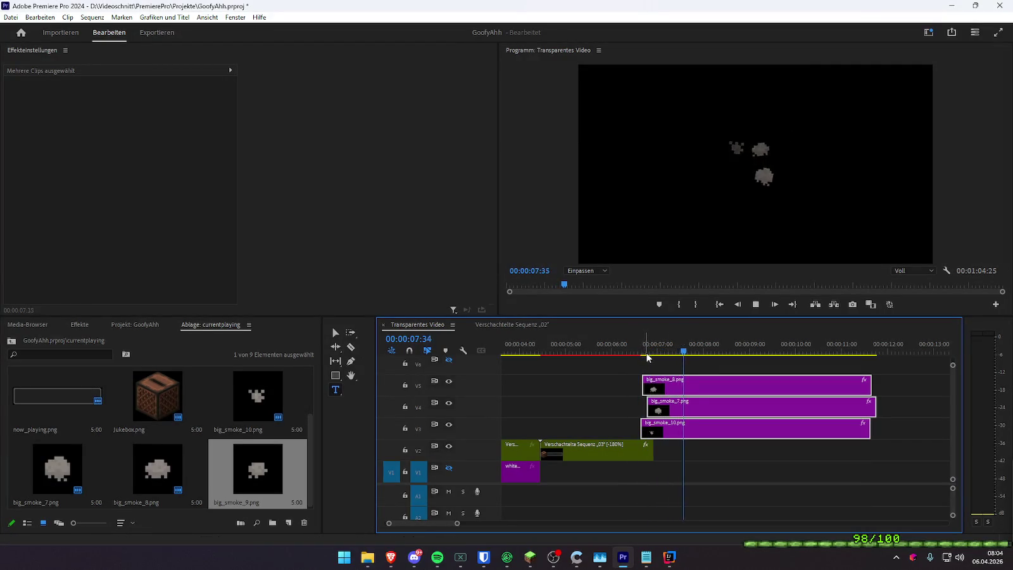
left_click(632, 353)
key("space")
- Shift the three smoke clips a little later, then slightly back, replaying each change
left_click_drag(680, 388, 686, 387)
left_click(639, 351)
left_click_drag(651, 354, 640, 354)
key("space")
key("space")
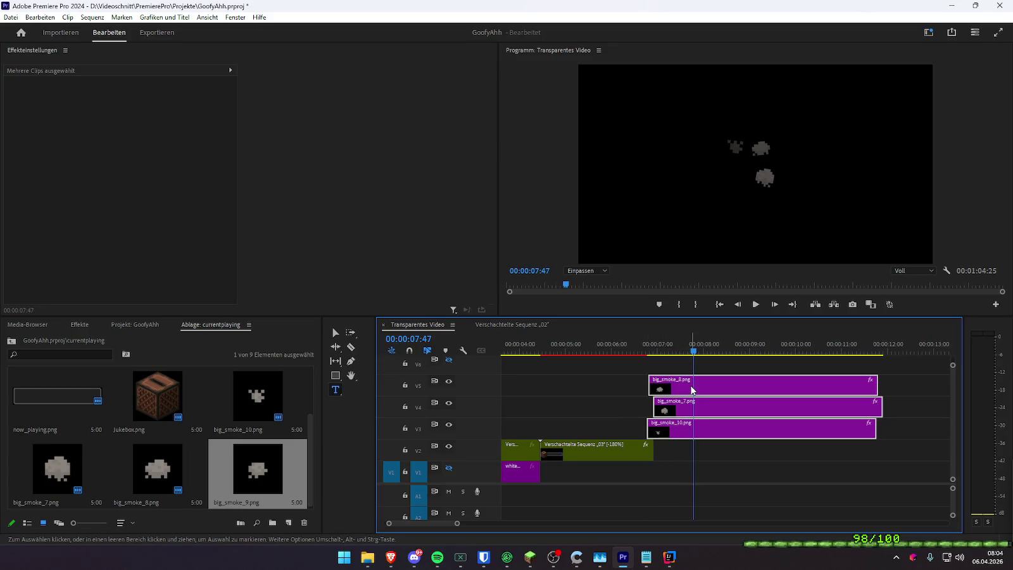
left_click_drag(690, 390, 688, 390)
left_click(630, 353)
key("space")
left_click(617, 352)
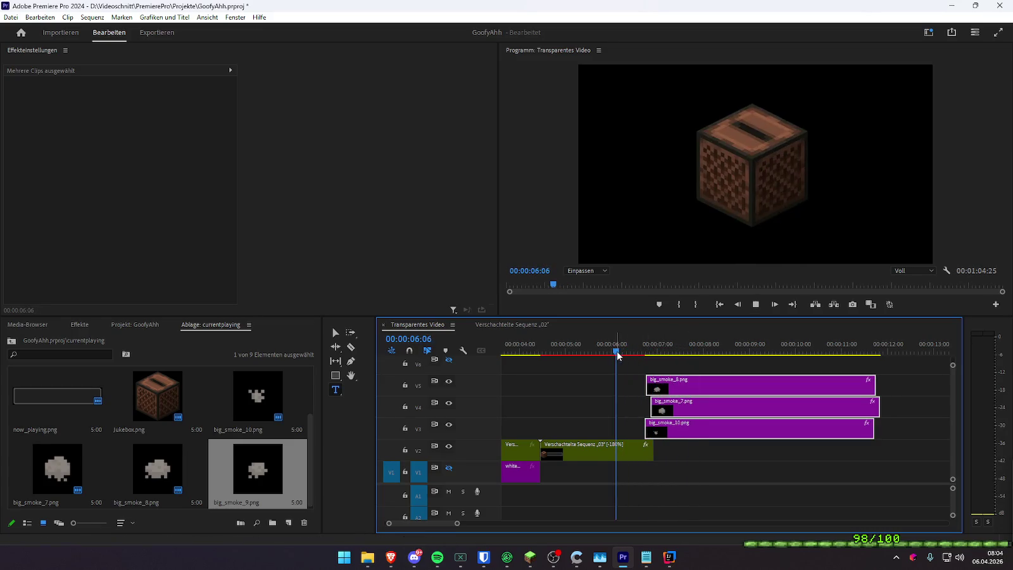
key("space")
- Move the smoke clips 4 frames earlier and check where the smoke begins
left_click_drag(691, 384, 689, 384)
left_click(625, 351)
key("space")
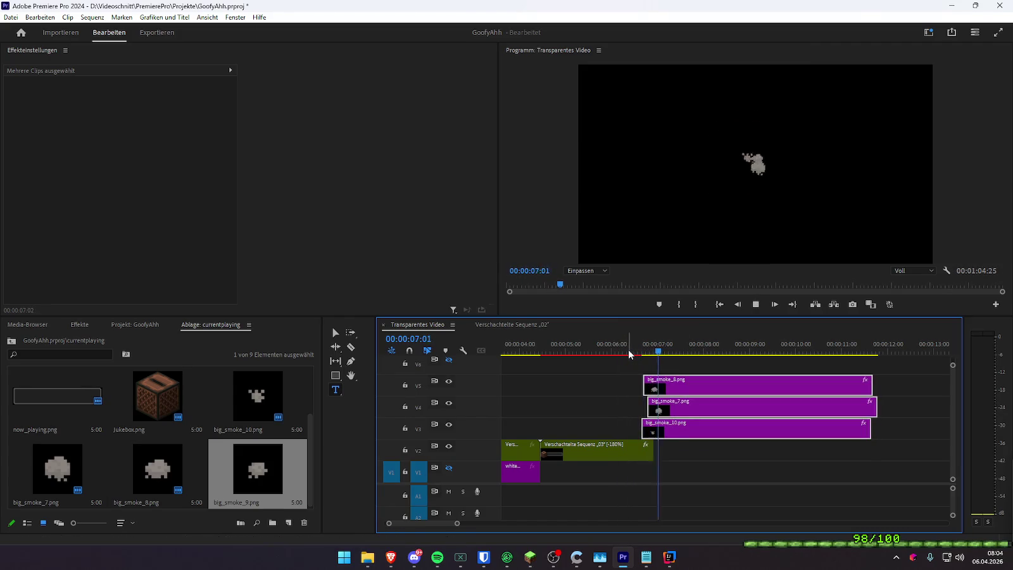
left_click(645, 353)
key("space")
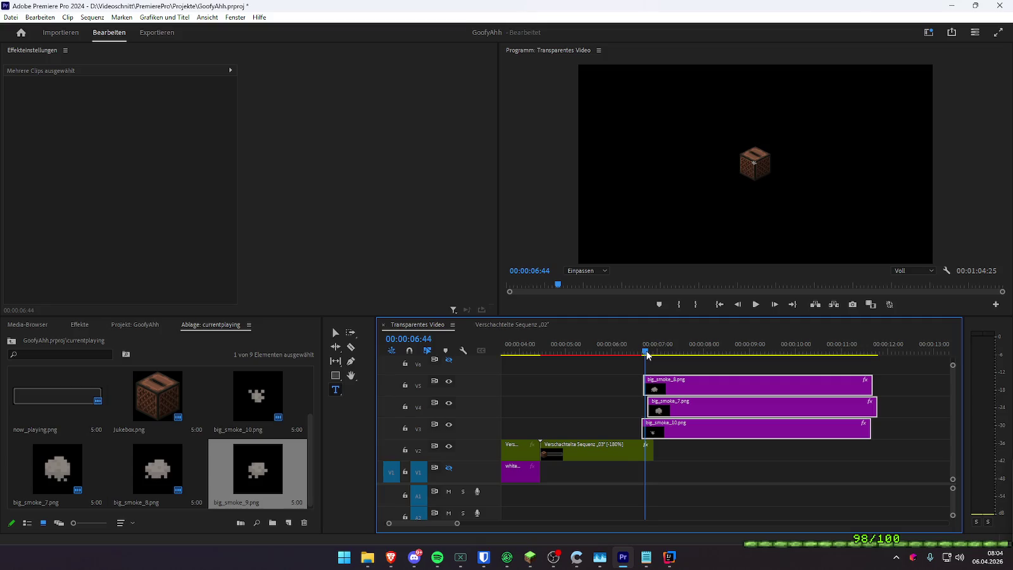
mouse_move(646, 351)
left_mouse_down()
mouse_move(609, 359)
mouse_move(648, 370)
left_mouse_up()
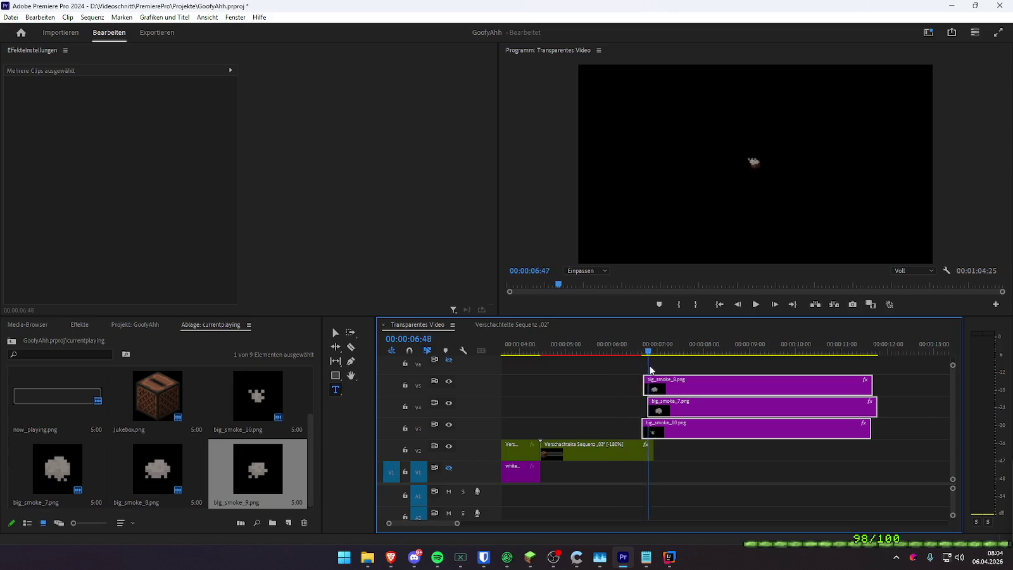
key("j")
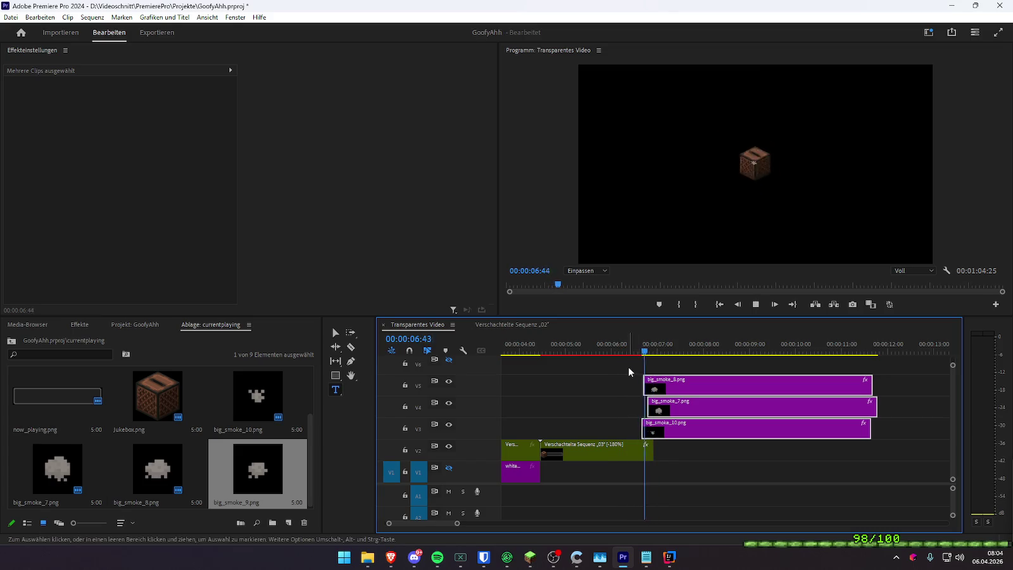
key("k")
- Nudge the smoke clips slightly later, replay, and select big_smoke_8 to show its settings
left_click_drag(674, 388, 676, 388)
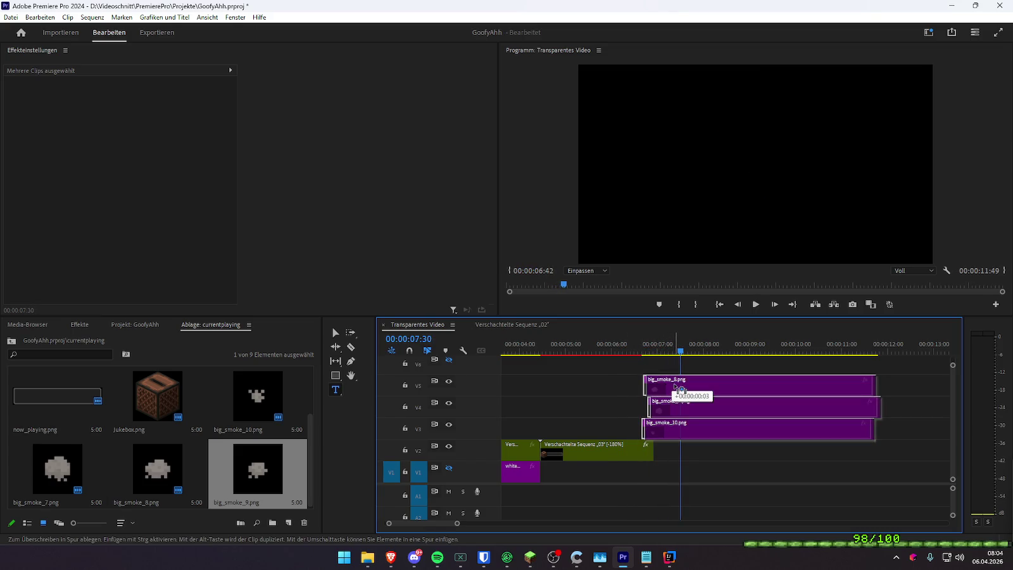
left_click(633, 348)
key("l")
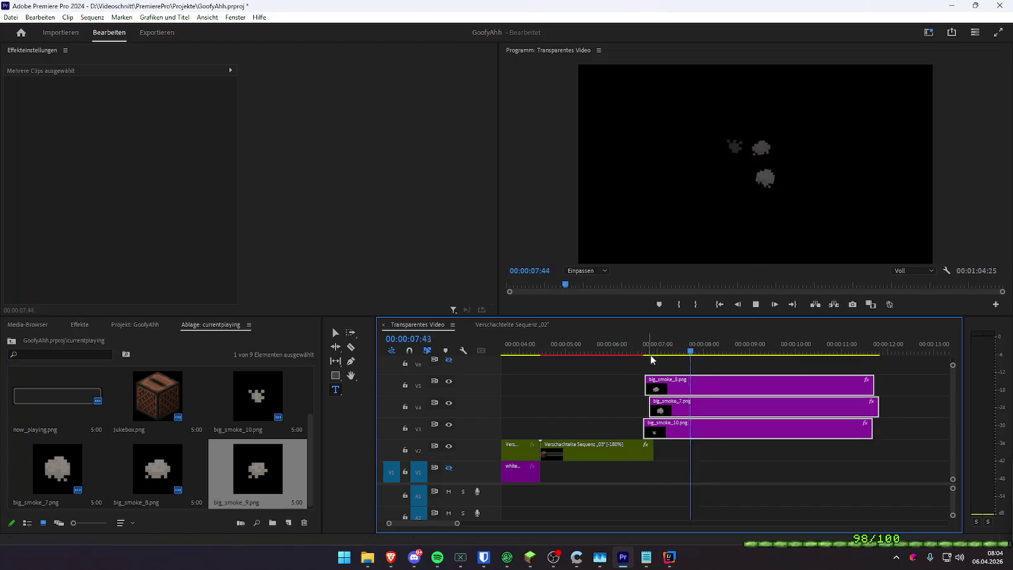
key("space")
left_click(671, 369)
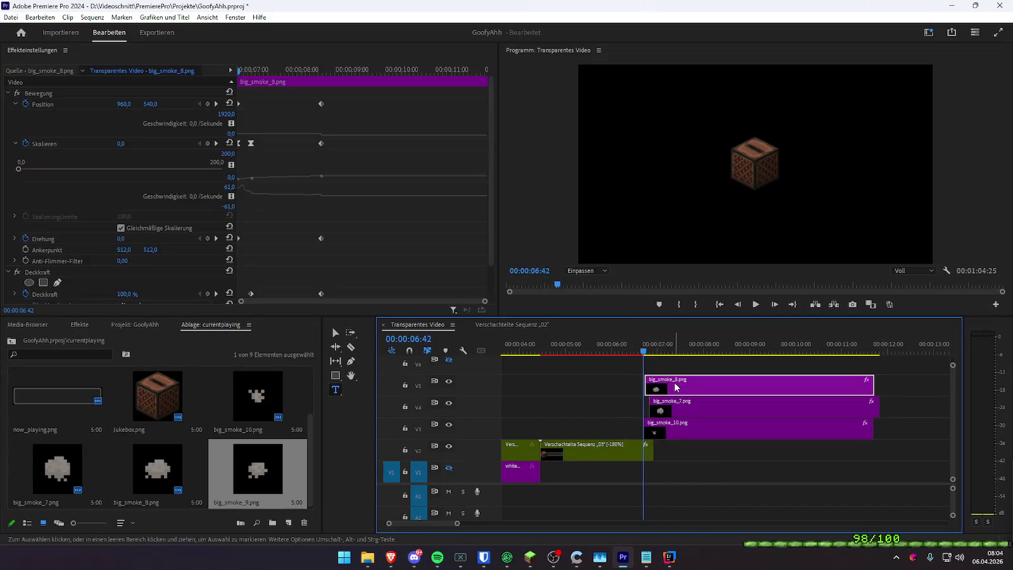
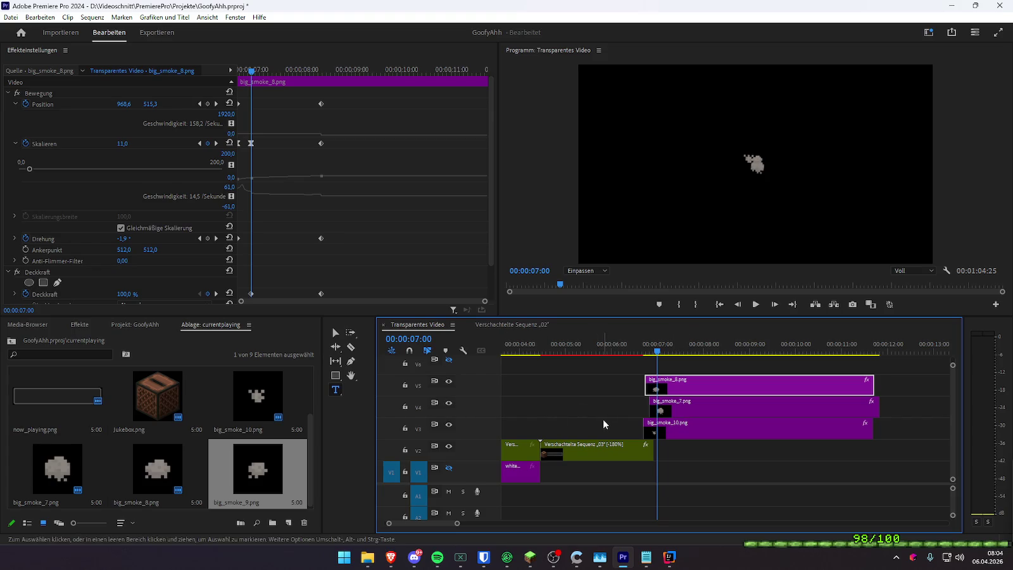
- Select big_smoke_7 on V4 and preview its smoke, toggling the Deckkraft effect off and on
left_click(659, 409)
left_click(249, 68)
left_click_drag(249, 68, 55, 233)
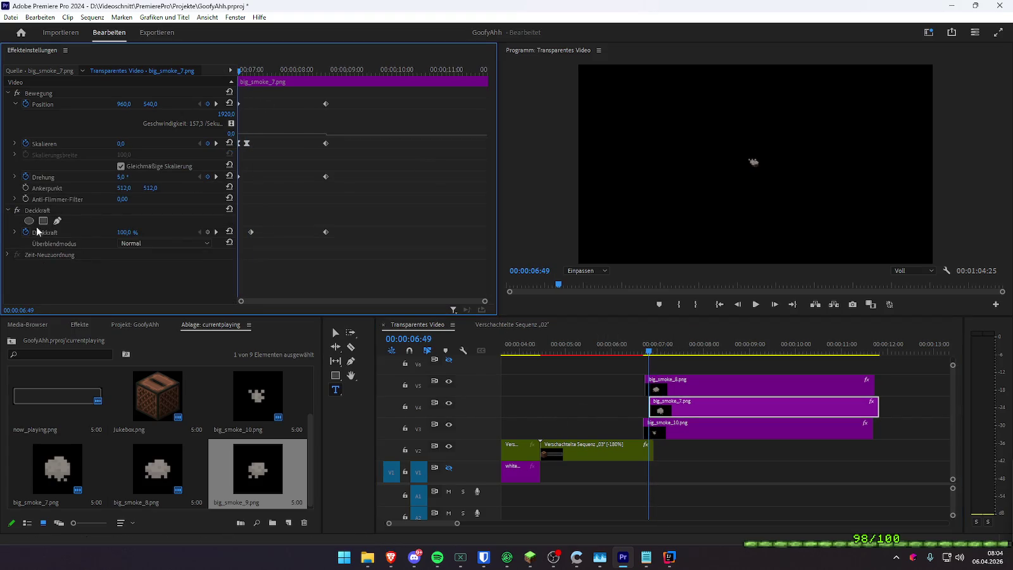
left_click(18, 210)
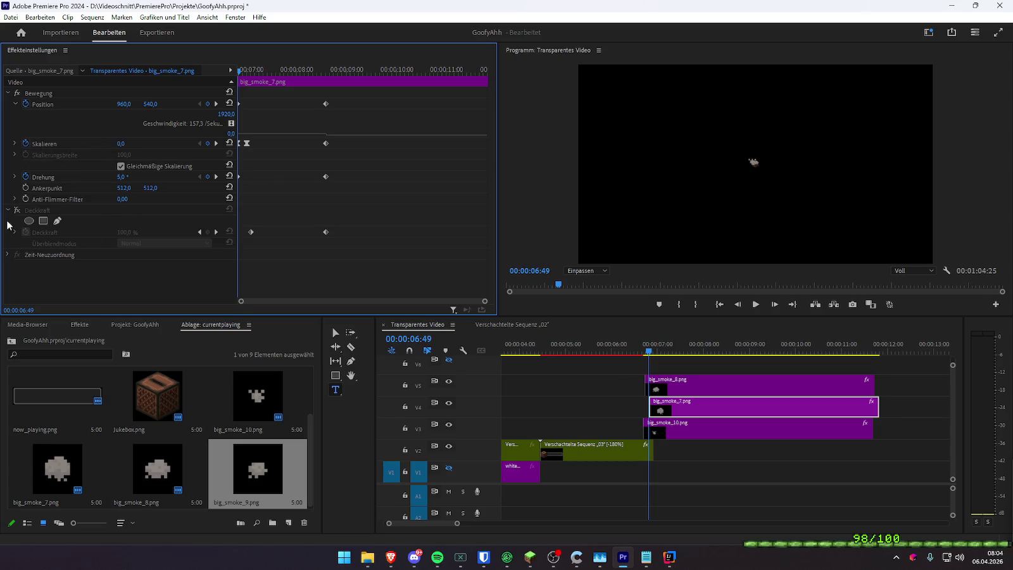
left_click(17, 210)
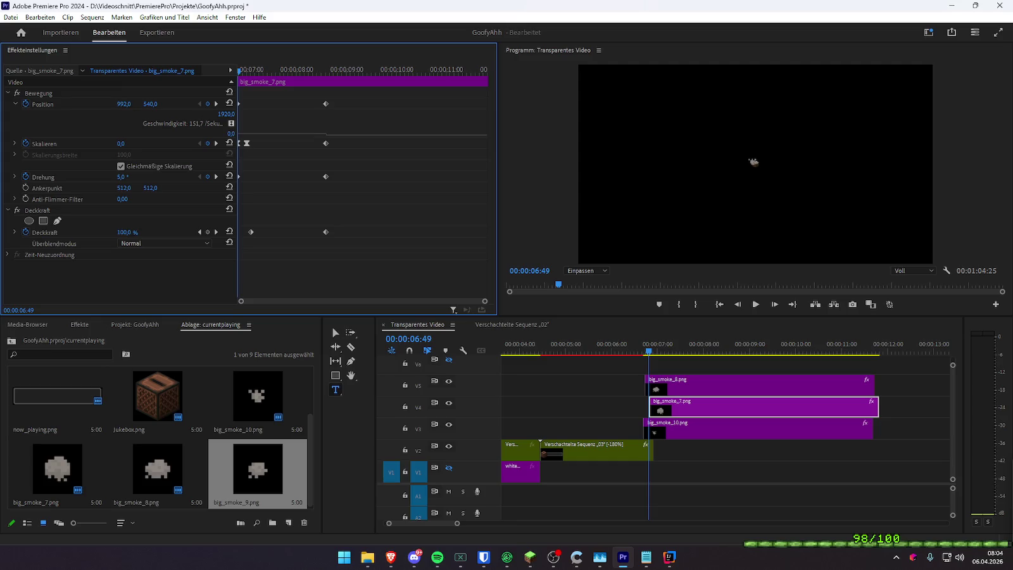
key("space")
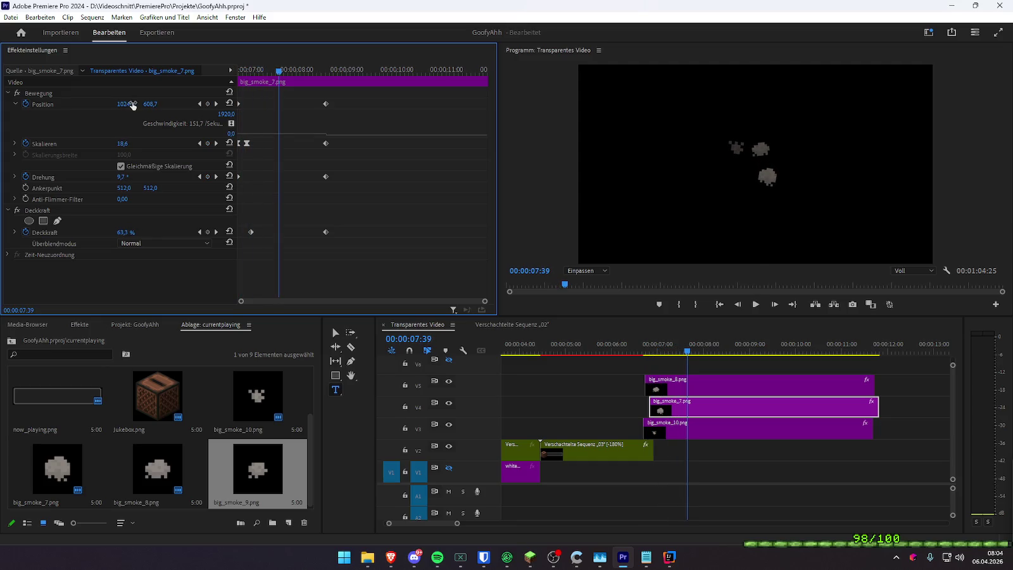
left_click(200, 104)
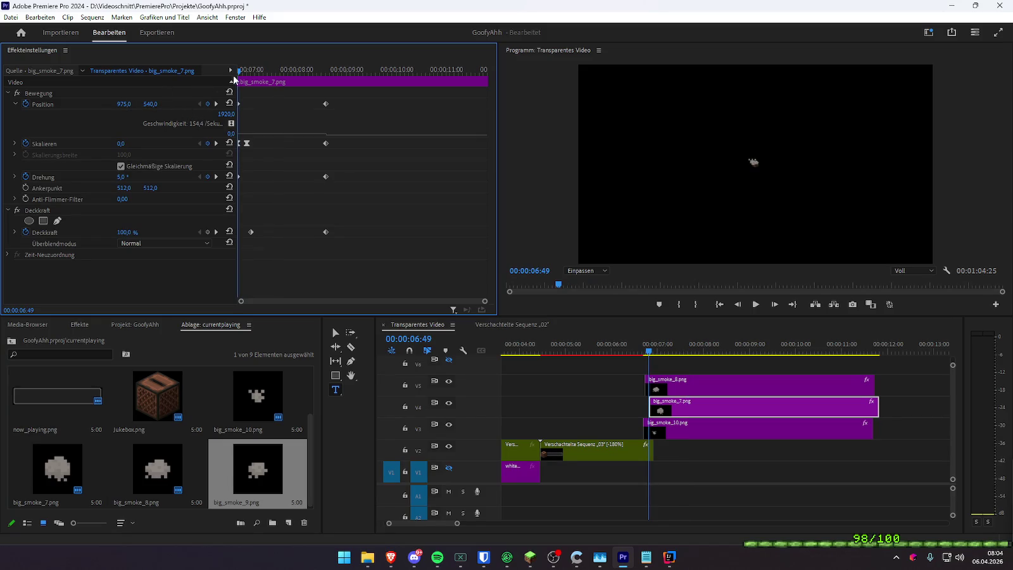
key("space")
left_click(637, 347)
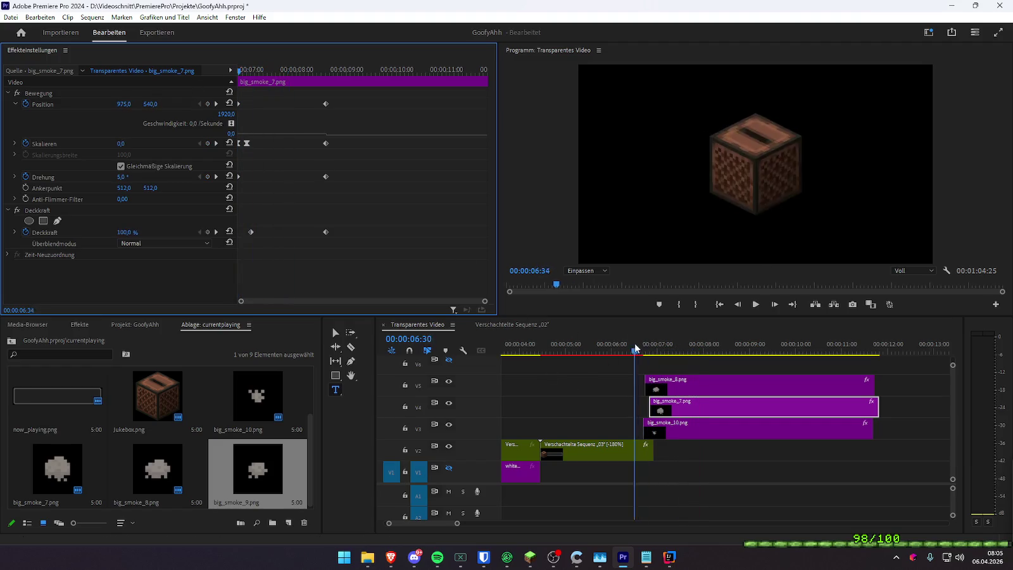
- Shift big_smoke_7 about eight frames earlier, then fine-tune it a few frames later
left_click_drag(669, 410, 663, 410)
left_click(643, 353)
key("space")
mouse_move(652, 353)
left_mouse_down()
mouse_move(639, 355)
mouse_move(646, 354)
left_mouse_up()
key("Left")
key("Left")
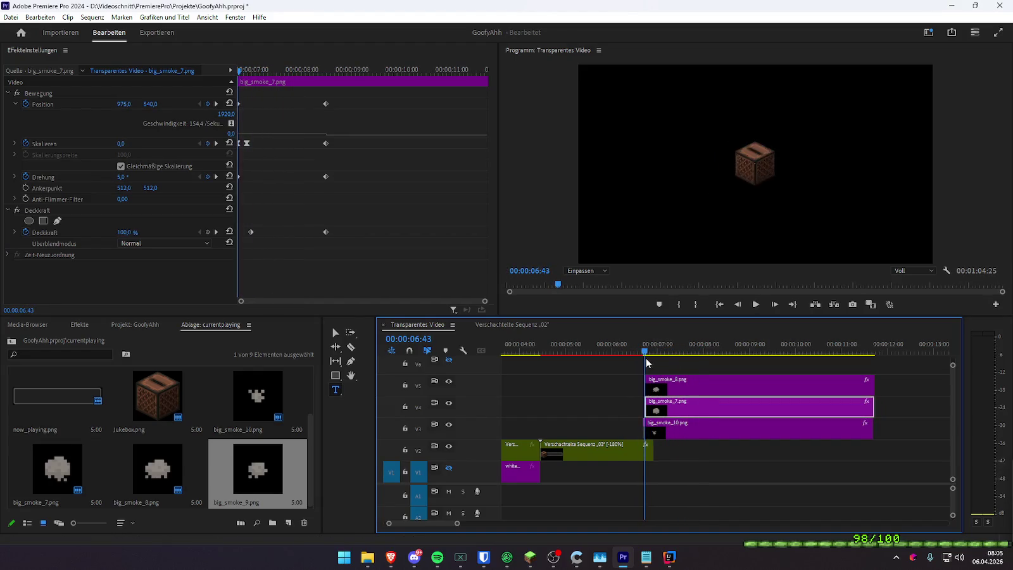
left_click_drag(667, 409, 662, 408)
left_click_drag(634, 353, 652, 357)
left_click_drag(667, 412, 674, 411)
left_click(638, 353)
key("space")
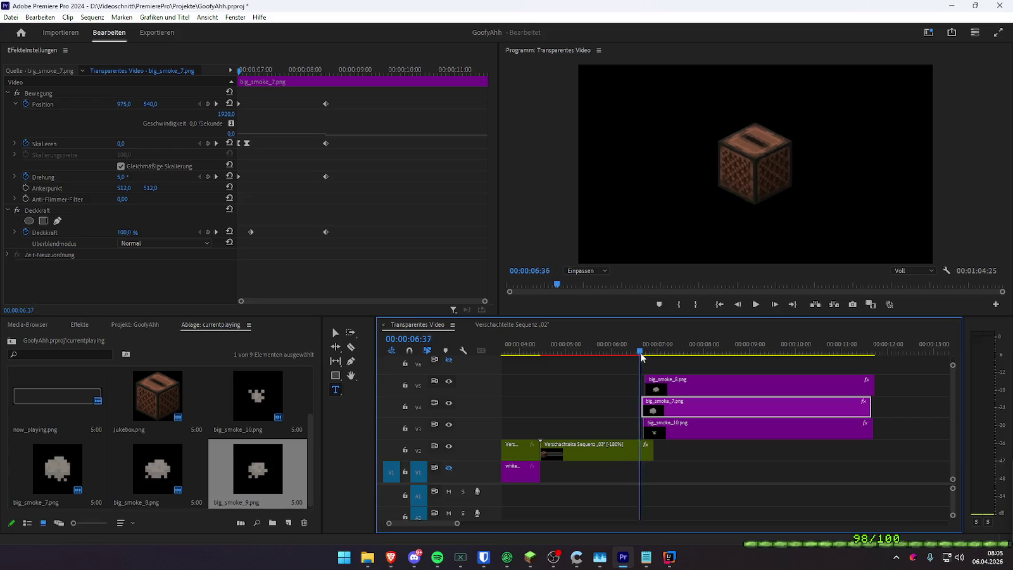
key("space")
- Shift big_smoke_7 three frames later and play the overlay from 05:21 through 08:47
left_click(183, 102)
key("Home")
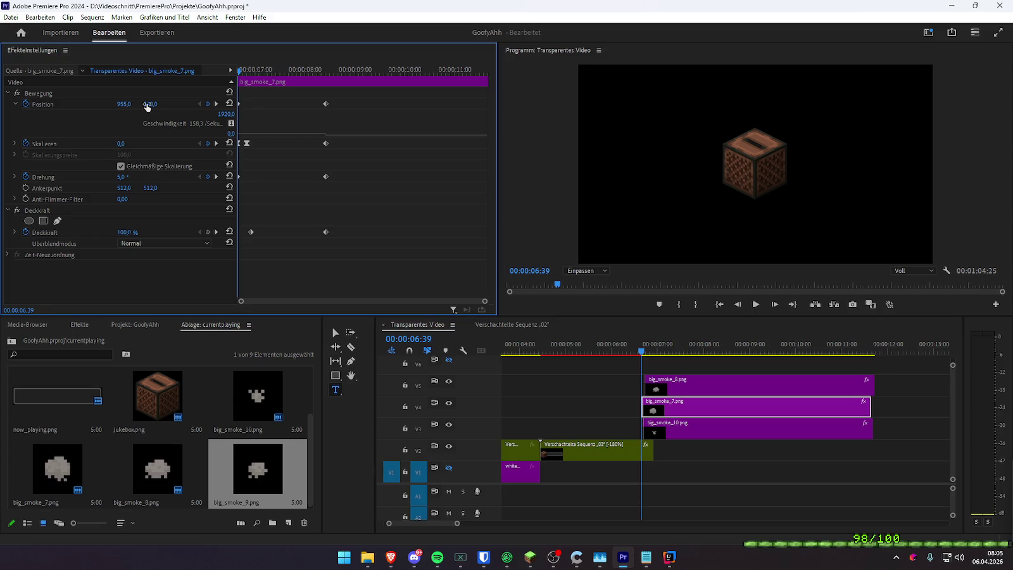
key("space")
left_click(243, 68)
left_click(623, 353)
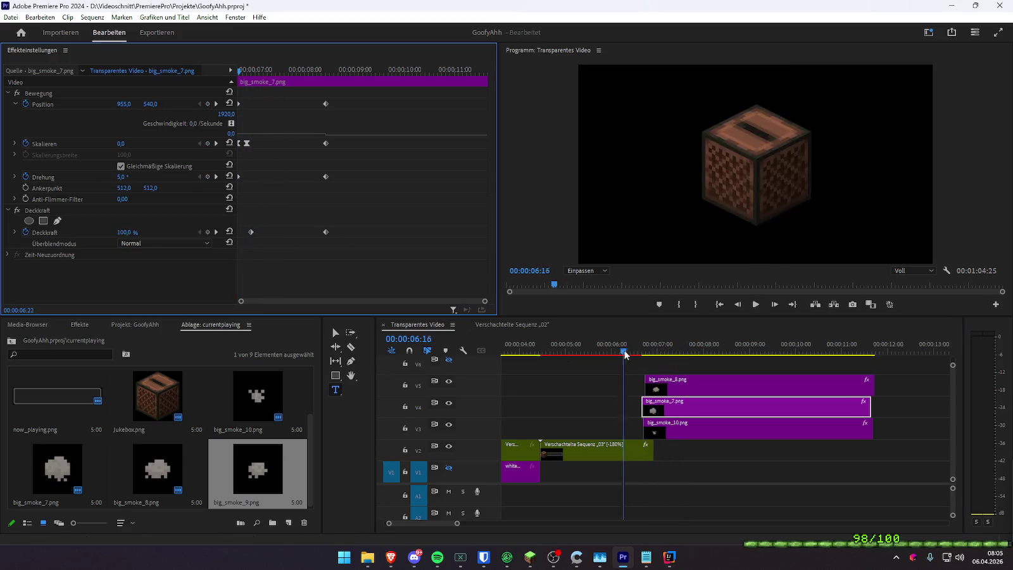
left_click_drag(657, 408, 661, 409)
left_click(625, 348)
key("space")
left_click_drag(624, 348, 584, 356)
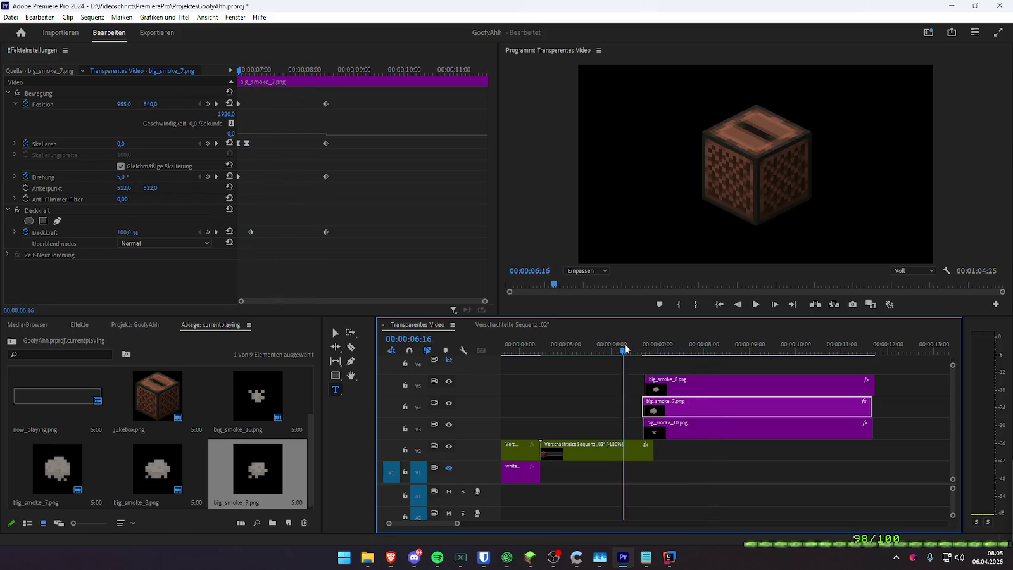
key("space")
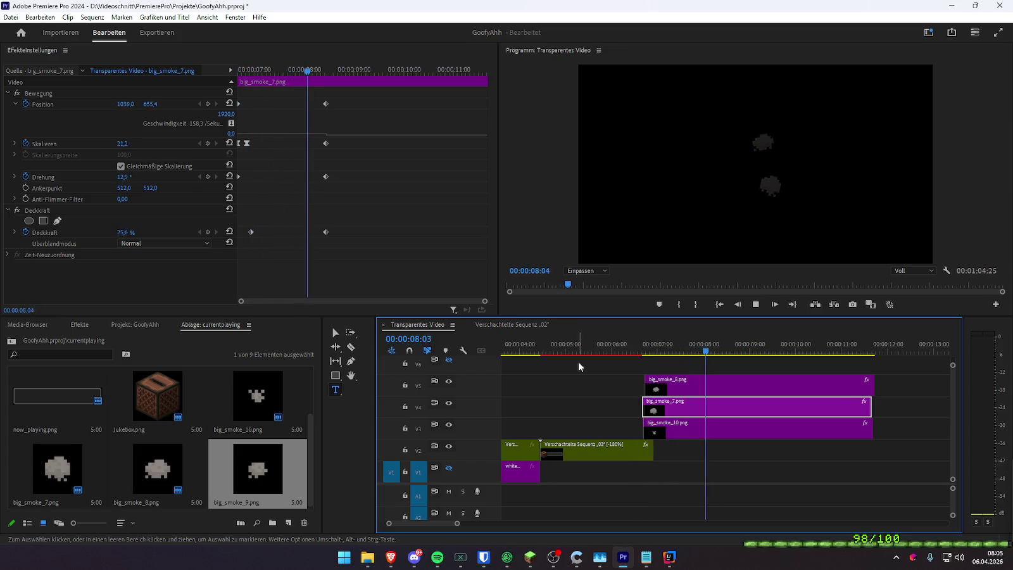
key("space")
- Split the three smoke clips at 08:47 and delete their right halves
left_click_drag(787, 448, 769, 356)
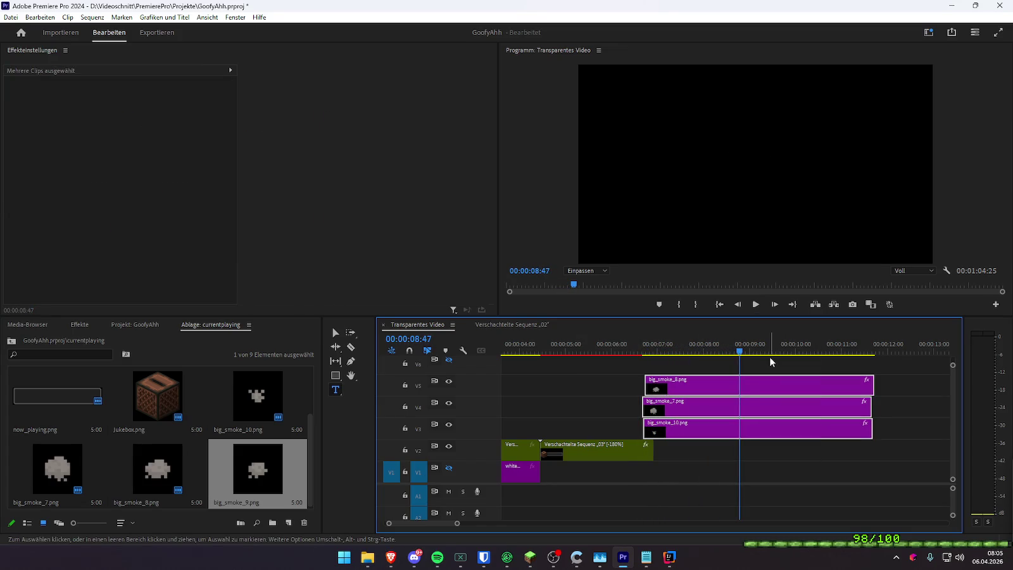
key("ctrl+k")
left_click_drag(851, 466, 813, 385)
key("Delete")
- Fit the whole sequence, replay it from the start, and enter the nested Verschachtelte Sequenz 03
left_click(523, 347)
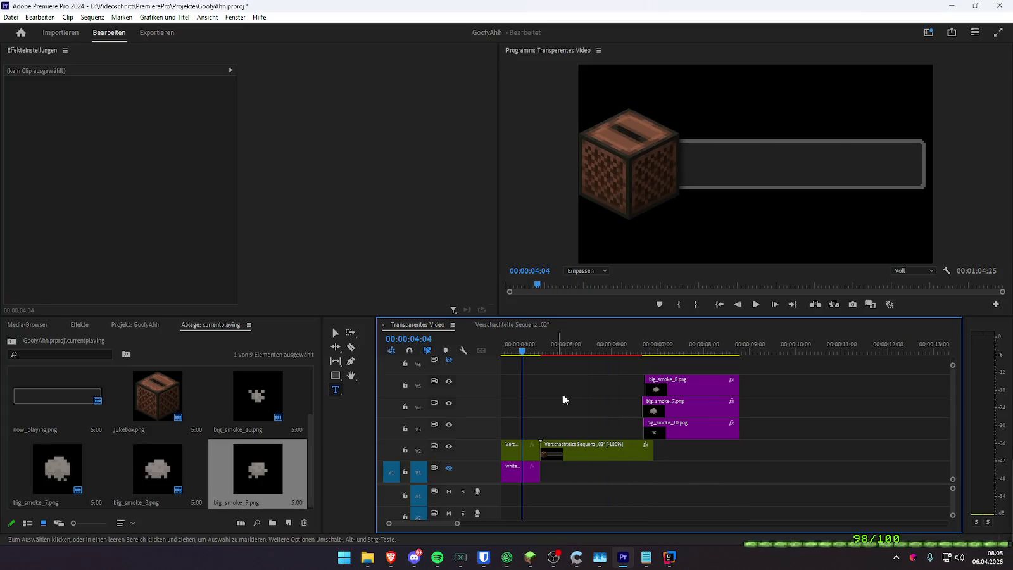
key("minus")
key("Home")
key("space")
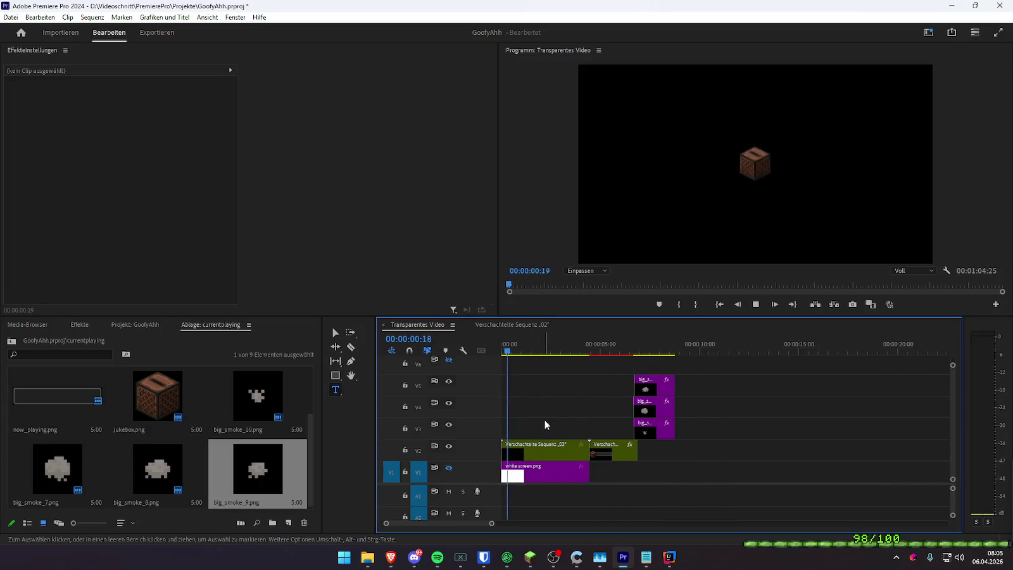
left_click(532, 446)
double_click(534, 446)
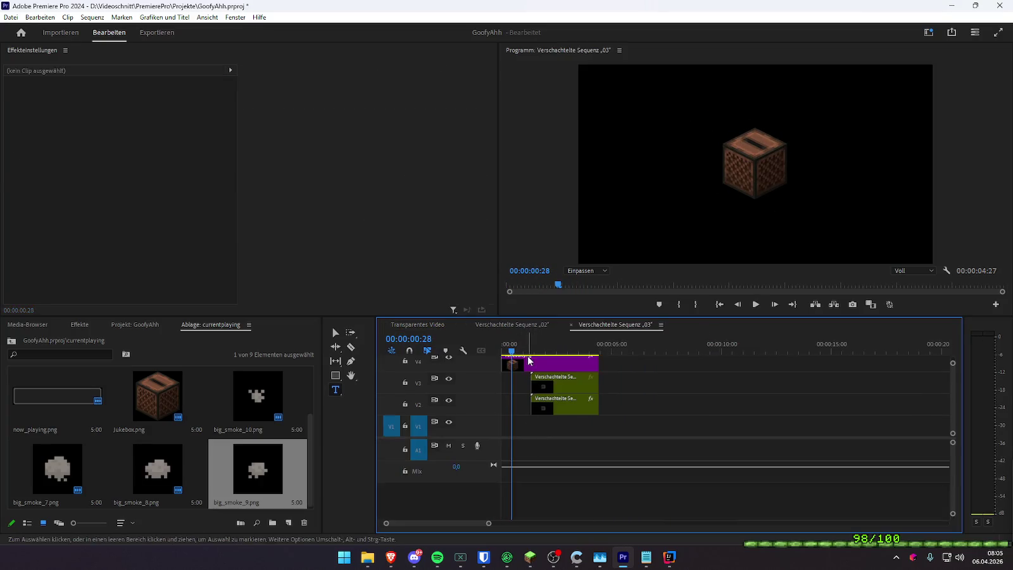
- Enable Drehung keyframing on Jukebox.png and add a 0° rotation keyframe at 00:00:00:36
left_click(515, 362)
scroll(253, 278, "down", 1)
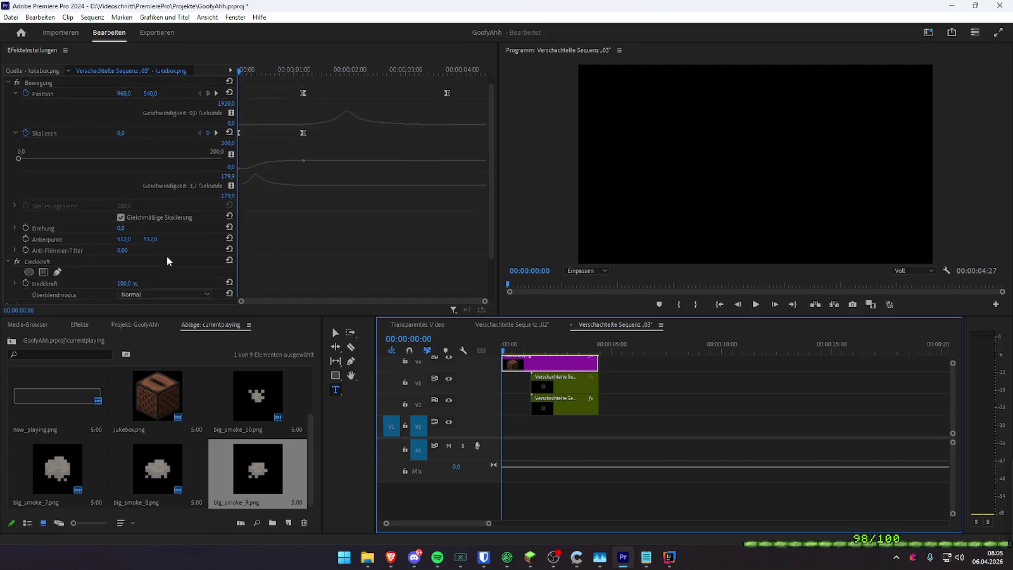
left_click(265, 70)
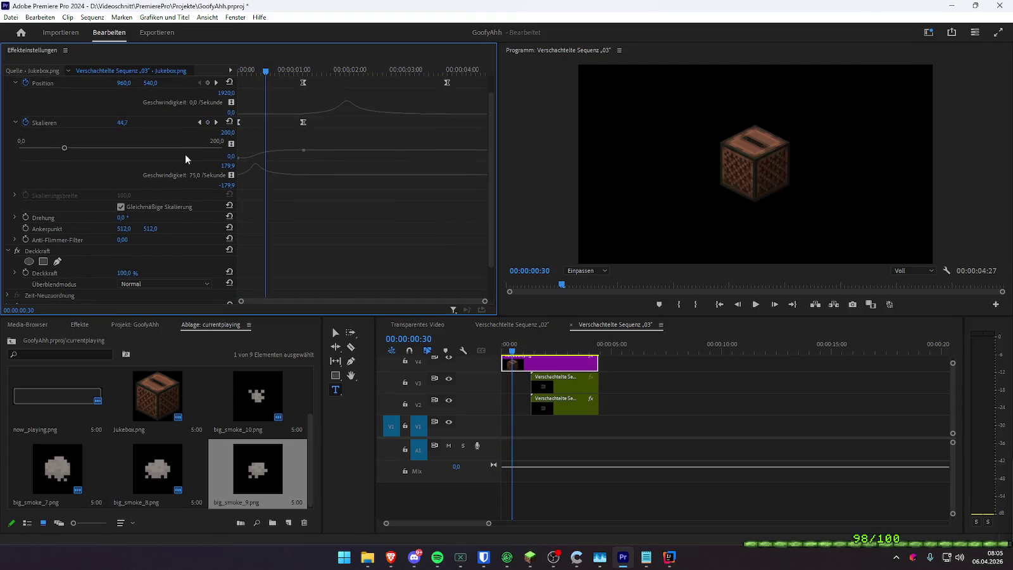
left_click_drag(243, 67, 234, 69)
left_click(25, 218)
key("space")
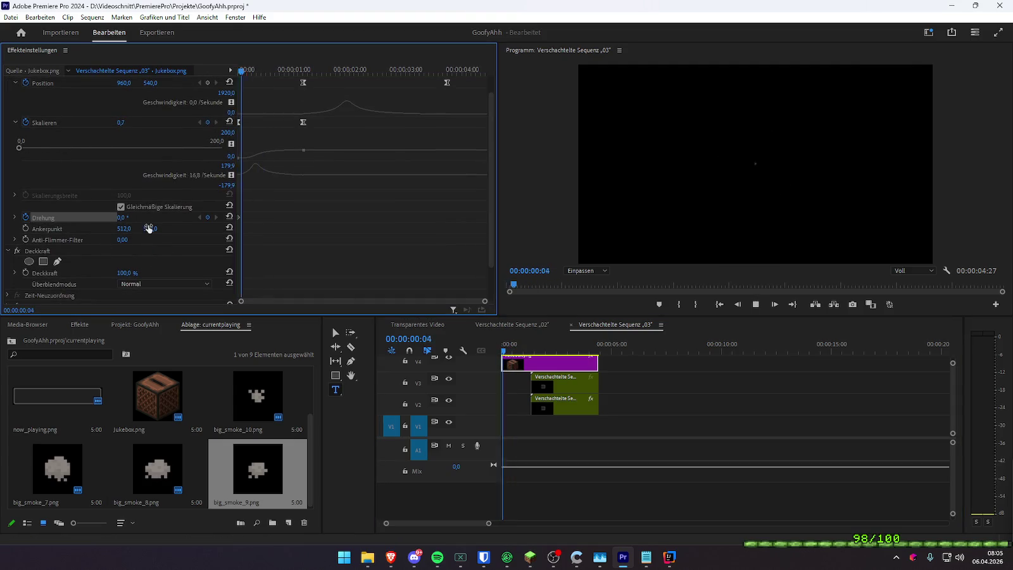
left_click(207, 217)
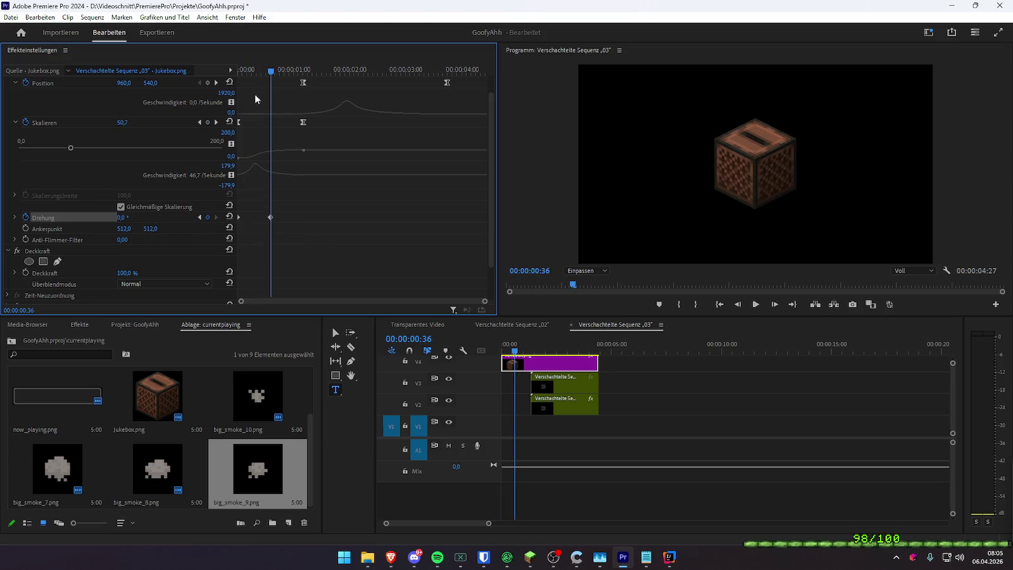
key("Home")
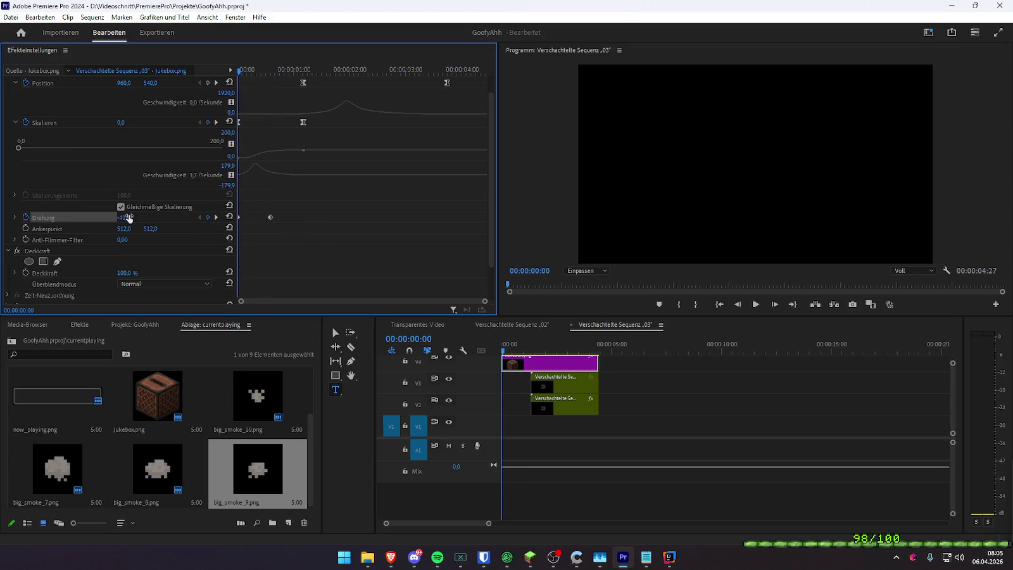
key("space")
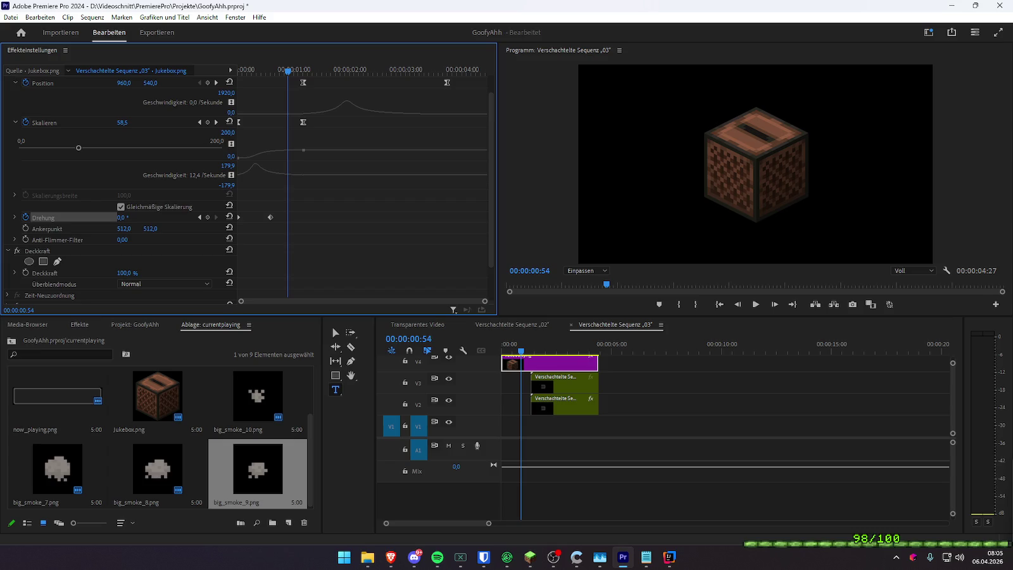
left_click(198, 217)
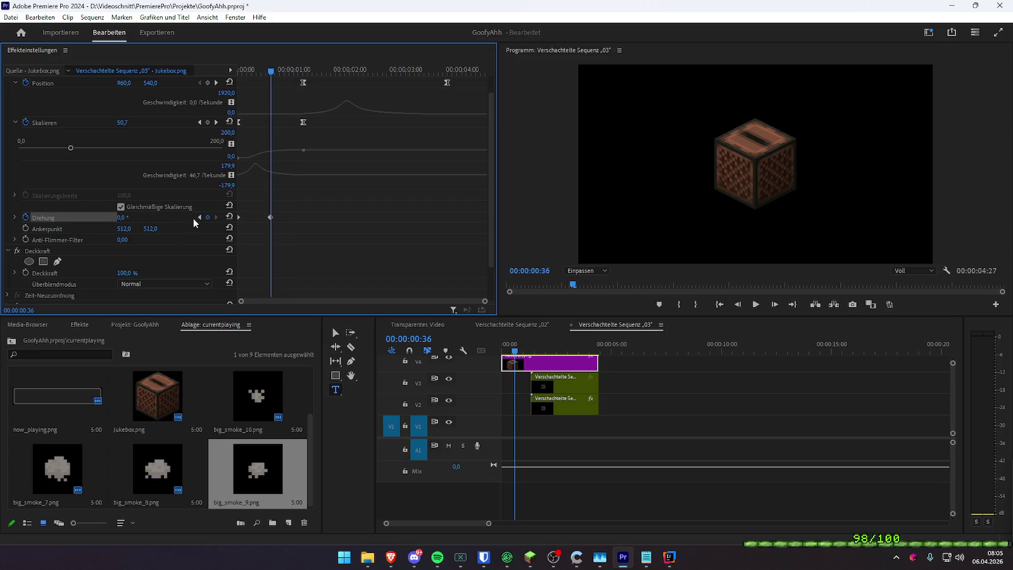
key("Home")
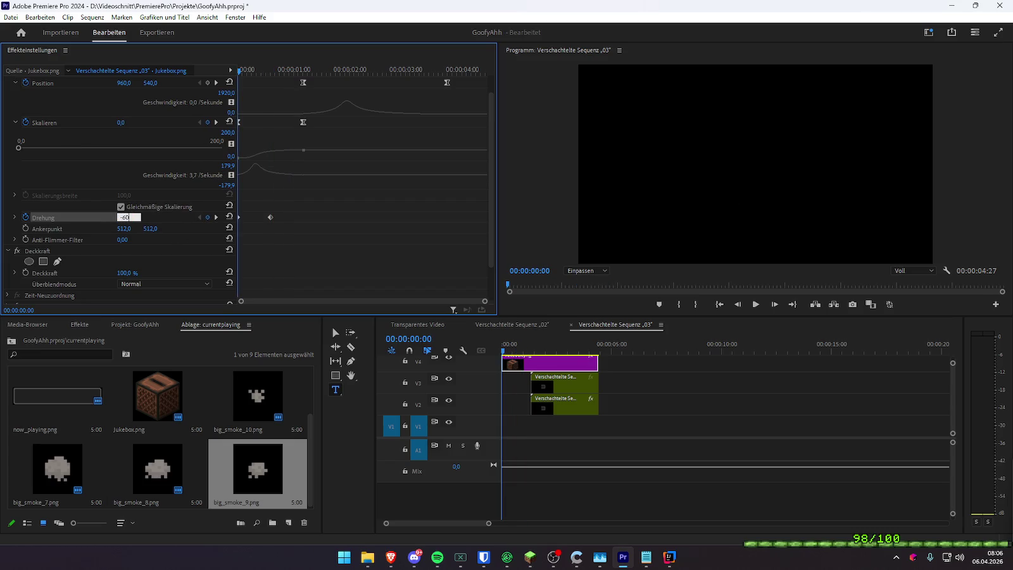
- Show the Drehung graphs, ease the rotation keyframe, and move it later in time
left_click(15, 217)
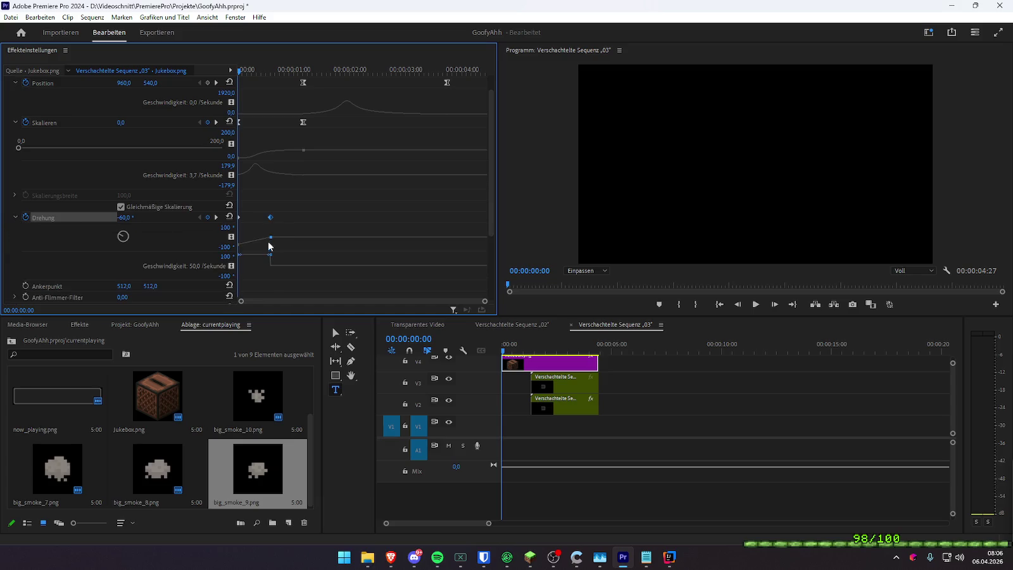
left_click_drag(241, 268, 254, 167)
key("space")
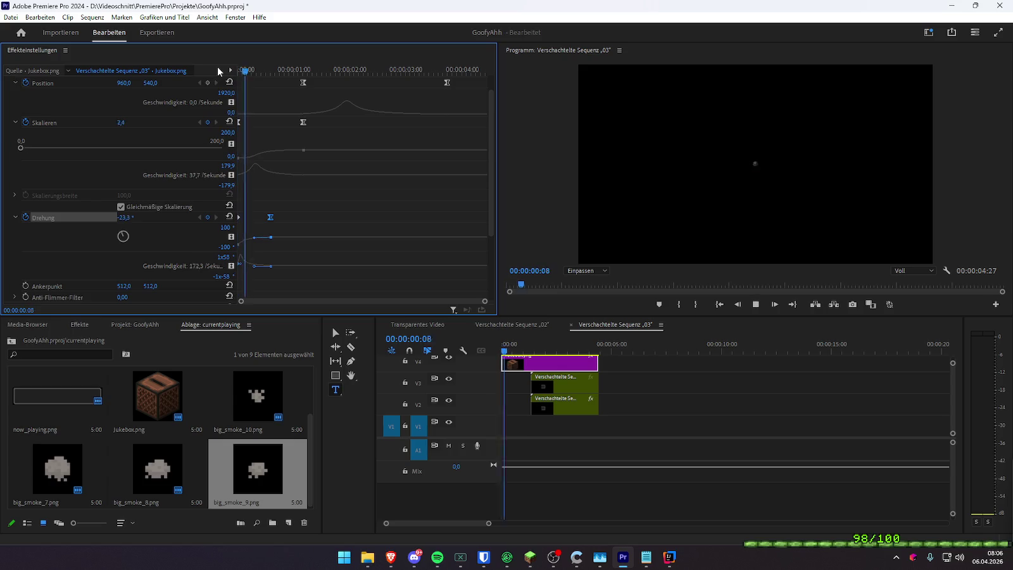
left_click_drag(270, 217, 297, 217)
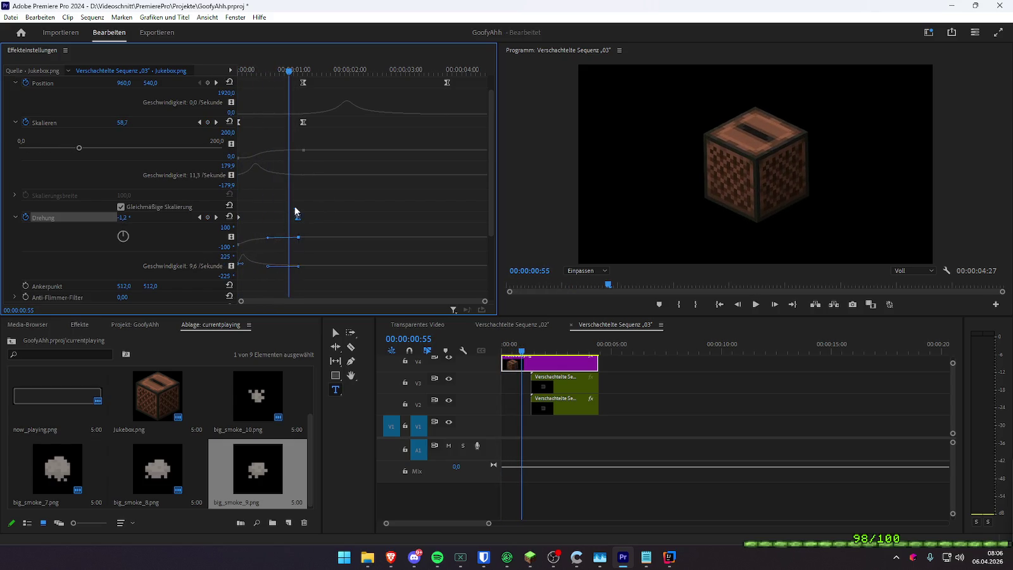
left_click_drag(259, 73, 241, 82)
key("space")
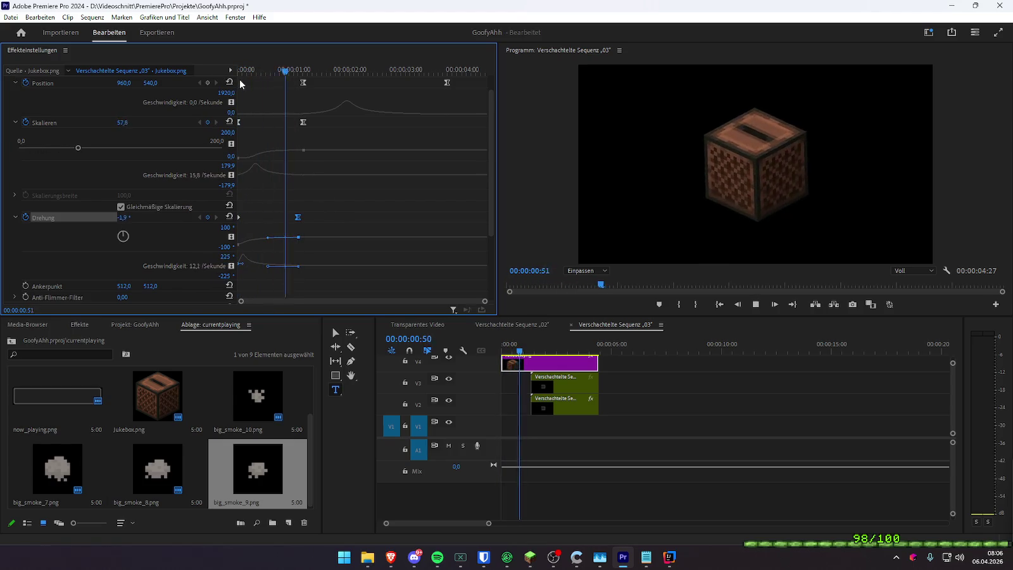
key("space")
key("Home")
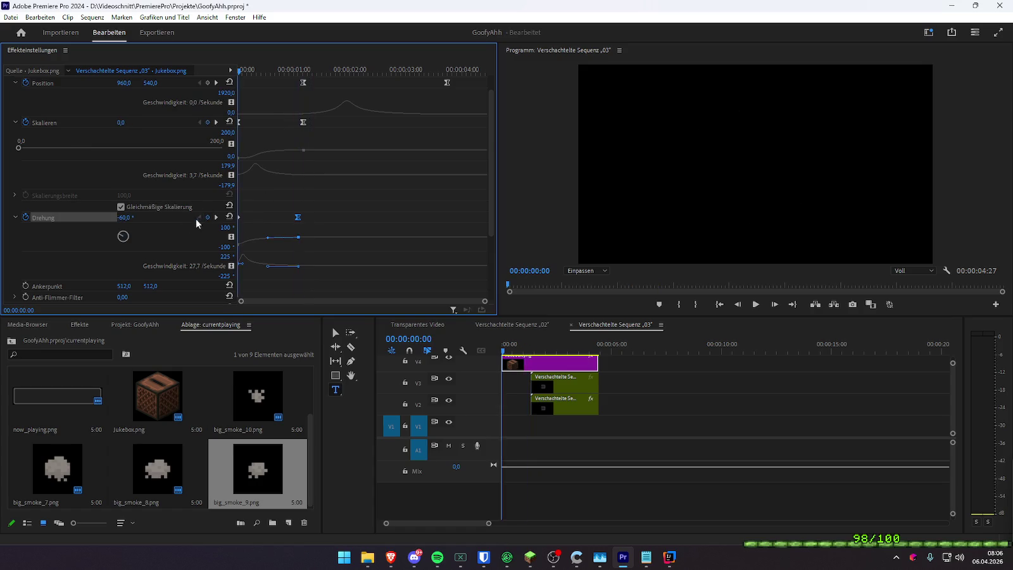
- Retype the starting Drehung value and preview the pop-in
left_click(126, 217)
type("0")
key("Return")
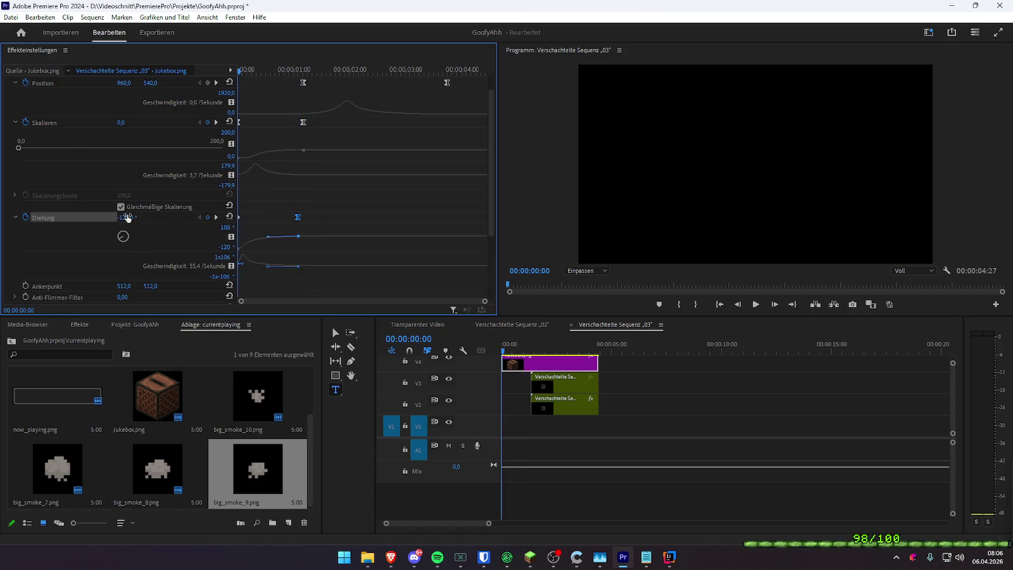
key("space")
key("space")
key("Home")
key("Return")
key("space")
- Push the Drehung end keyframe slightly later and reshape its speed curve
key("space")
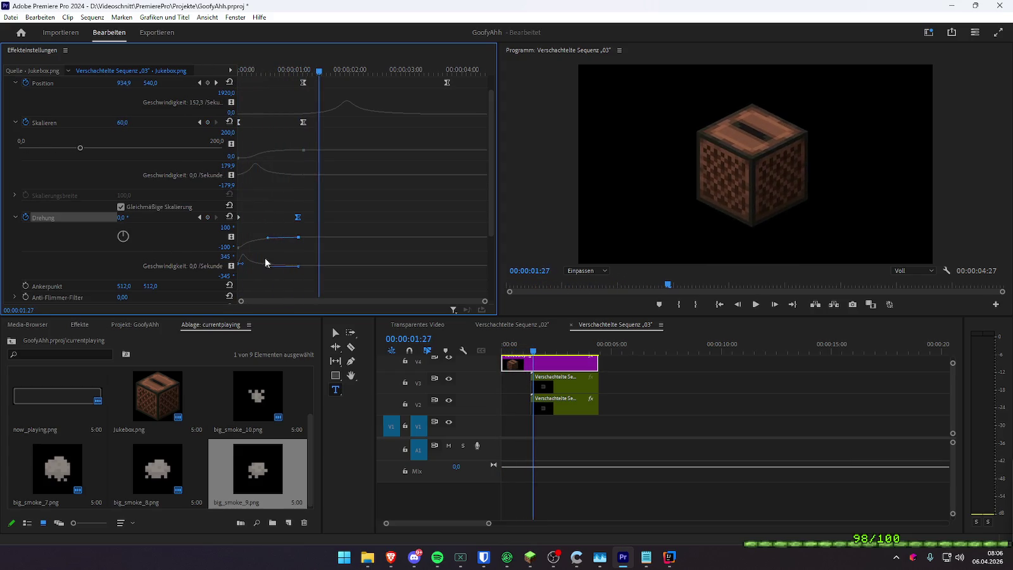
left_click_drag(296, 219, 301, 219)
left_click(283, 71)
key("space")
key("space")
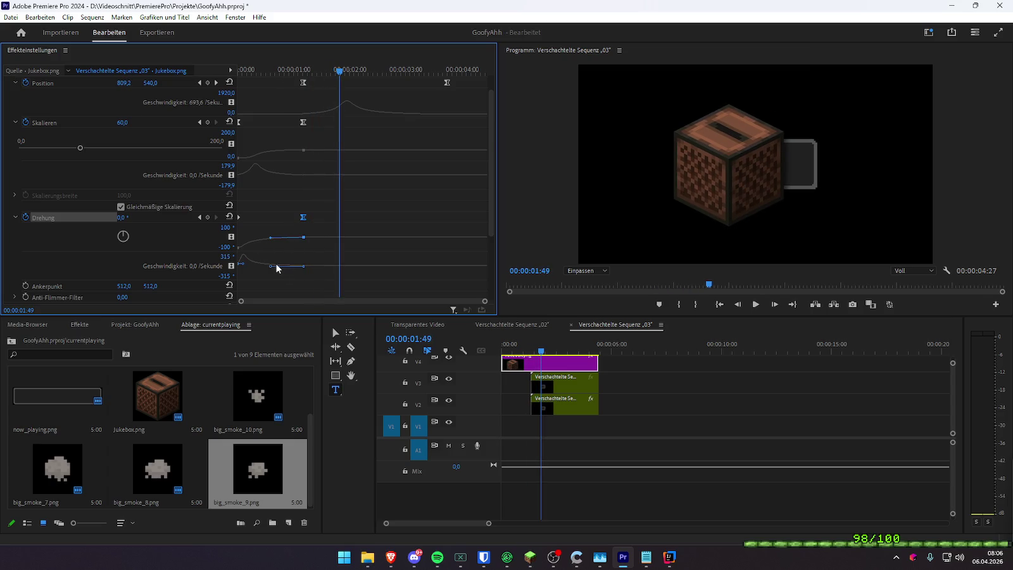
left_click(274, 265)
left_click_drag(270, 268, 270, 271)
left_click_drag(295, 69, 291, 71)
key("space")
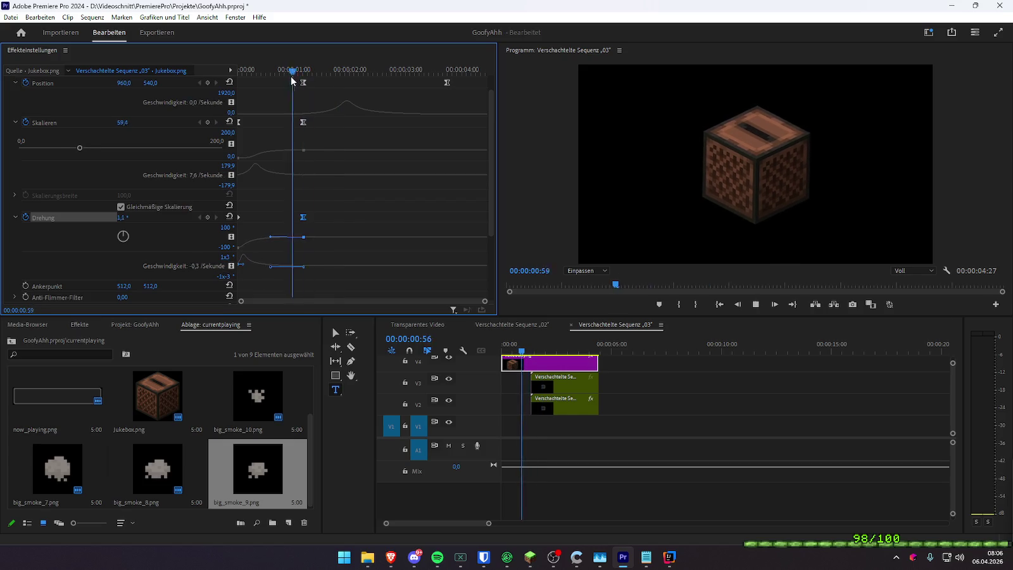
key("space")
- Make the rotation easing nearly linear and review the spin around one second
left_click_drag(272, 267, 269, 264)
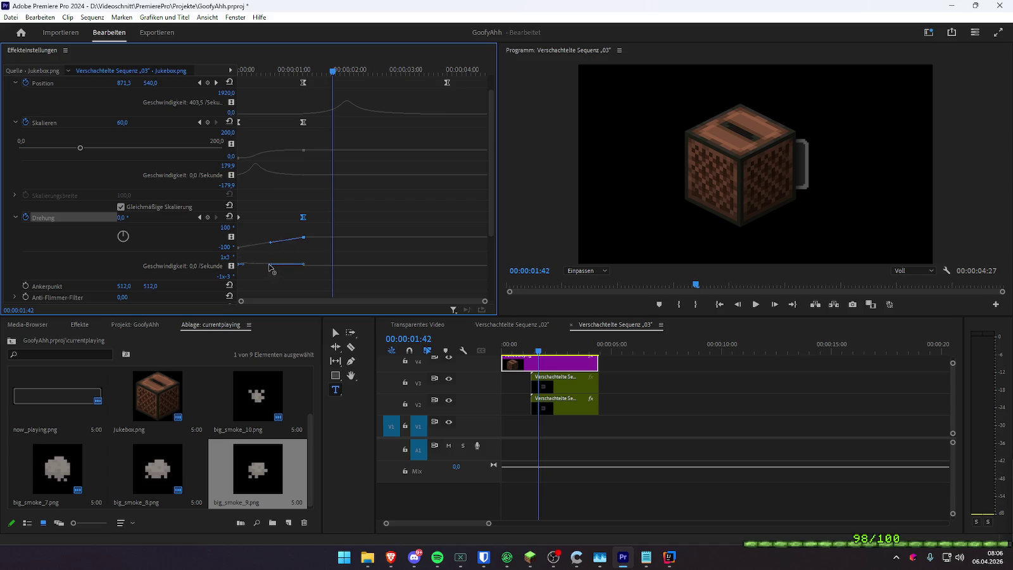
left_click(285, 251)
left_click_drag(287, 111, 315, 228)
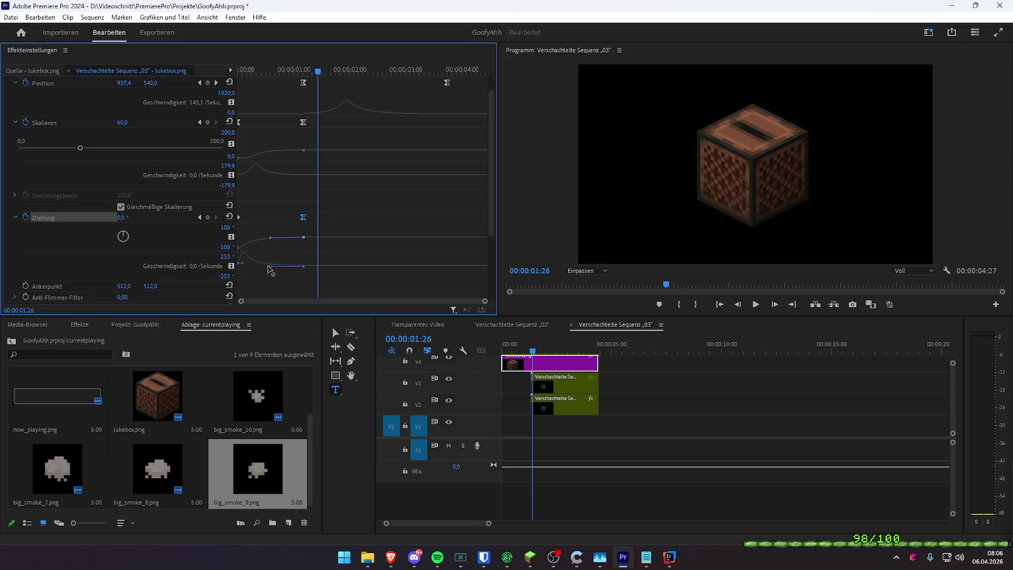
left_click(285, 70)
key("space")
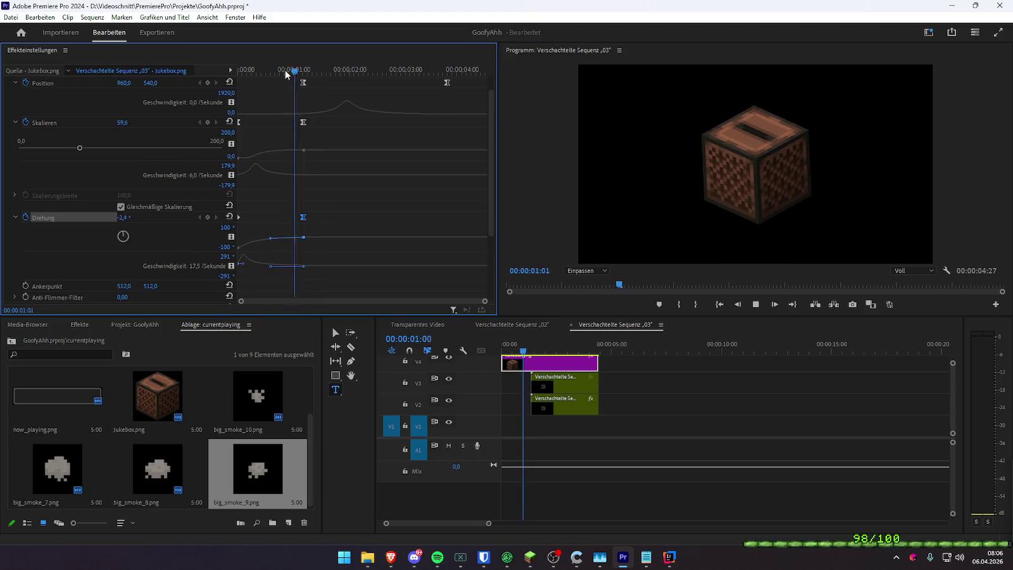
left_click(285, 69)
key("space")
key("space")
- Move the rotation end keyframe later and ease the spin into its final angle
left_click_drag(303, 217, 310, 218)
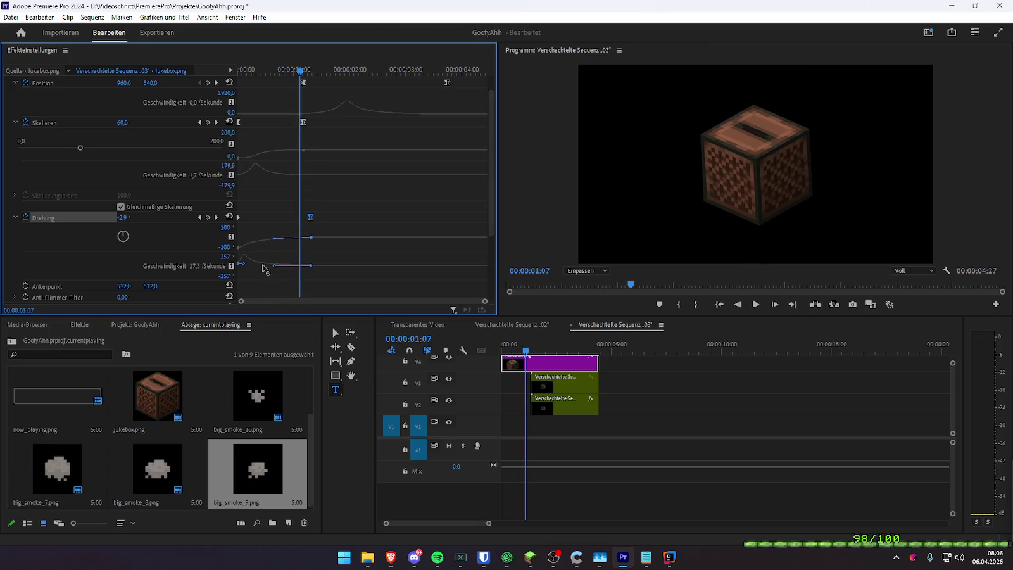
left_click_drag(269, 241, 266, 239)
left_click(272, 70)
key("space")
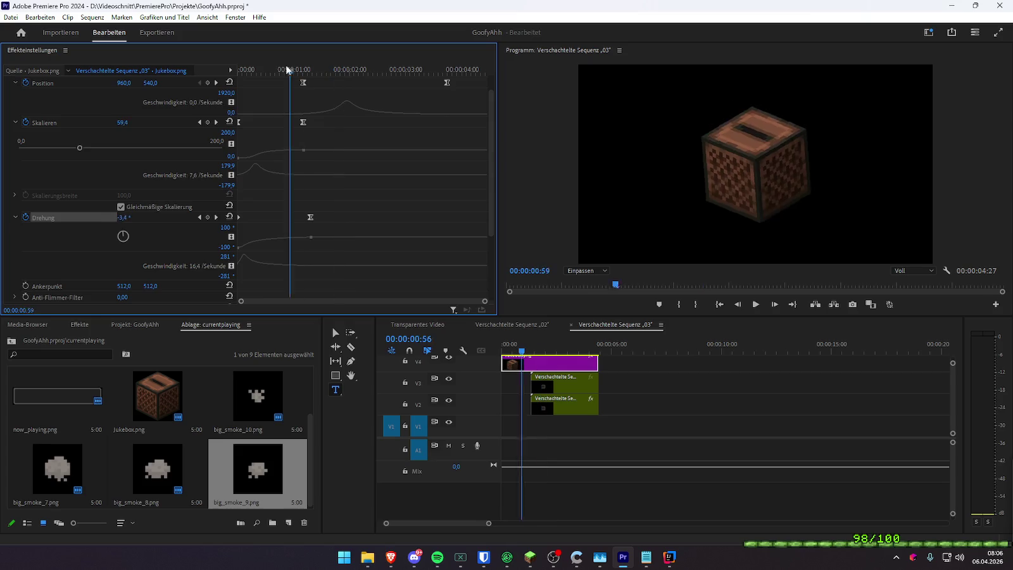
key("Home")
key("space")
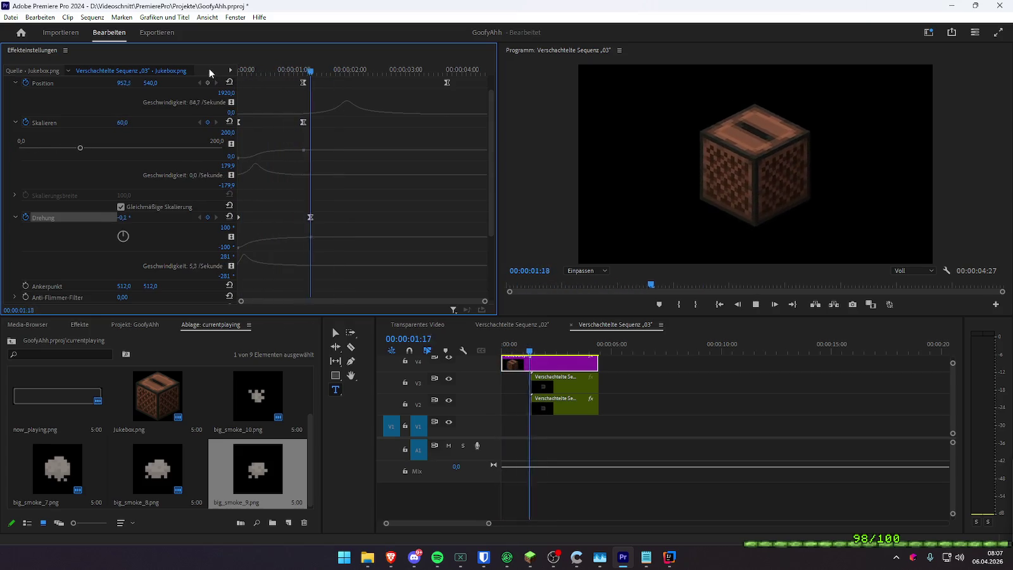
left_click(322, 217)
left_click_drag(324, 218, 336, 213)
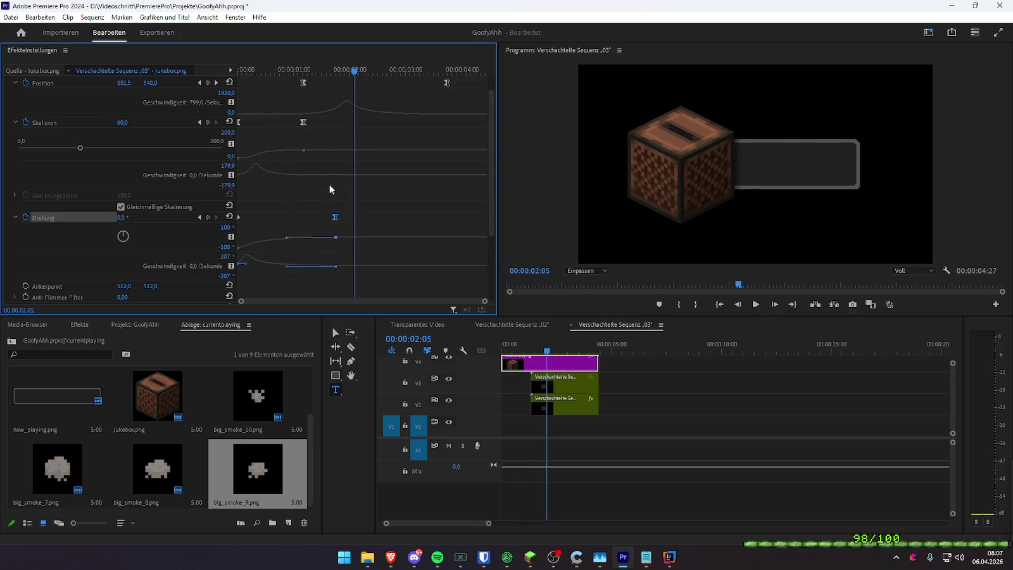
key("Home")
key("space")
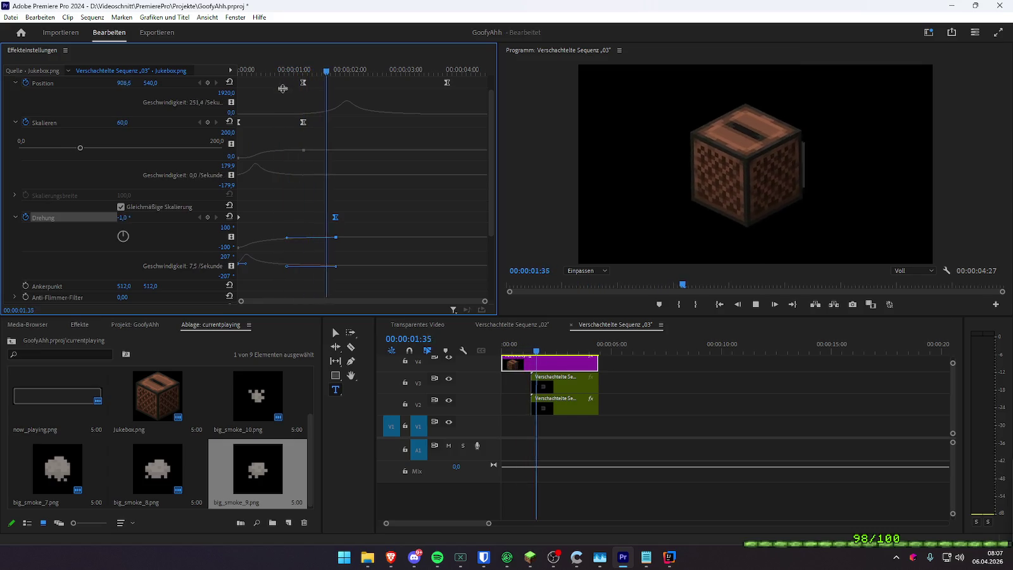
- Nudge the rotation end keyframe slightly later twice, replaying the pop-in each time
left_click_drag(335, 218, 338, 218)
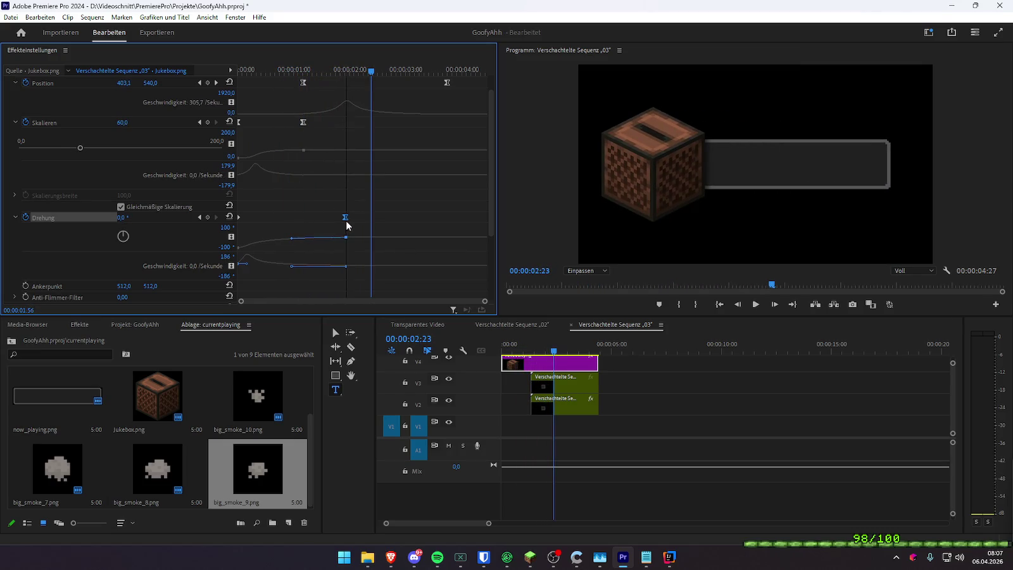
key("Home")
key("space")
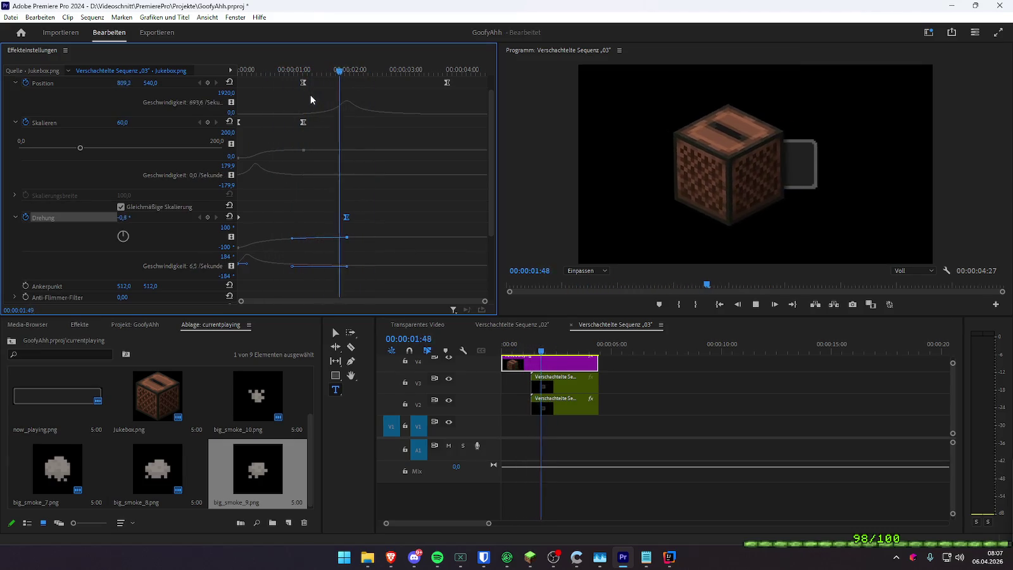
left_click_drag(346, 217, 352, 219)
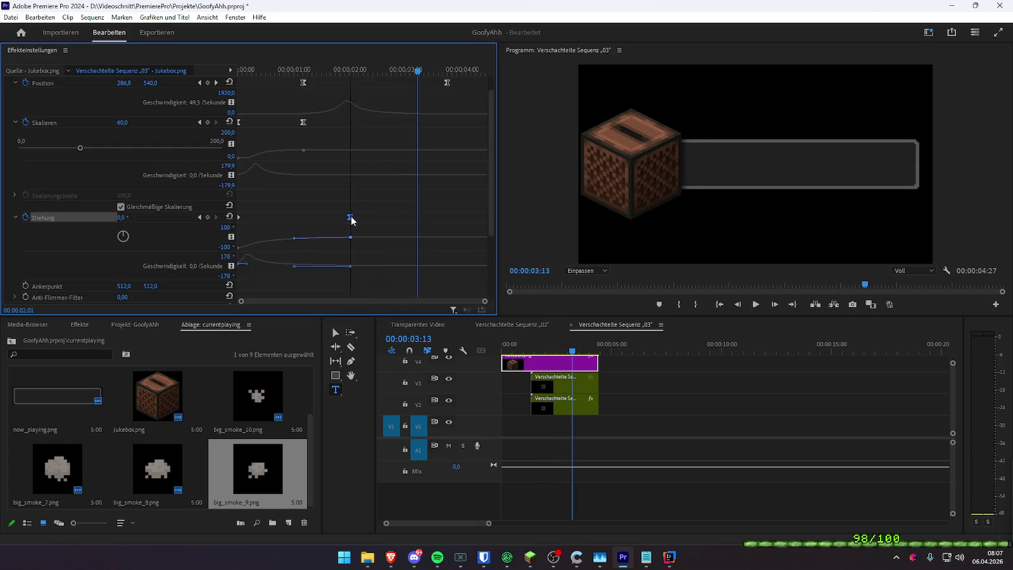
key("Home")
key("space")
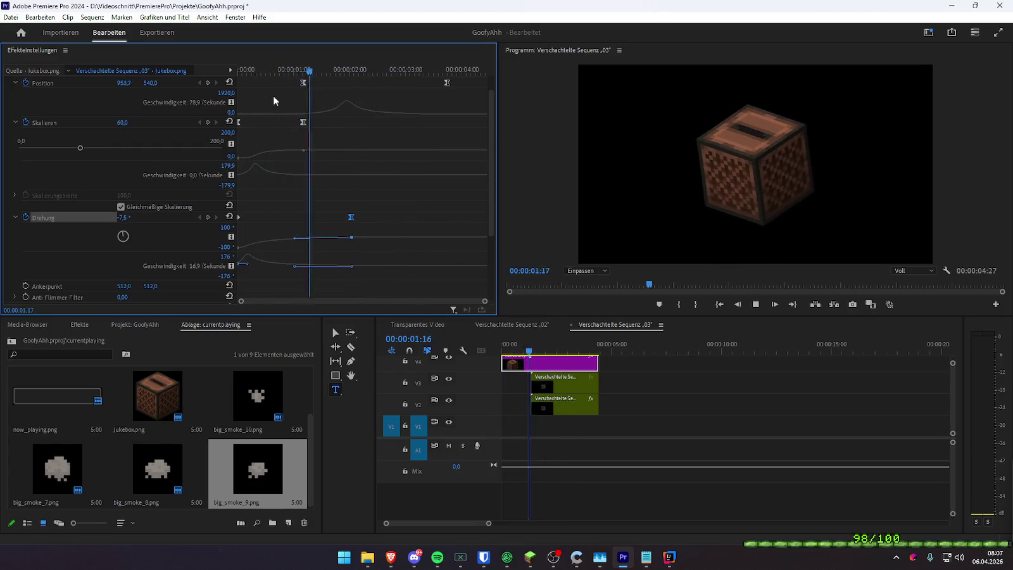
key("space")
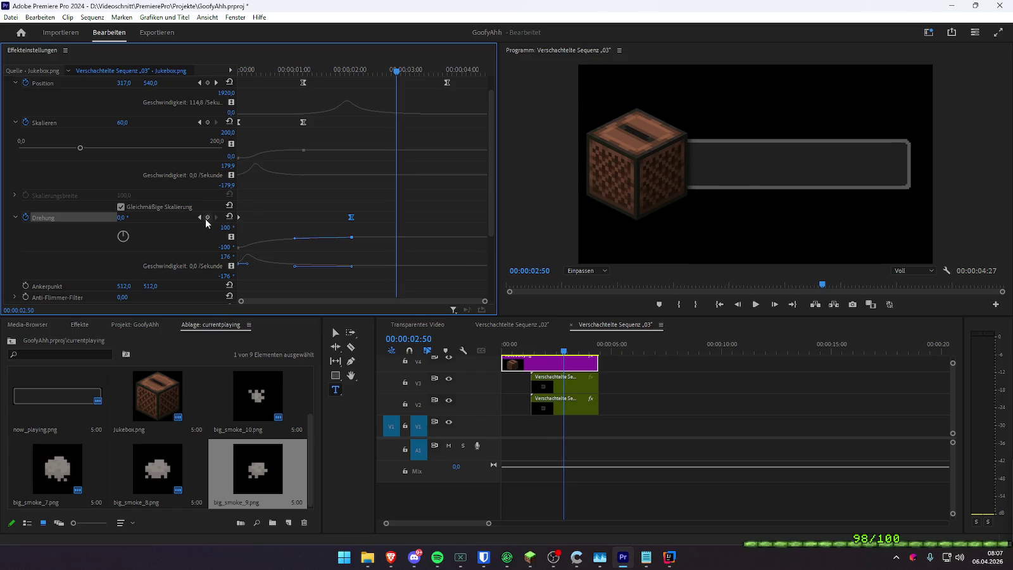
- Set the starting Drehung keyframe to 50° and preview the revised pop-in
key("Home")
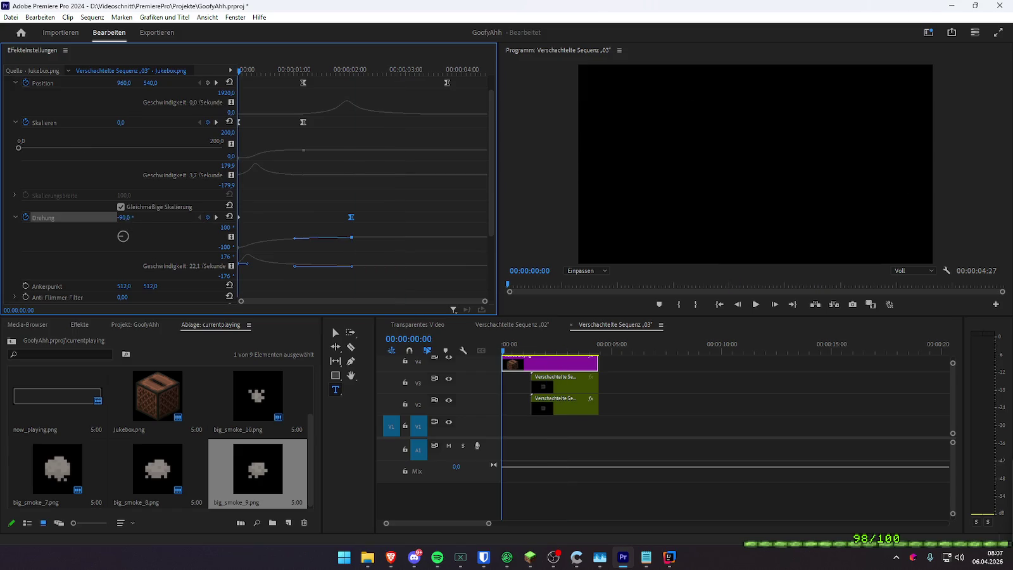
type("50")
key("Return")
key("space")
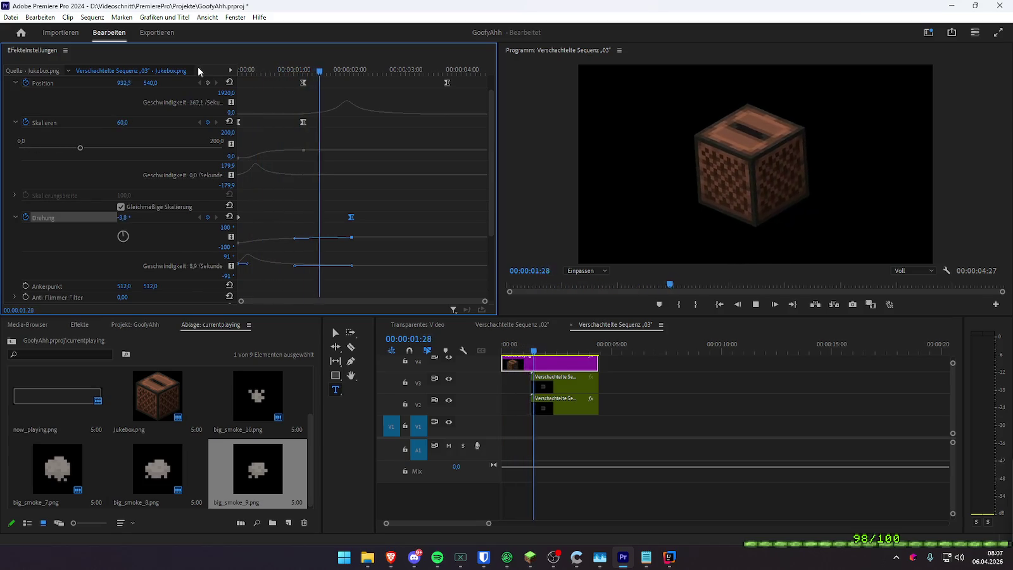
left_click(202, 220)
- Replay the full jukebox pop-in to review the 50° spin
key("Home")
key("Return")
key("space")
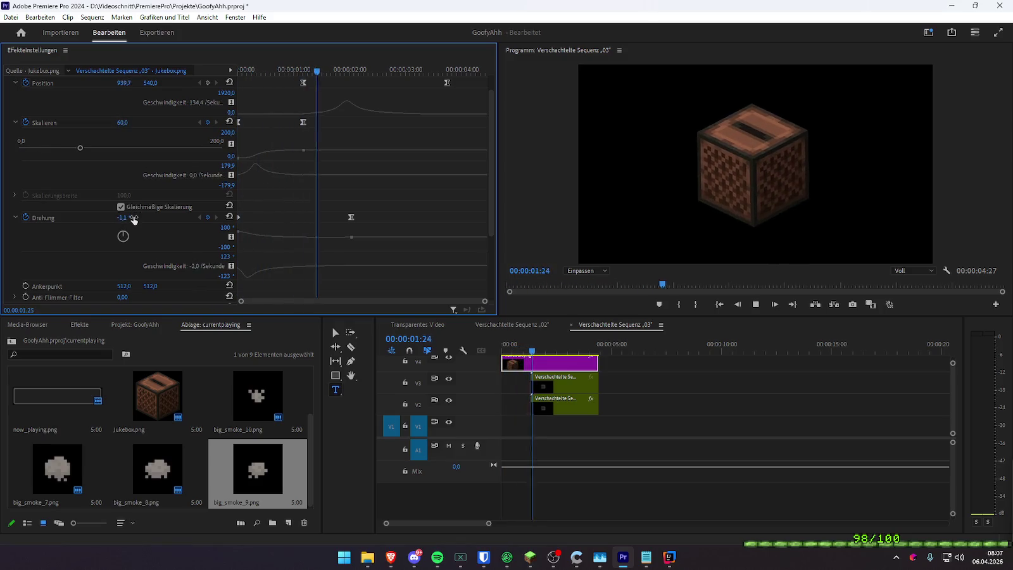
key("space")
left_click(285, 70)
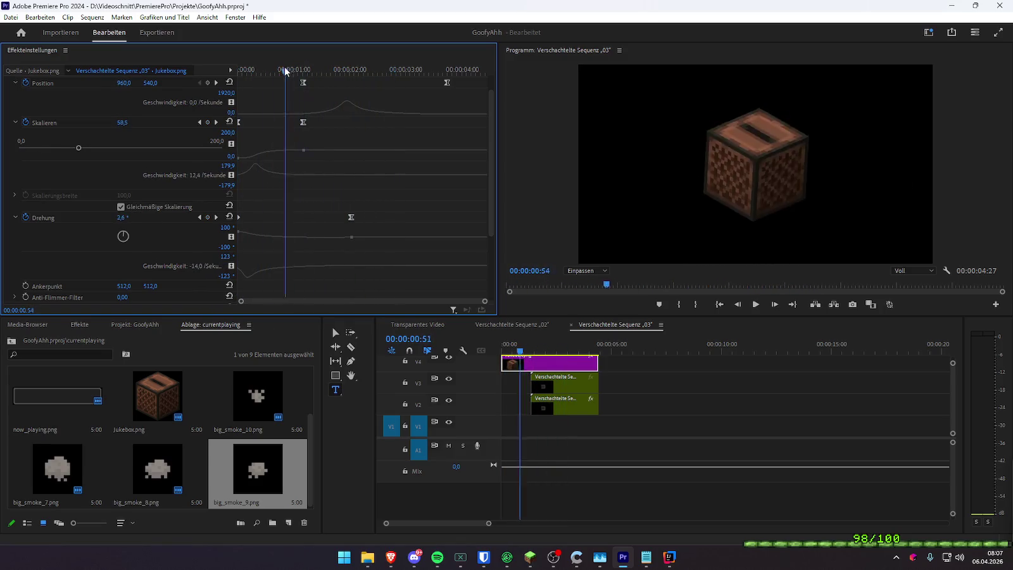
key("Home")
key("space")
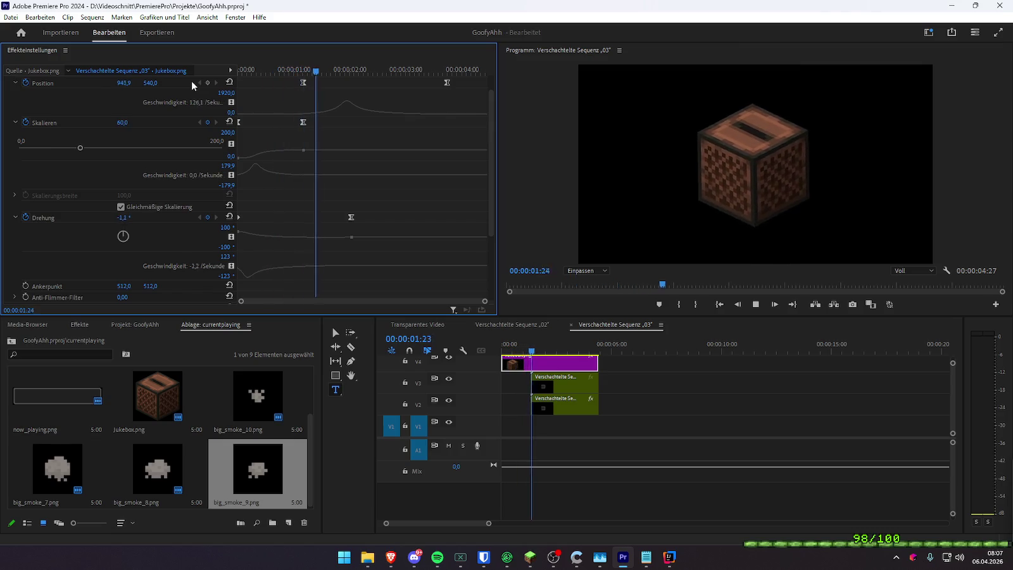
left_click(244, 73)
key("space")
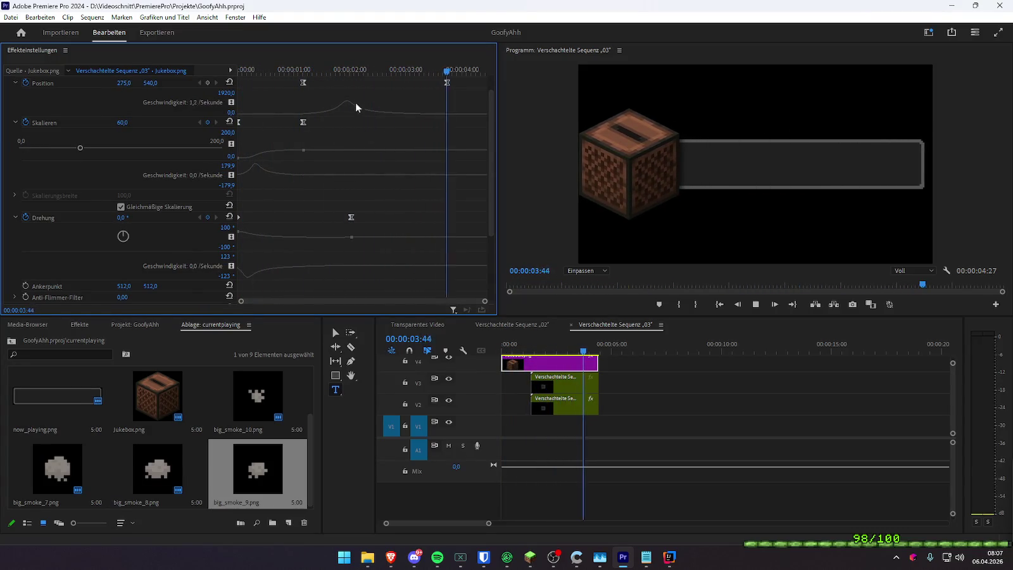
- Move the Drehung end keyframe later, reshape its easing, and replay the animation
left_click(340, 72)
left_click_drag(351, 217, 379, 217)
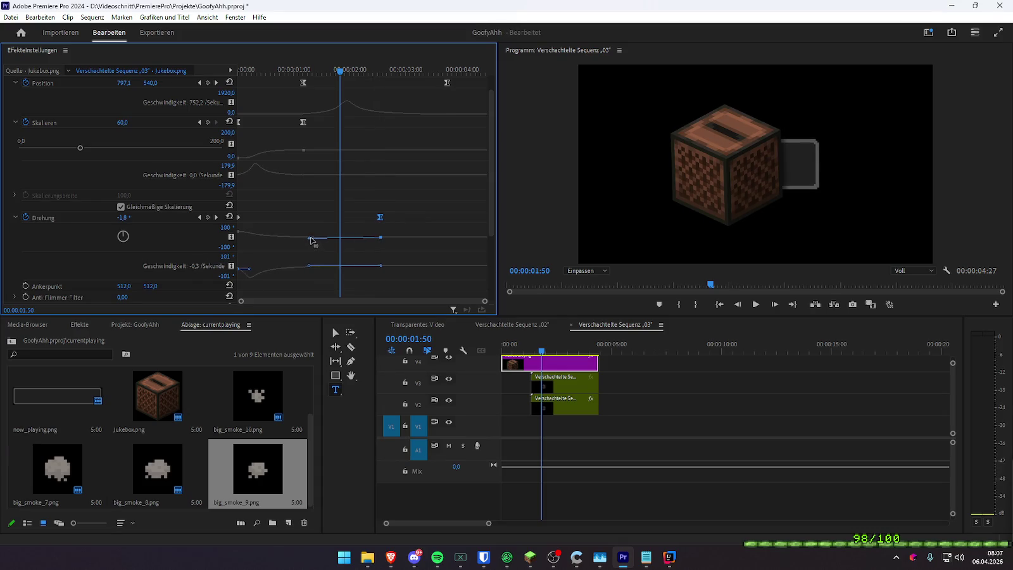
mouse_move(310, 238)
left_mouse_down()
mouse_move(347, 241)
mouse_move(294, 242)
left_mouse_up()
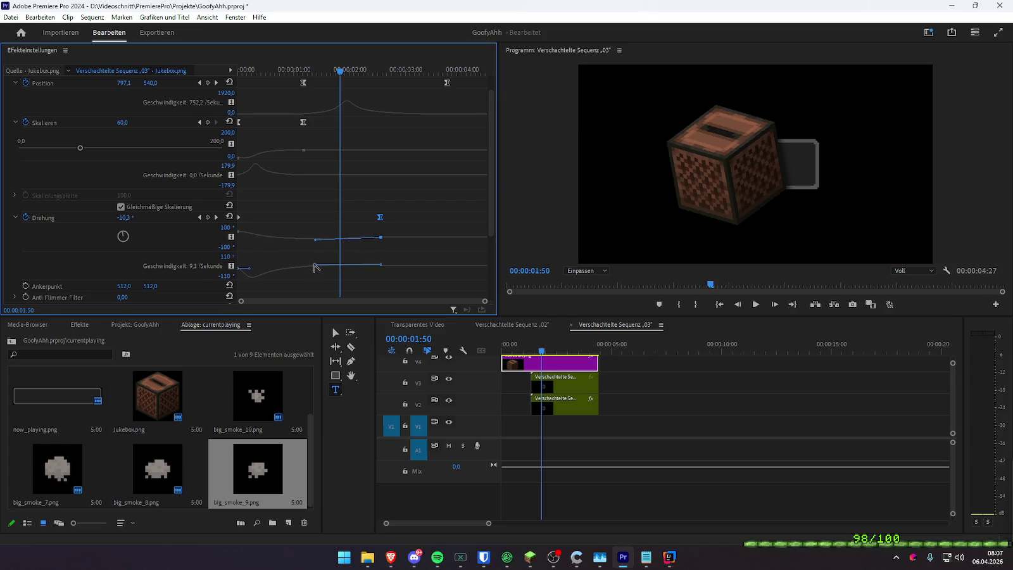
left_click(321, 71)
mouse_move(321, 71)
left_mouse_down()
mouse_move(365, 87)
mouse_move(261, 93)
left_mouse_up()
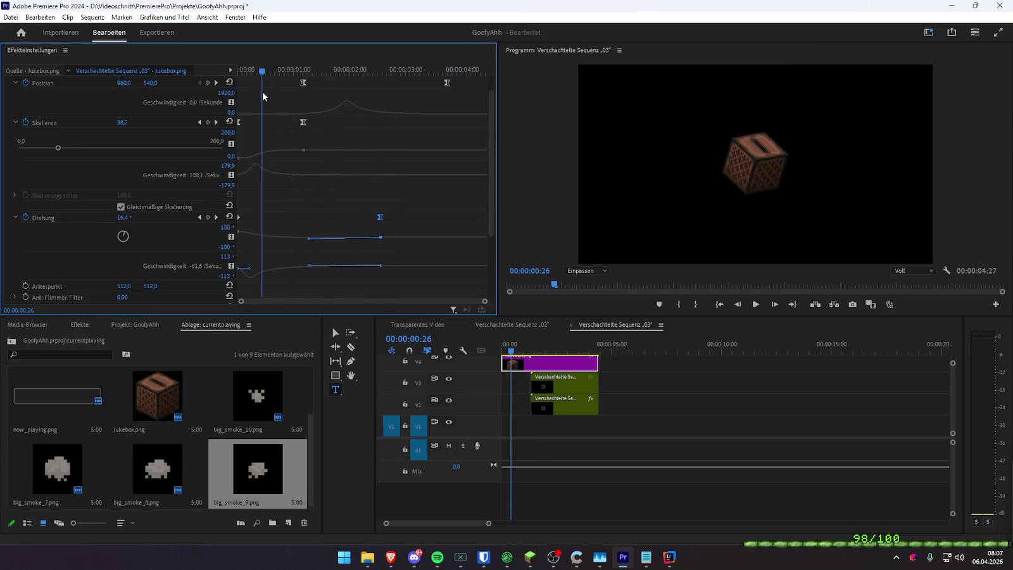
key("space")
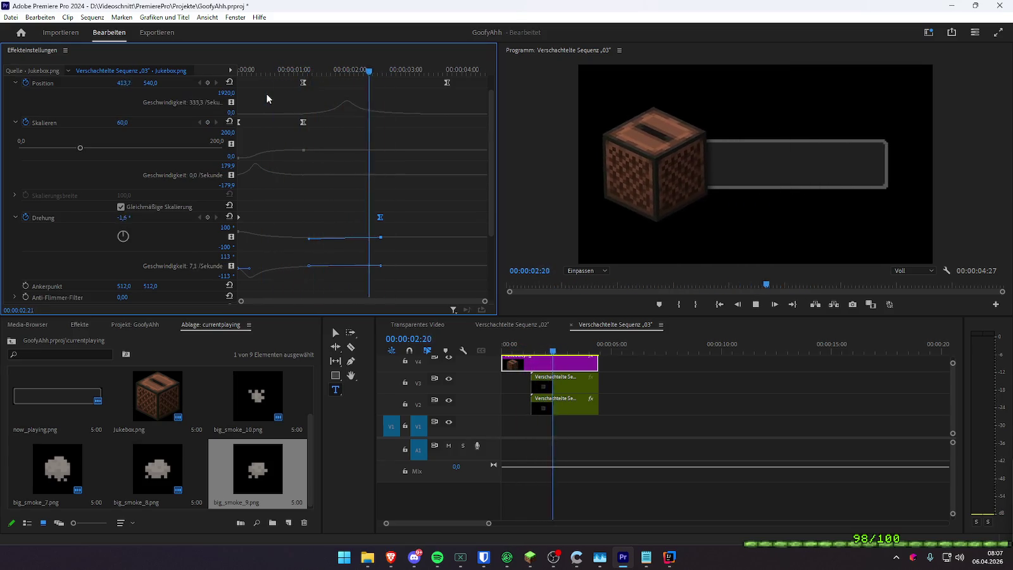
key("space")
key("Home")
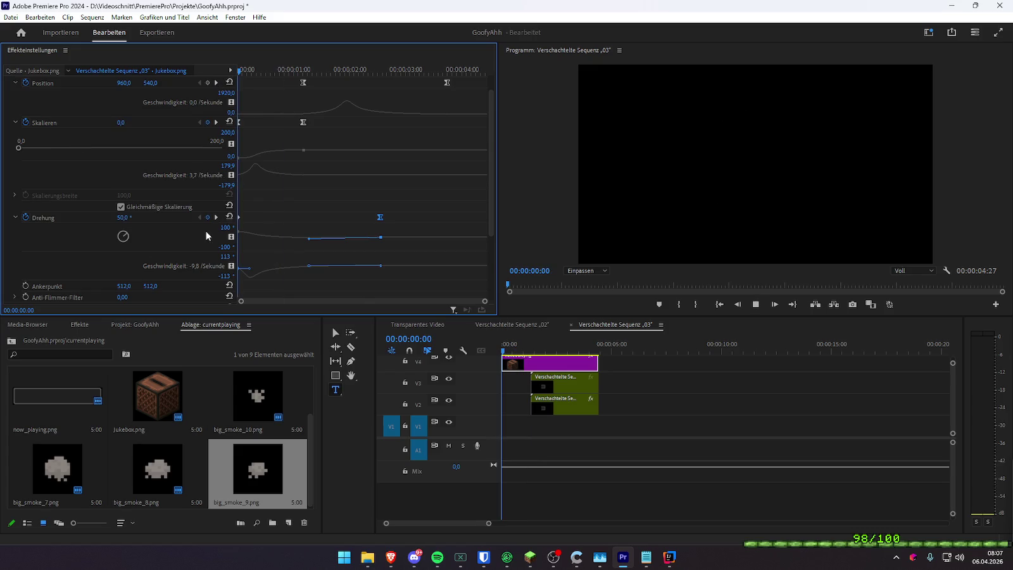
key("space")
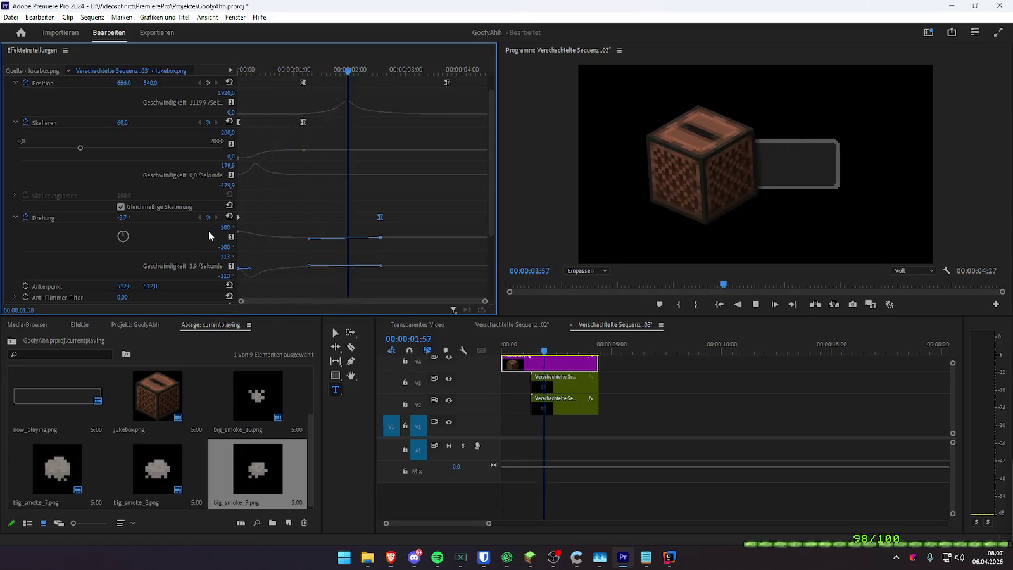
key("space")
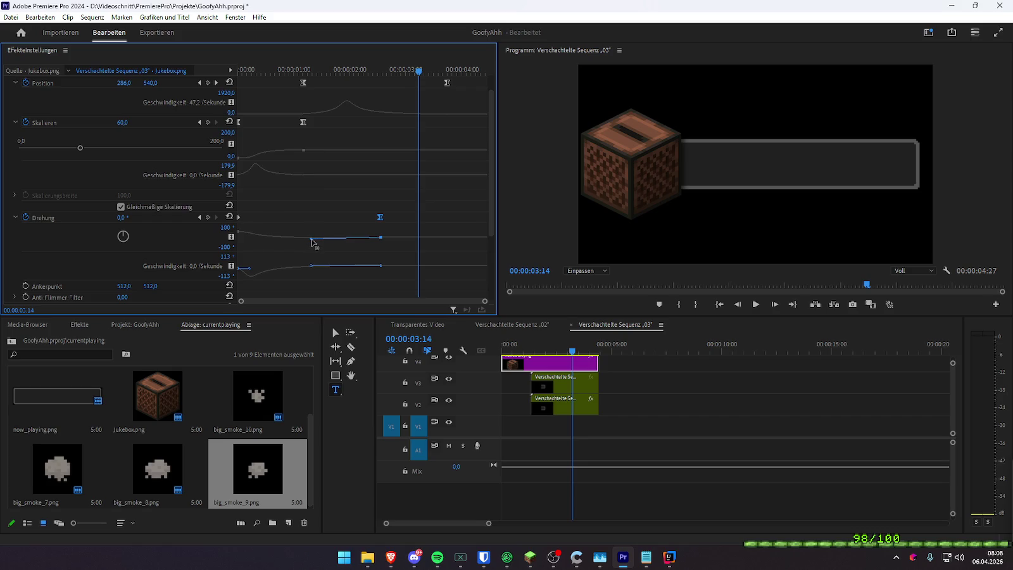
- Select the rotation keyframe span and soften its easing curve
left_click(288, 69)
key("space")
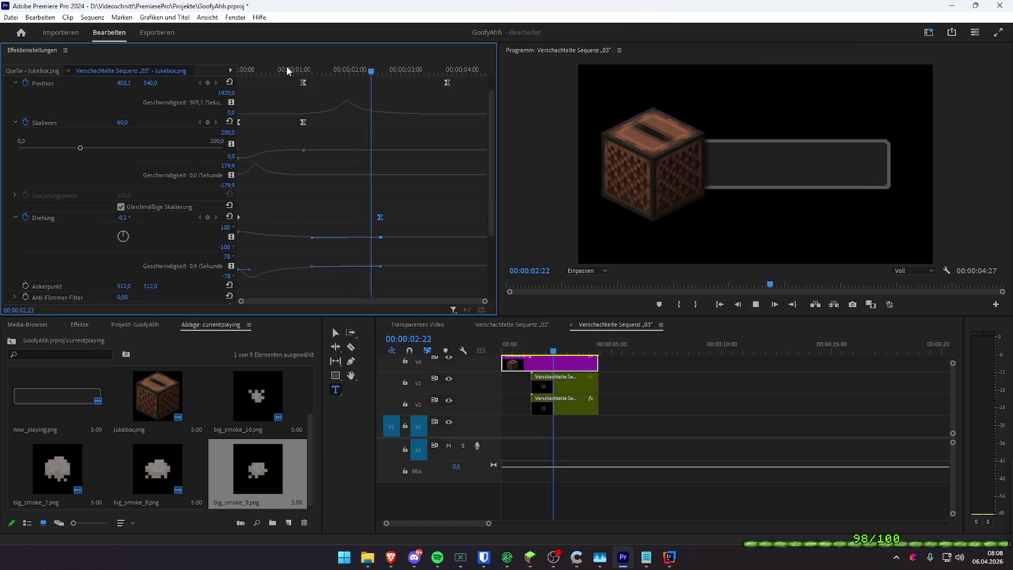
key("space")
left_click_drag(341, 81, 329, 79)
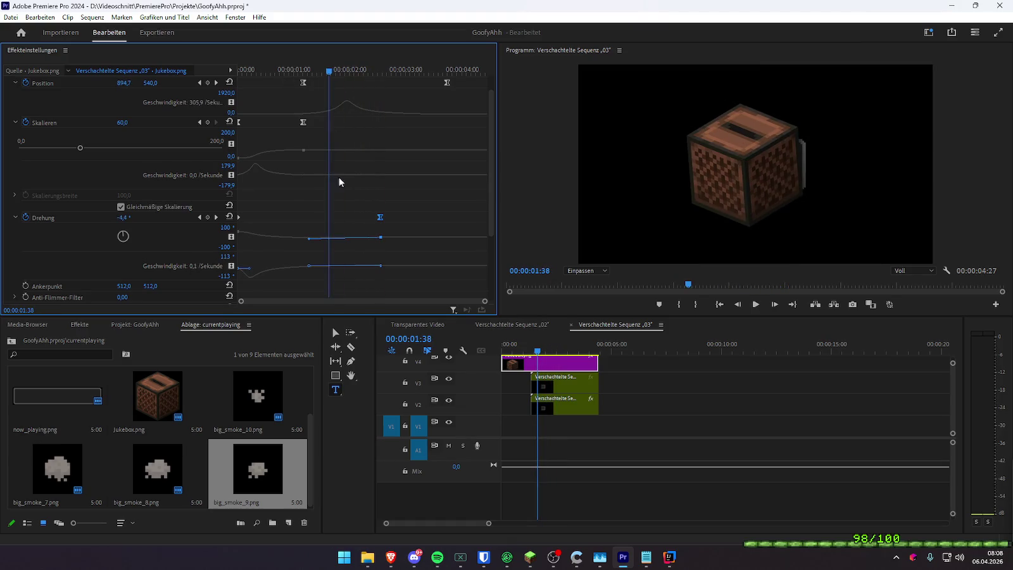
left_click(386, 276)
left_click(379, 217)
left_click_drag(309, 269, 327, 266)
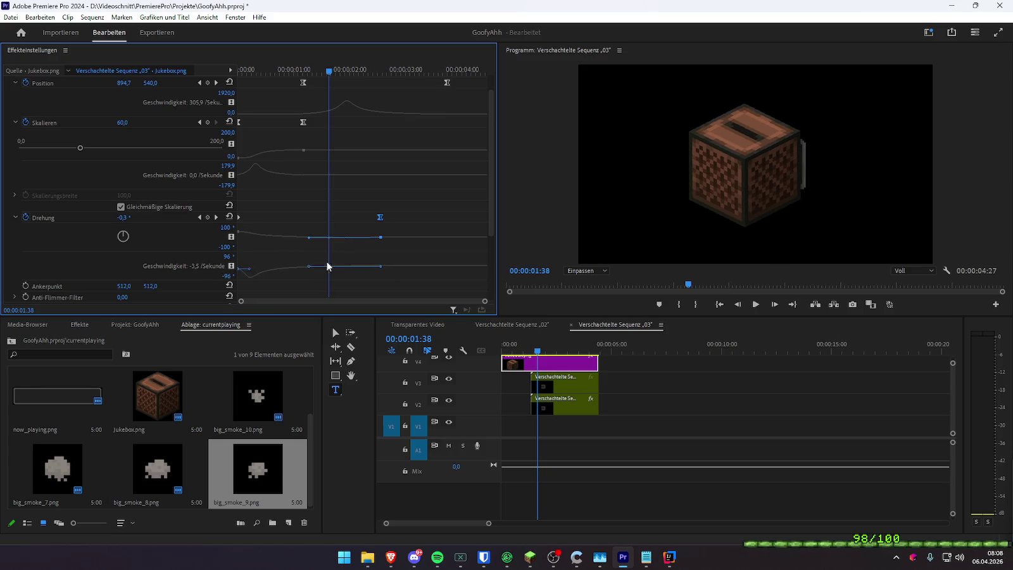
- Review the bar sliding out around 00:00:02:26, then collapse the Drehung property
left_click_drag(328, 70, 372, 80)
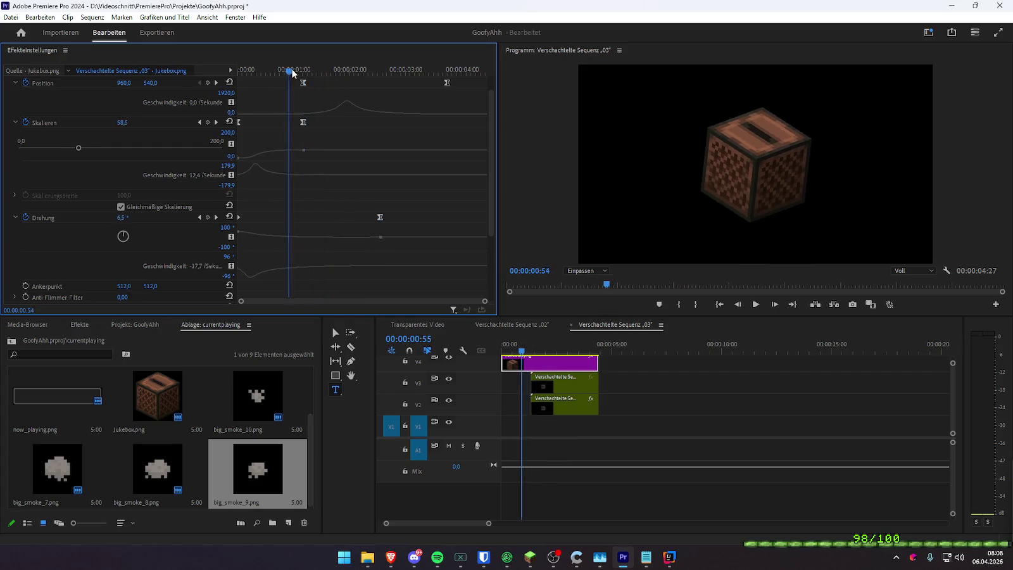
key("space")
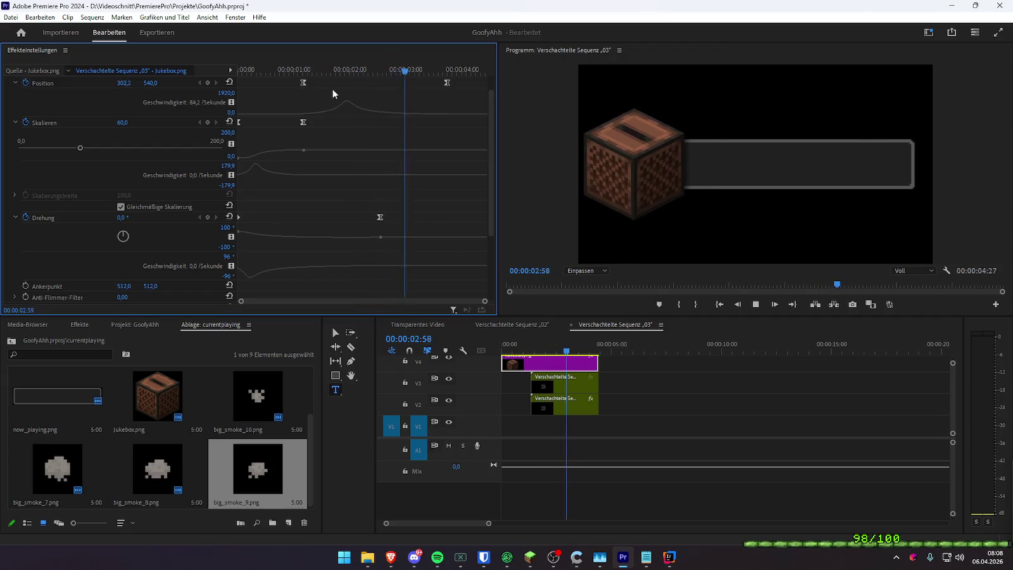
key("space")
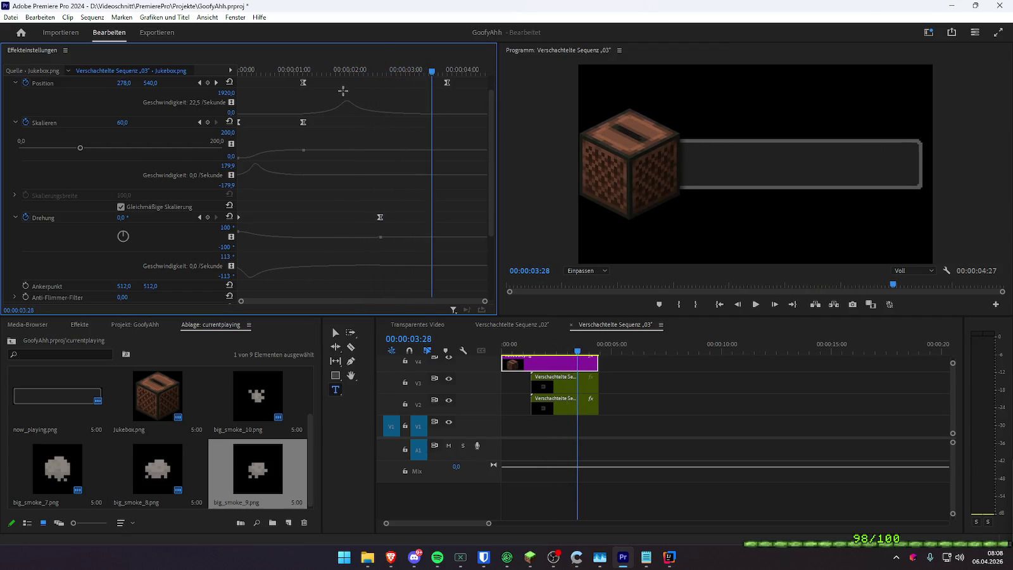
key("space")
key("space")
left_click_drag(320, 67, 373, 78)
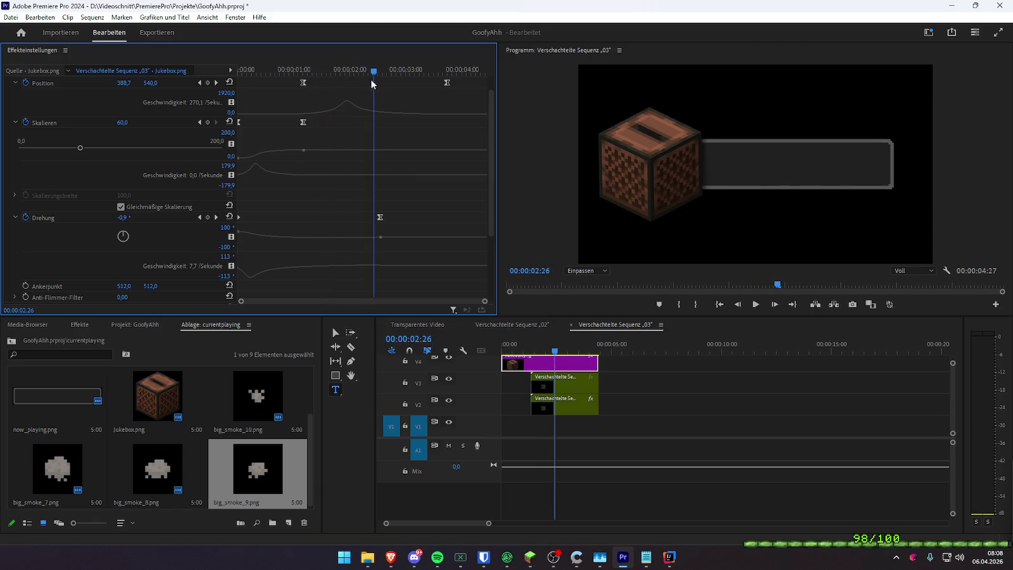
left_click(13, 218)
scroll(69, 253, "down", 3)
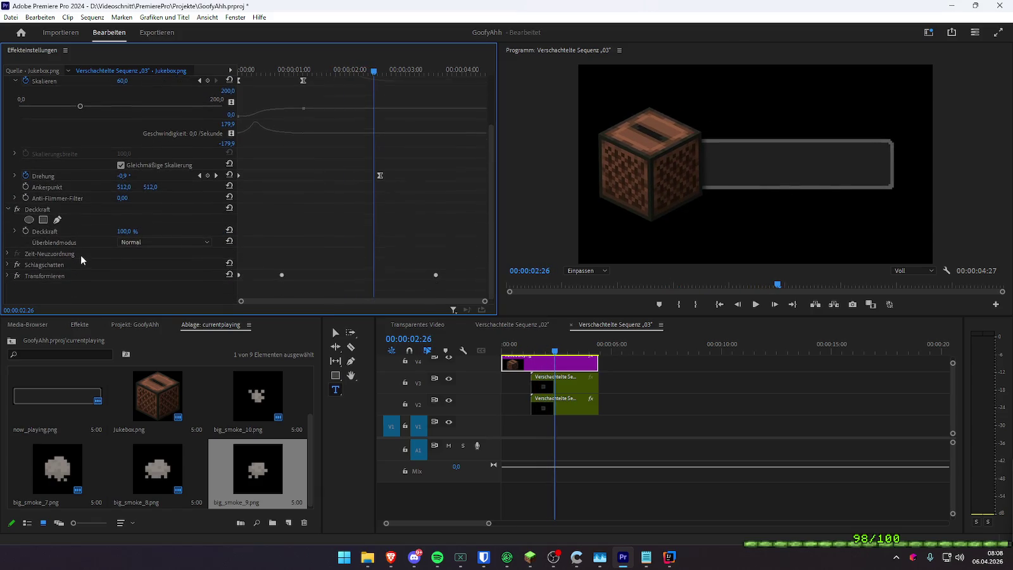
- Expand the jukebox's Transform settings and scrub to review its Skalieren pop-in keyframes
left_click(5, 277)
scroll(104, 233, "down", 3)
key("Right")
key("Right")
key("Right")
key("Right")
key("Right")
key("Right")
key("Right")
key("Right")
key("Right")
key("Right")
left_click(348, 68)
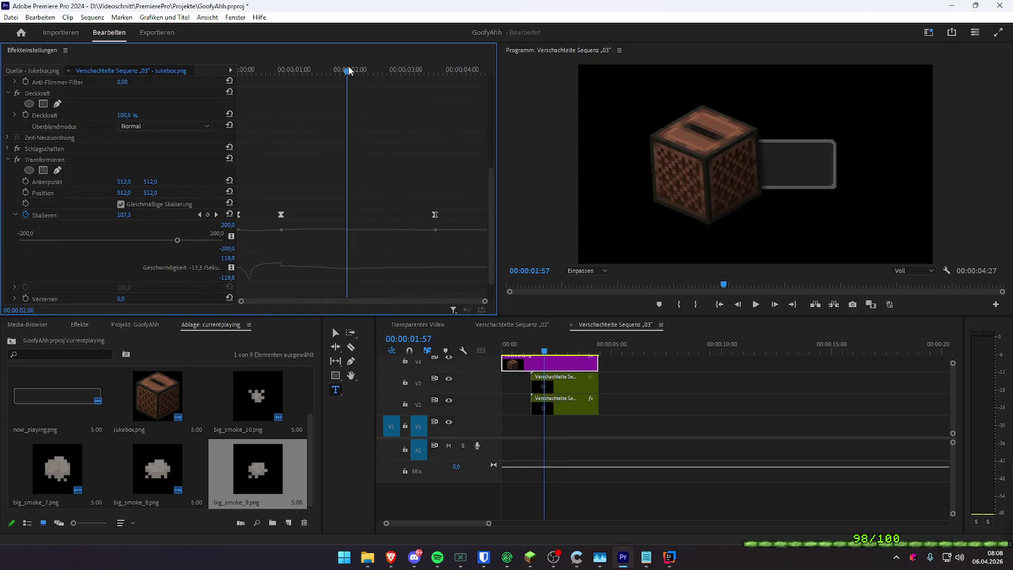
left_click(350, 70)
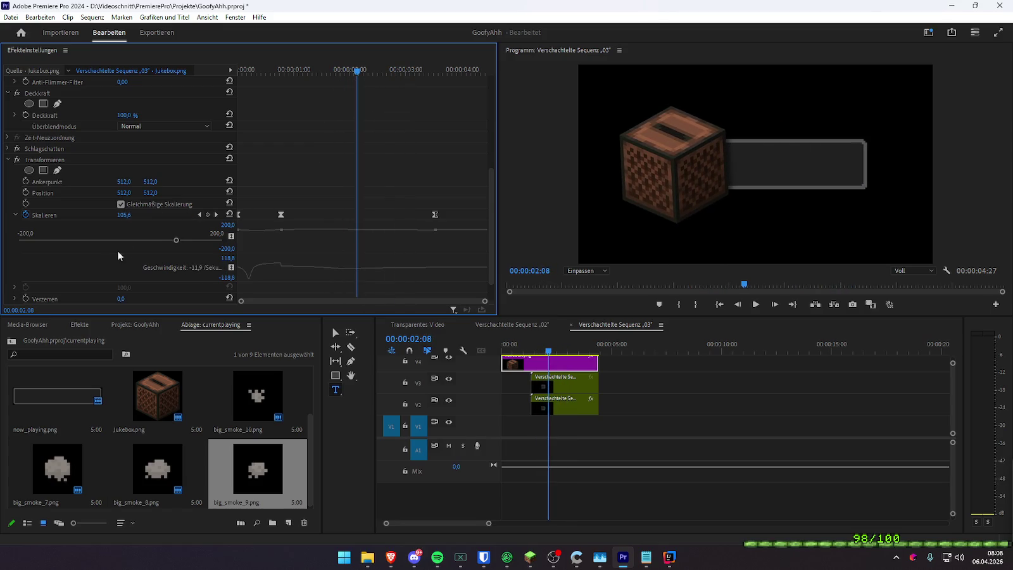
- Try a slight Drehung tilt of about -2,8° on the jukebox and preview it
scroll(121, 253, "down", 1)
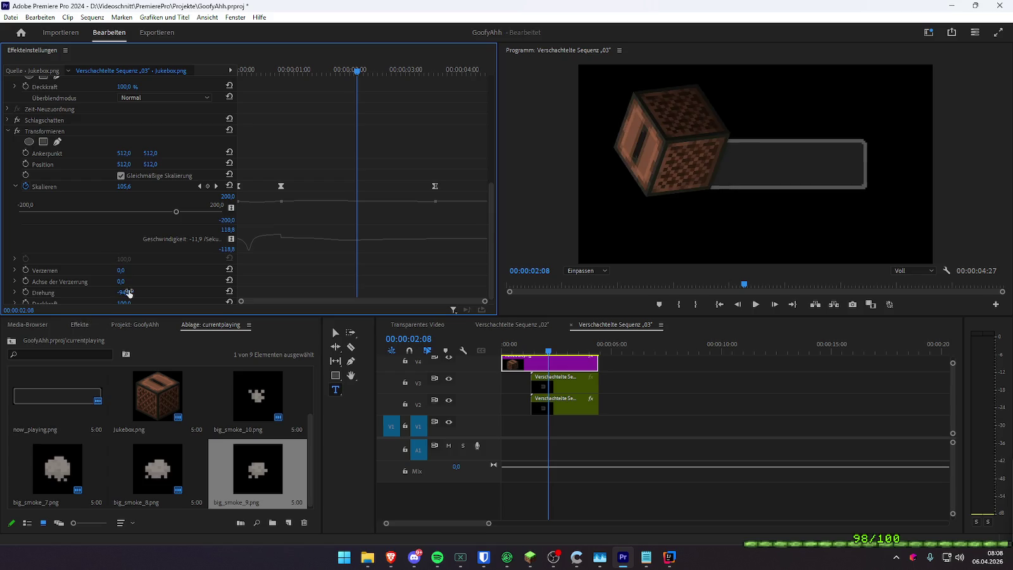
left_click_drag(122, 292, 153, 292)
key("space")
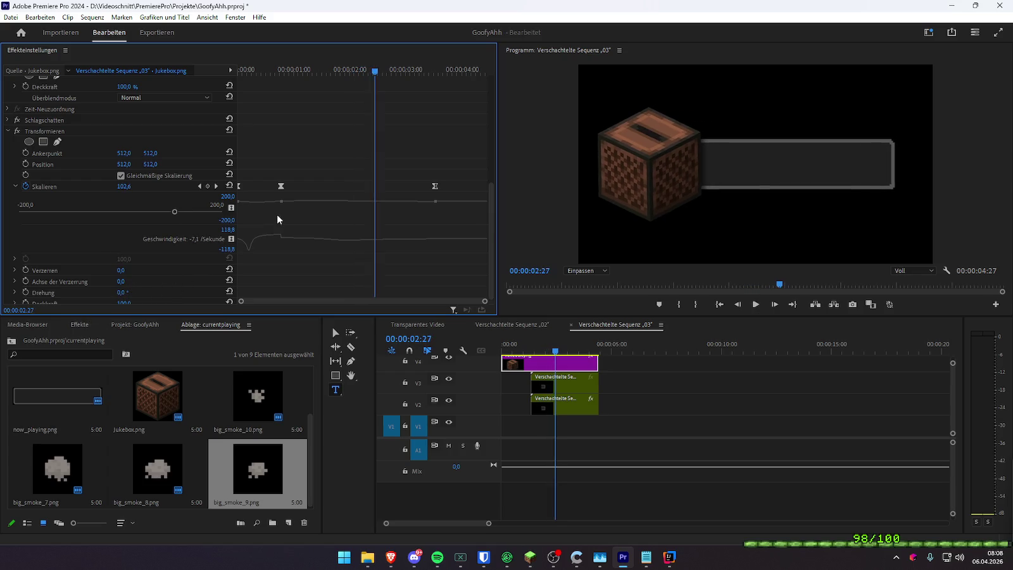
key("space")
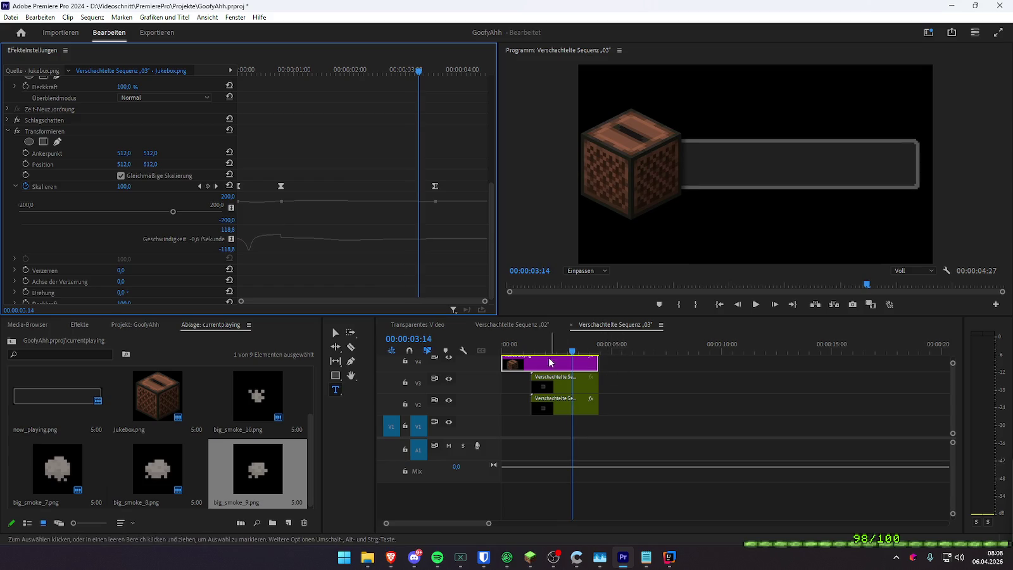
scroll(380, 190, "up", 4)
left_click_drag(369, 71, 359, 72)
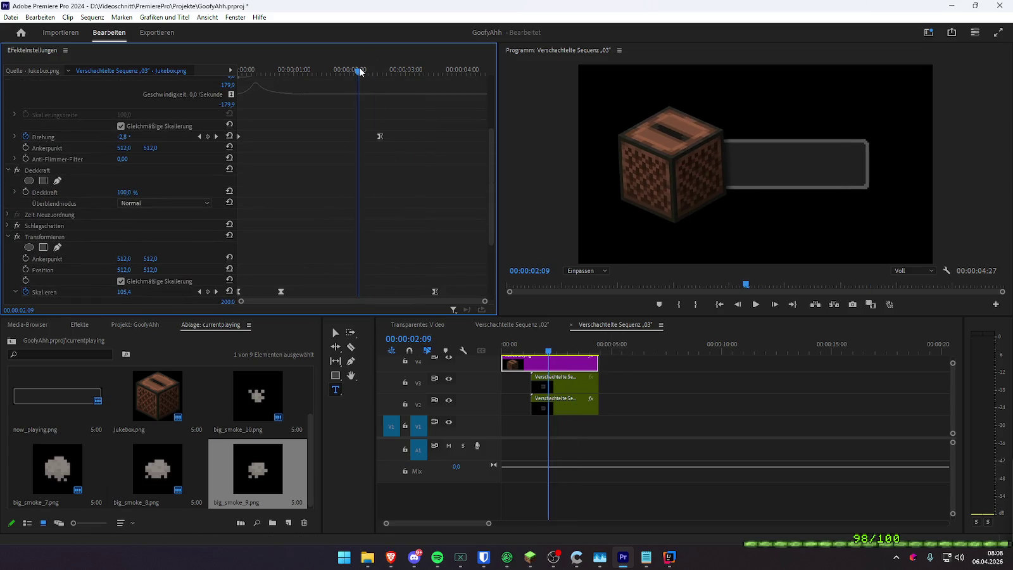
- Move the Drehung end keyframe earlier and reshape its velocity easing curve
key("space")
left_click_drag(379, 136, 360, 137)
key("space")
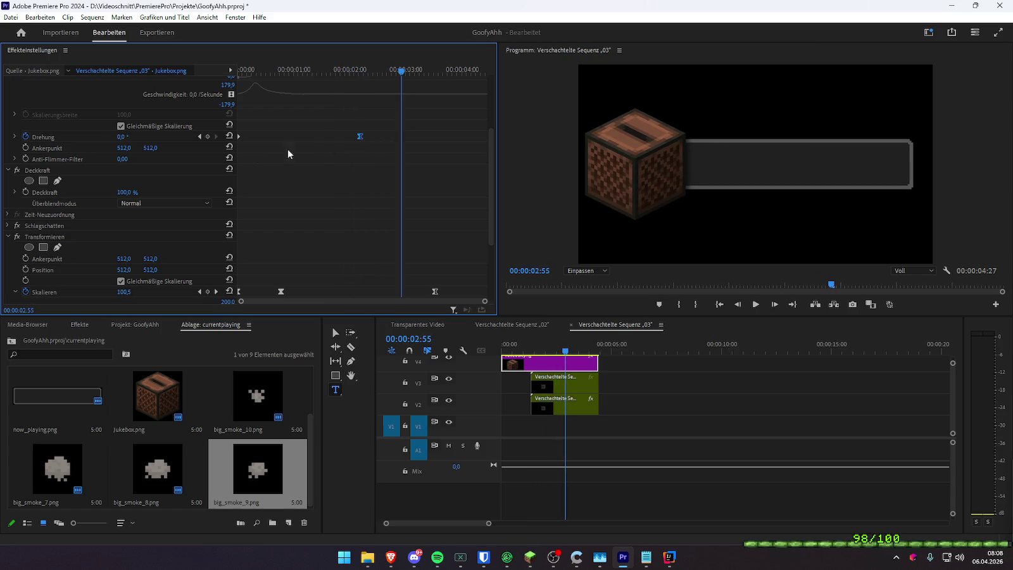
left_click(15, 138)
left_click_drag(480, 304, 349, 305)
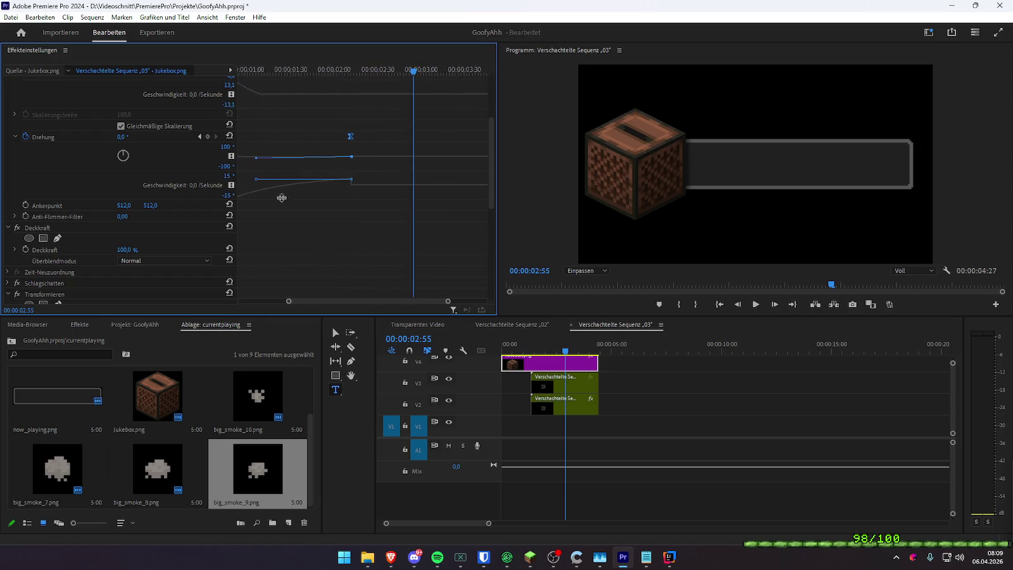
left_click_drag(257, 182, 258, 186)
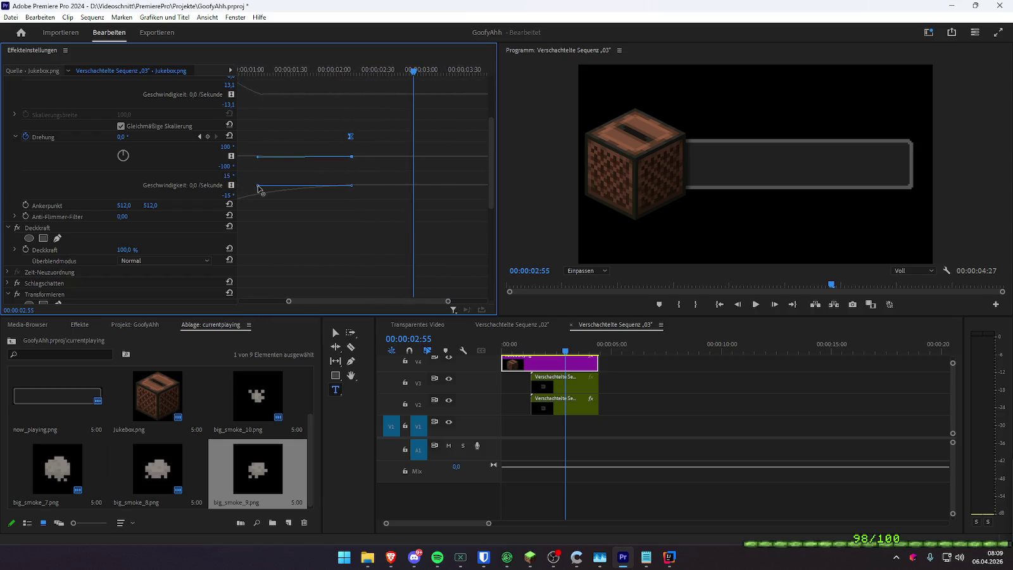
- Replay the jukebox animation and check its -3,5° tilt at 00:00:01:28
key("Home")
key("space")
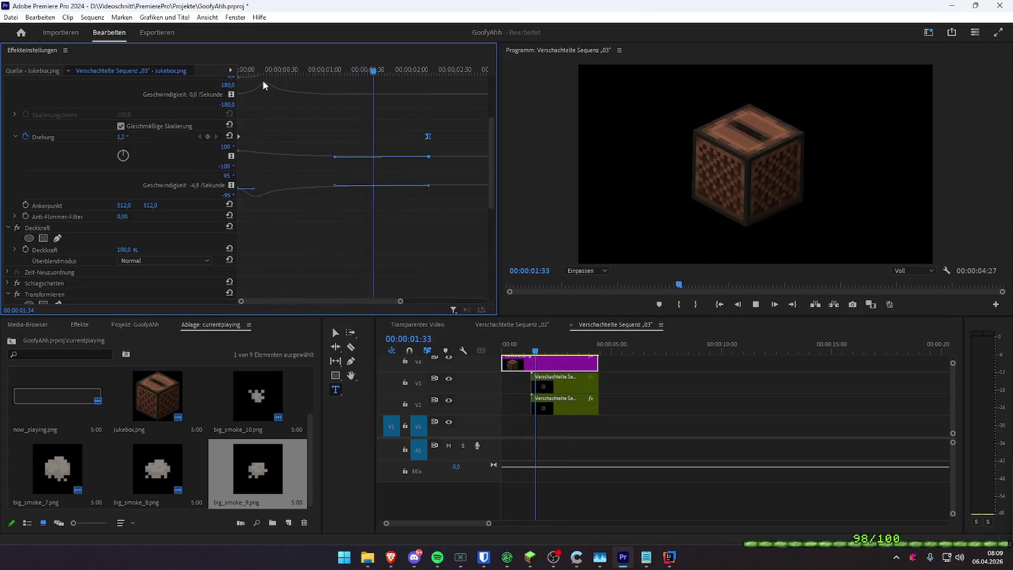
key("space")
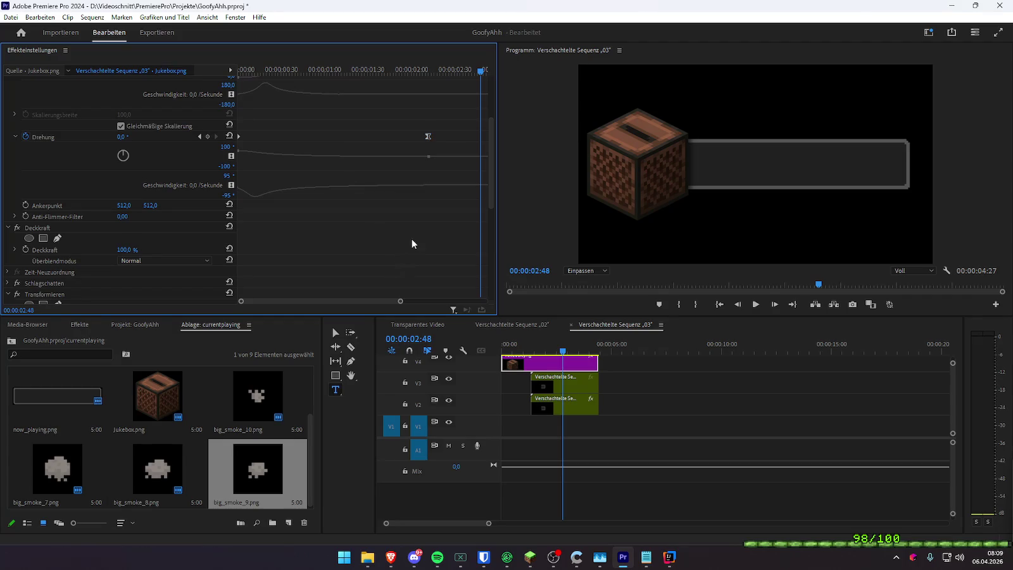
mouse_move(356, 70)
left_mouse_down()
mouse_move(339, 71)
mouse_move(346, 79)
left_mouse_up()
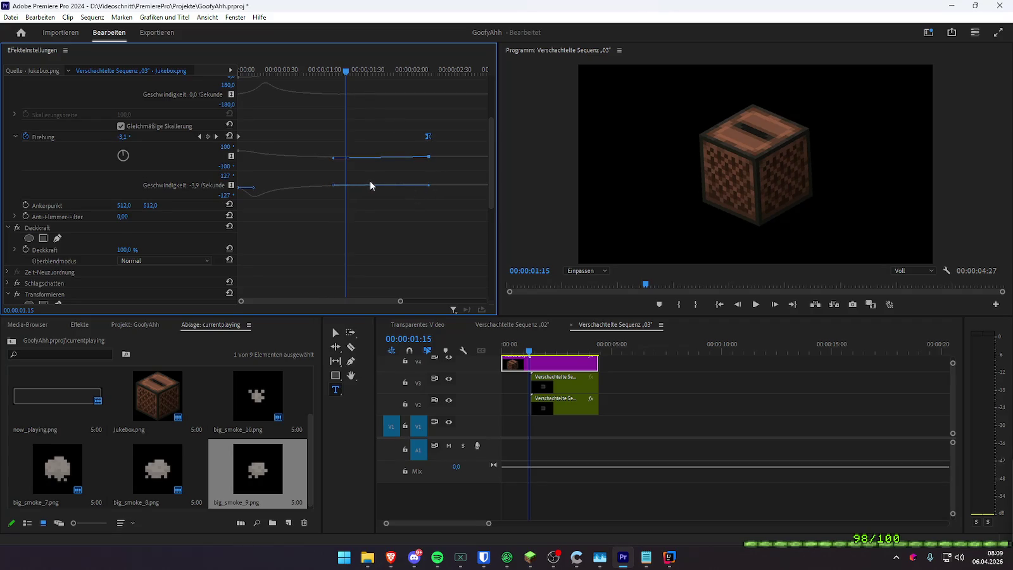
left_click_drag(351, 297, 395, 304)
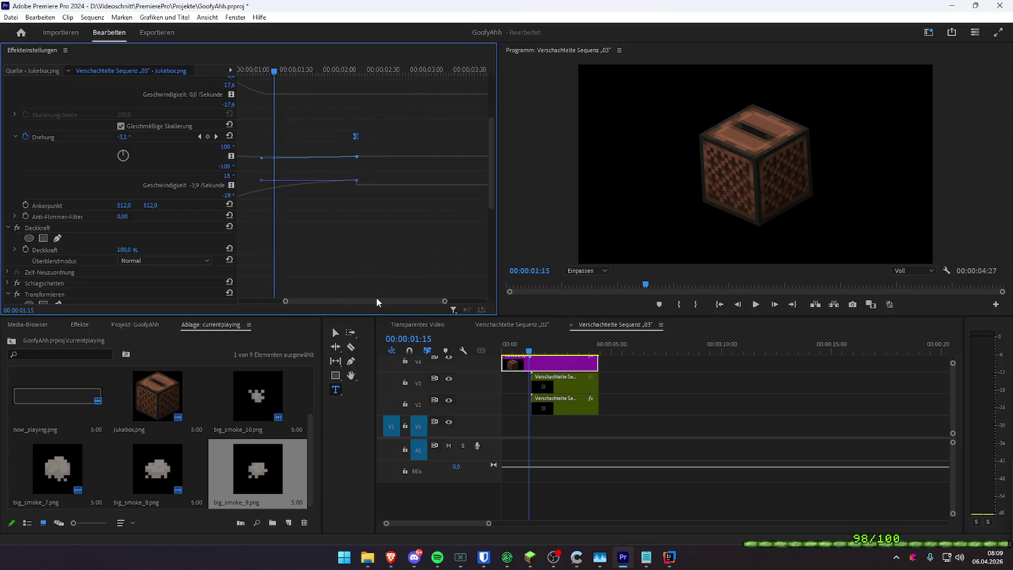
left_click_drag(365, 299, 350, 299)
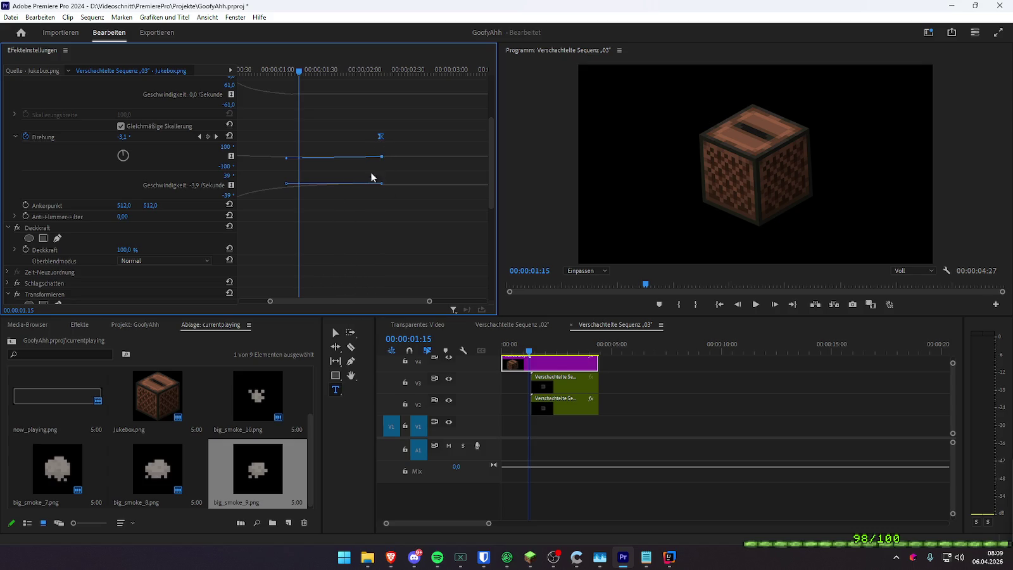
scroll(373, 215, "down", 1)
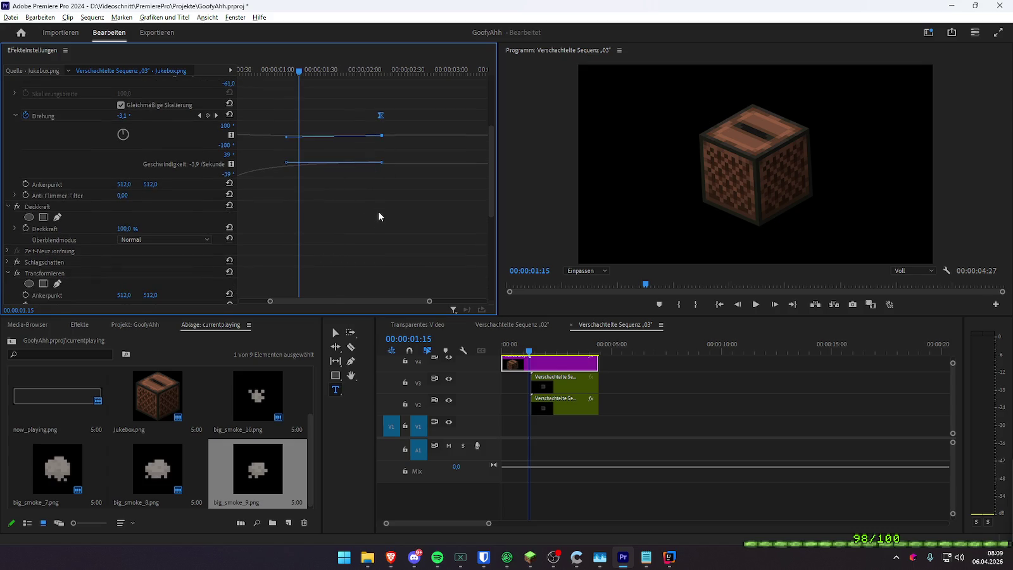
scroll(378, 216, "up", 1)
key("space")
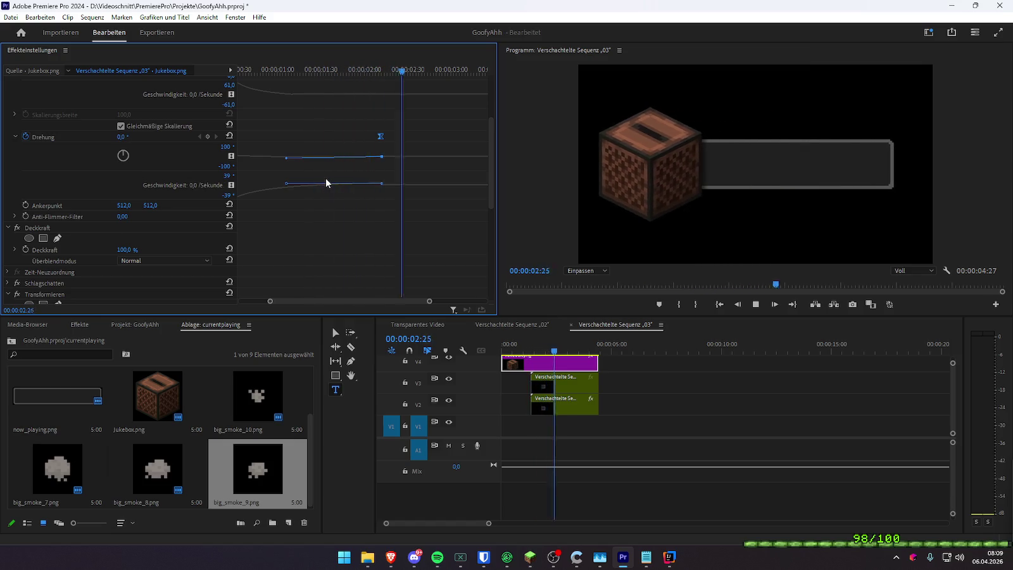
key("space")
left_click_drag(427, 68, 317, 89)
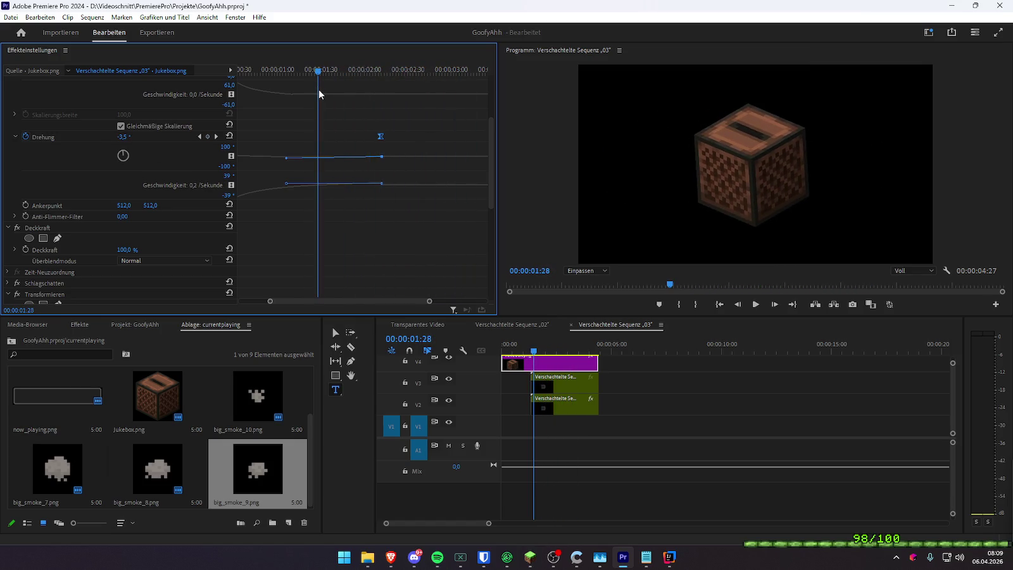
- Add, remove and restore a Drehung keyframe, then play from about one second
left_click(207, 136)
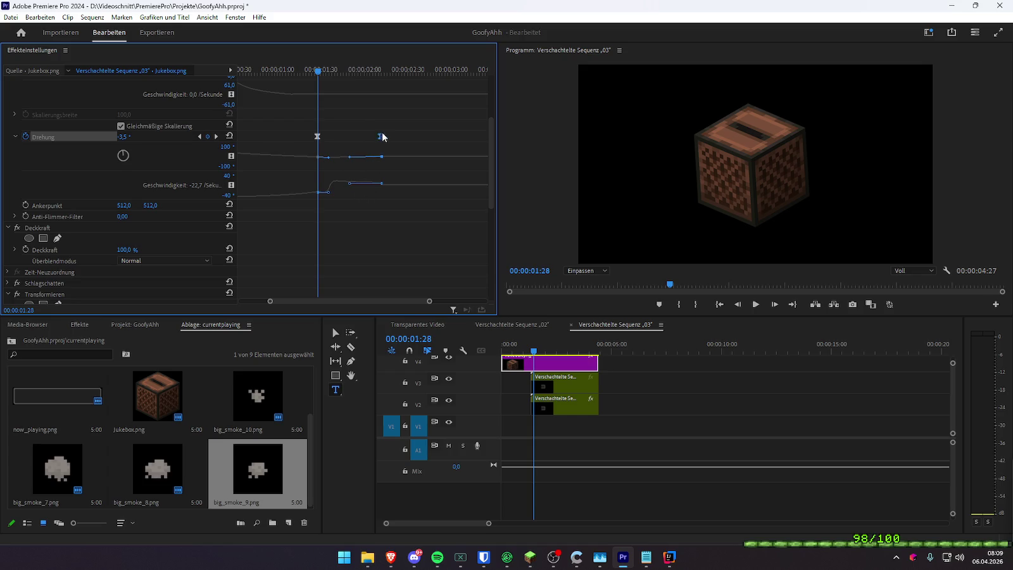
left_click(212, 137)
key("ctrl+z")
left_click(216, 136)
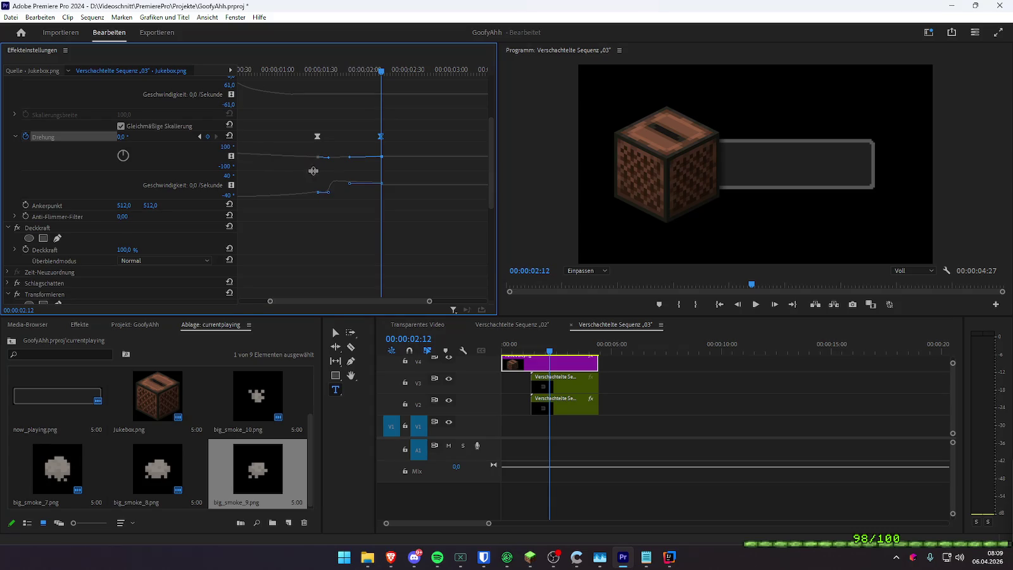
left_click(278, 69)
key("space")
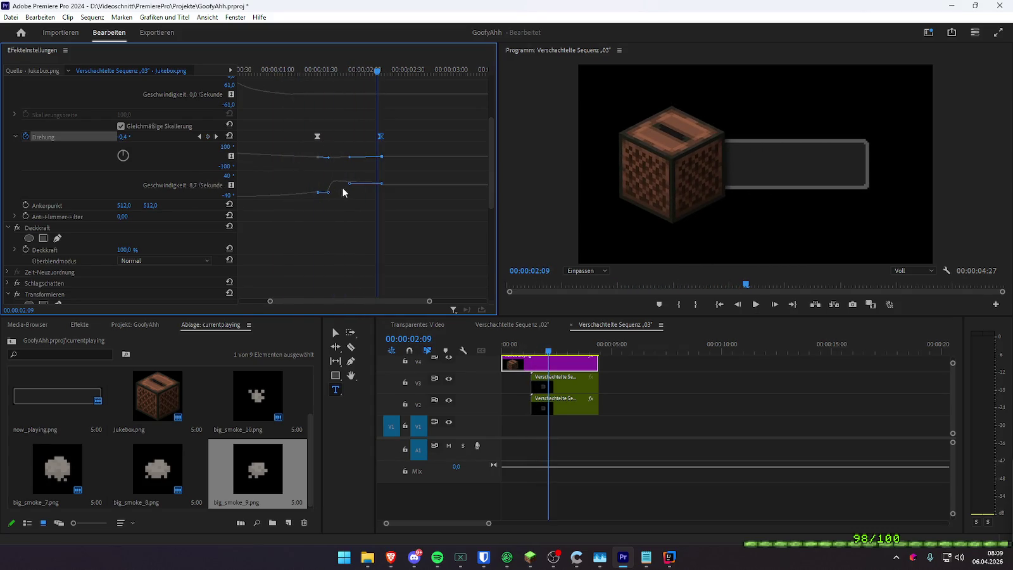
- Ease the rotation velocity curve into the middle keyframe and review playback
left_click_drag(395, 301, 452, 312)
left_click_drag(283, 187, 279, 190)
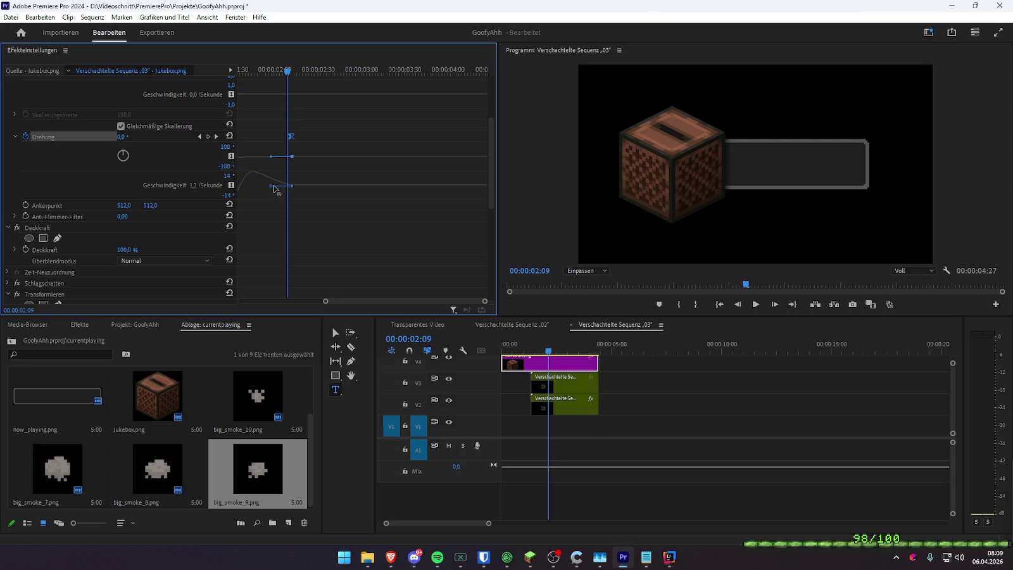
left_click_drag(372, 298, 307, 298)
left_click(295, 69)
key("space")
key("space")
- Set the middle Drehung keyframe at 00:00:01:14 to -2.0° and adjust its velocity handles
left_click_drag(398, 137, 474, 137)
left_click_drag(333, 136, 291, 136)
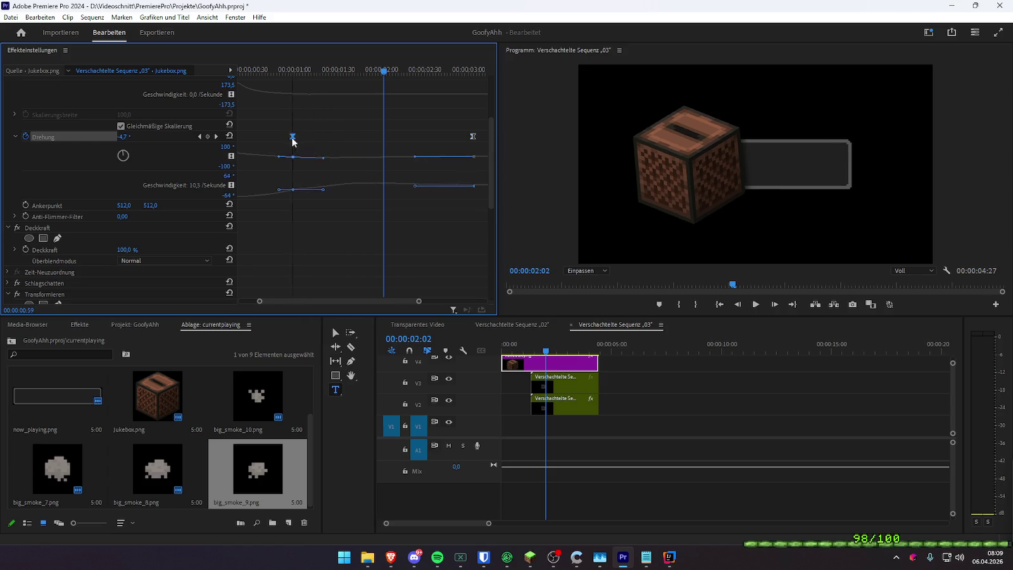
left_click(253, 70)
key("space")
key("space")
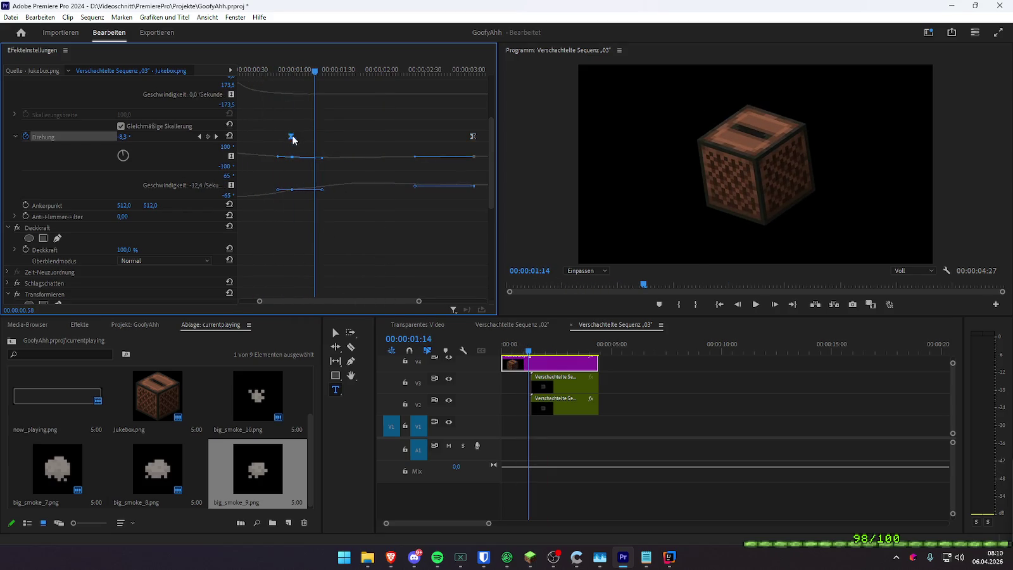
left_click_drag(291, 137, 315, 136)
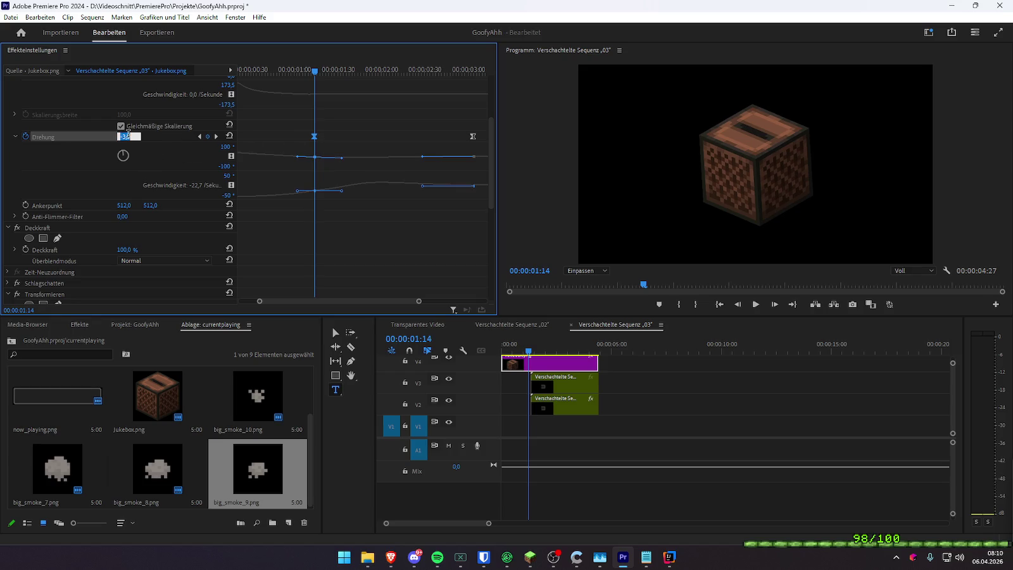
type("-2")
key("Return")
key("space")
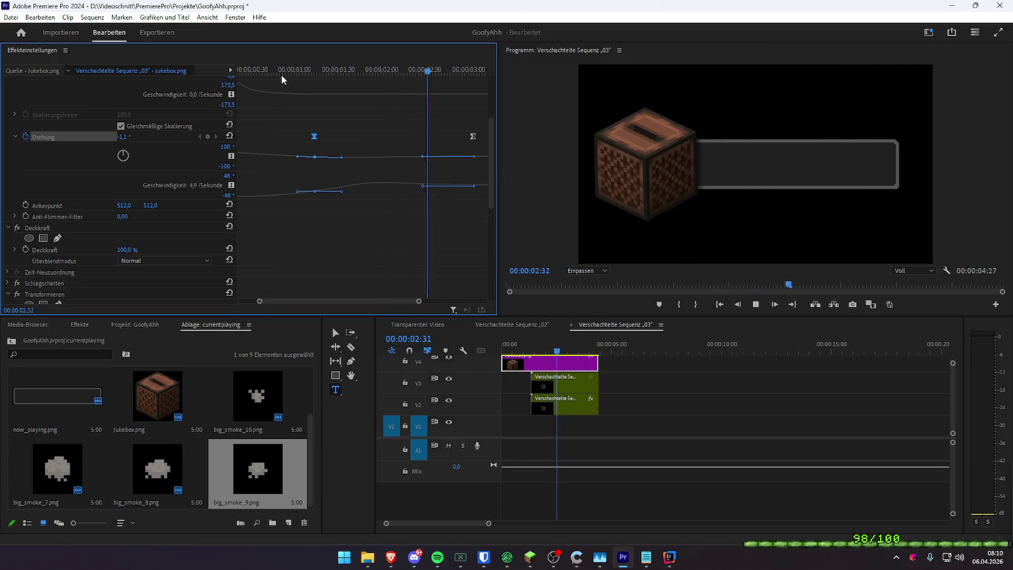
left_click(200, 136)
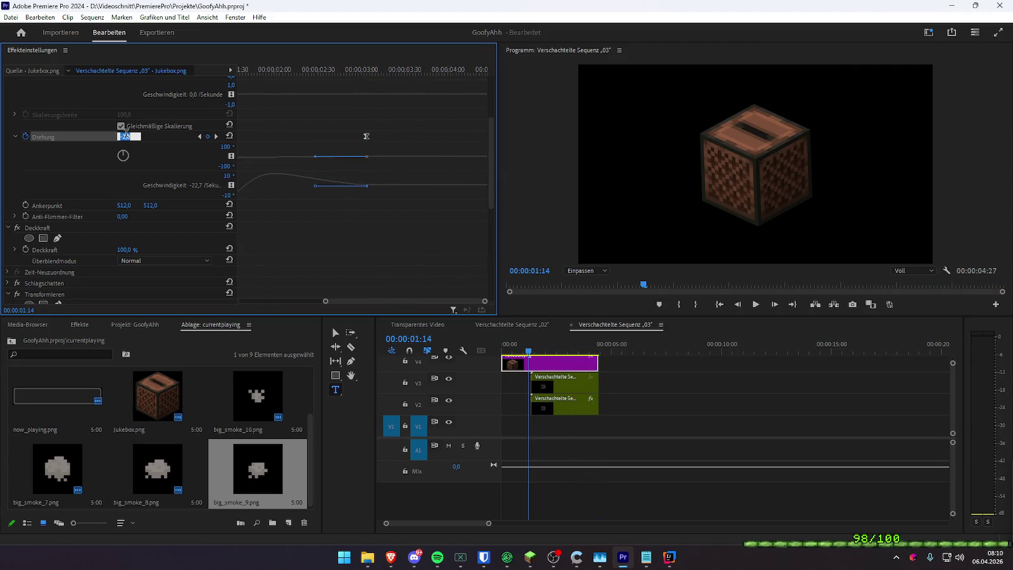
left_click_drag(350, 301, 278, 300)
left_click_drag(412, 301, 442, 301)
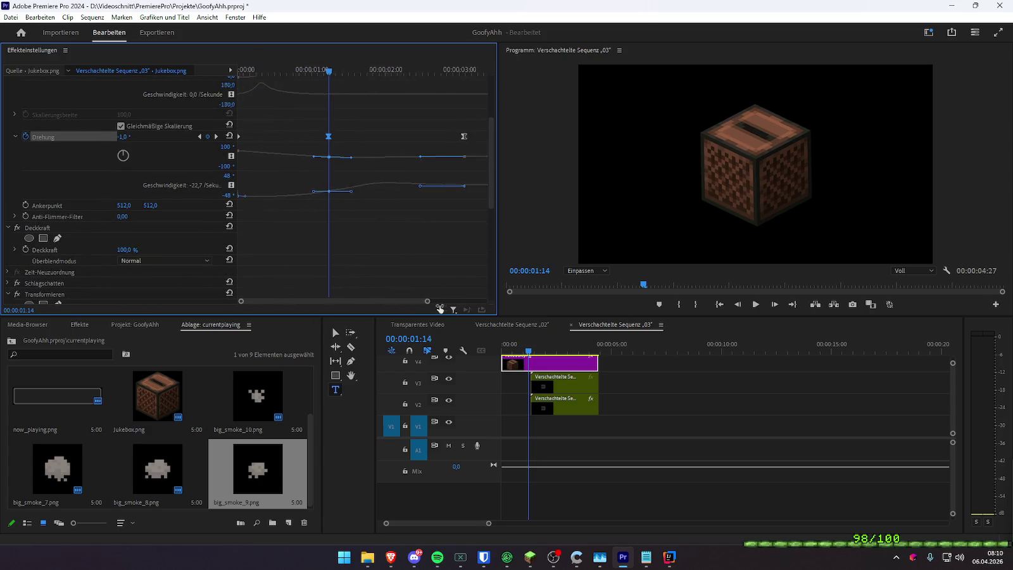
- Replay the jukebox pose from the start and save the project
key("space")
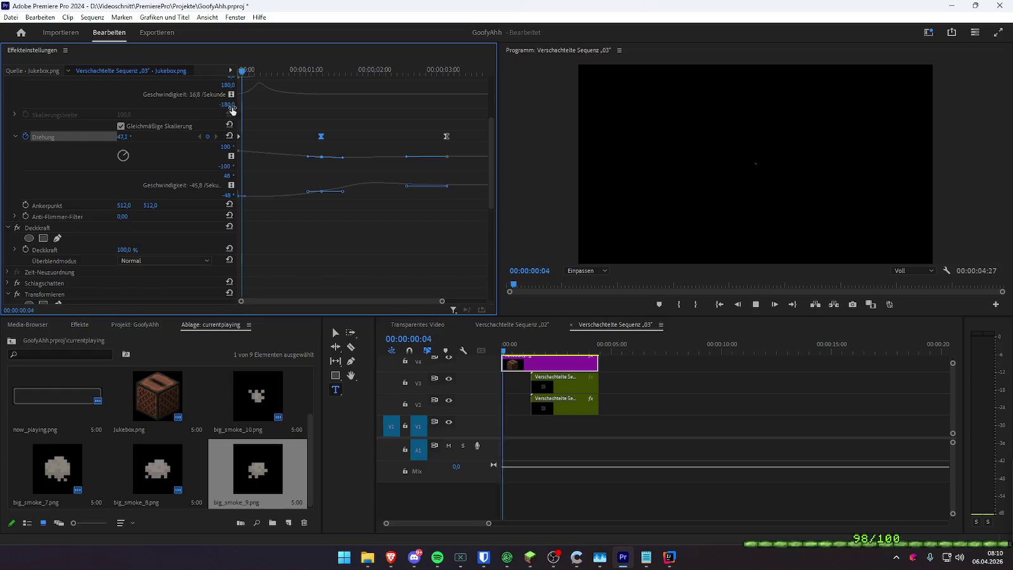
key("space")
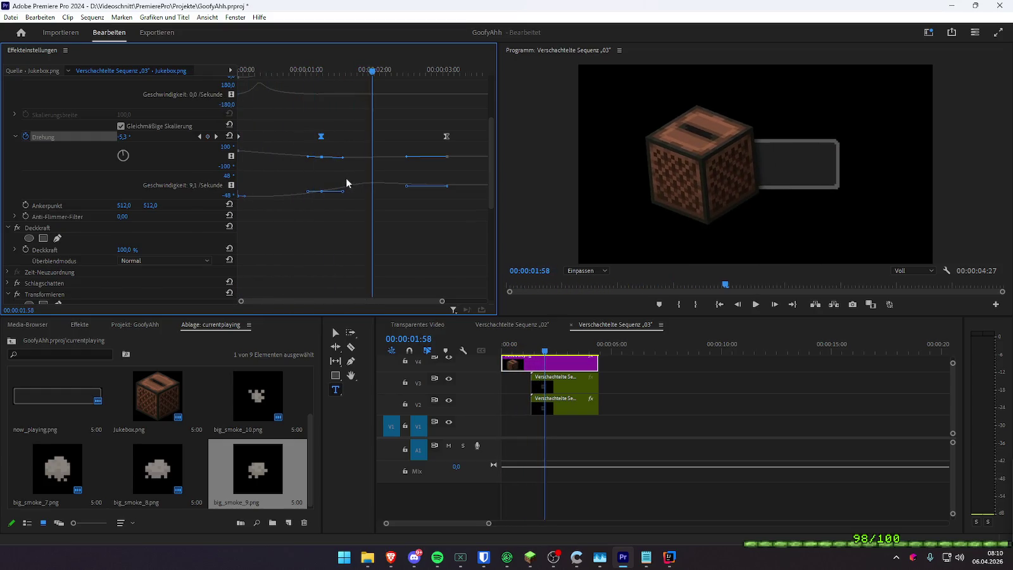
key("Home")
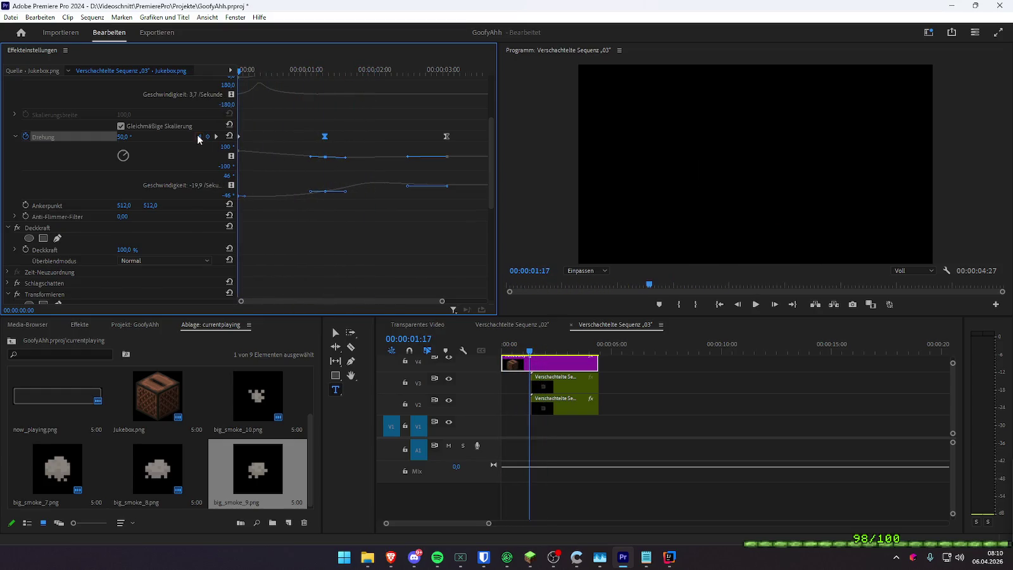
left_click_drag(133, 135, 121, 135)
key("ctrl+s")
- Sharpen the rotation velocity curve's easing and replay from the start
key("space")
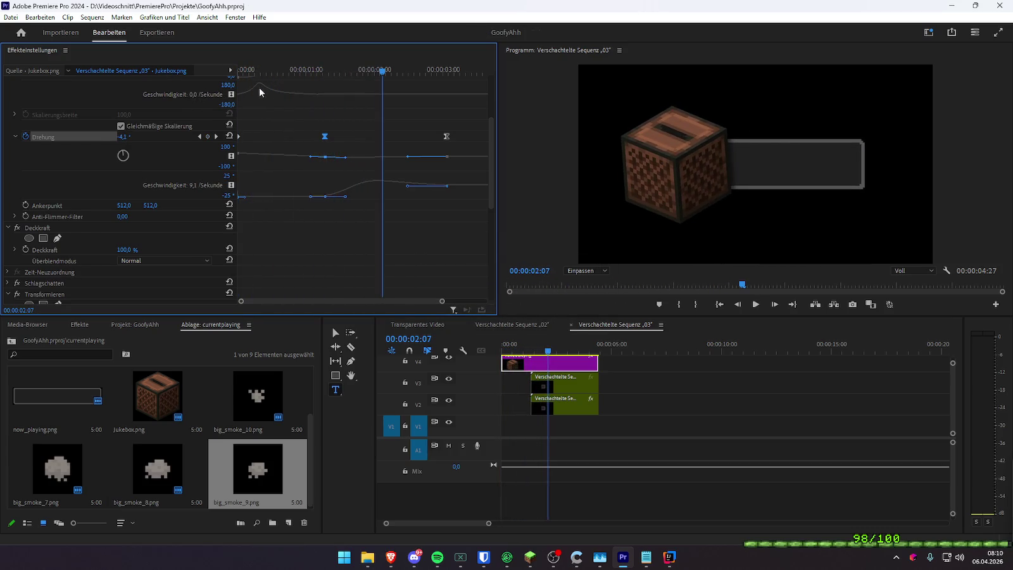
left_click(264, 66)
key("Home")
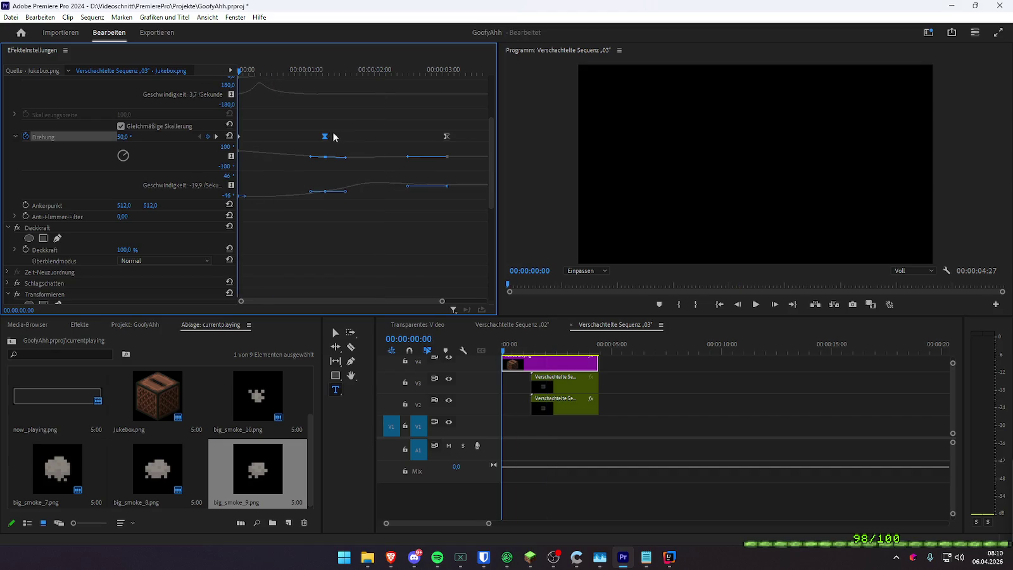
key("space")
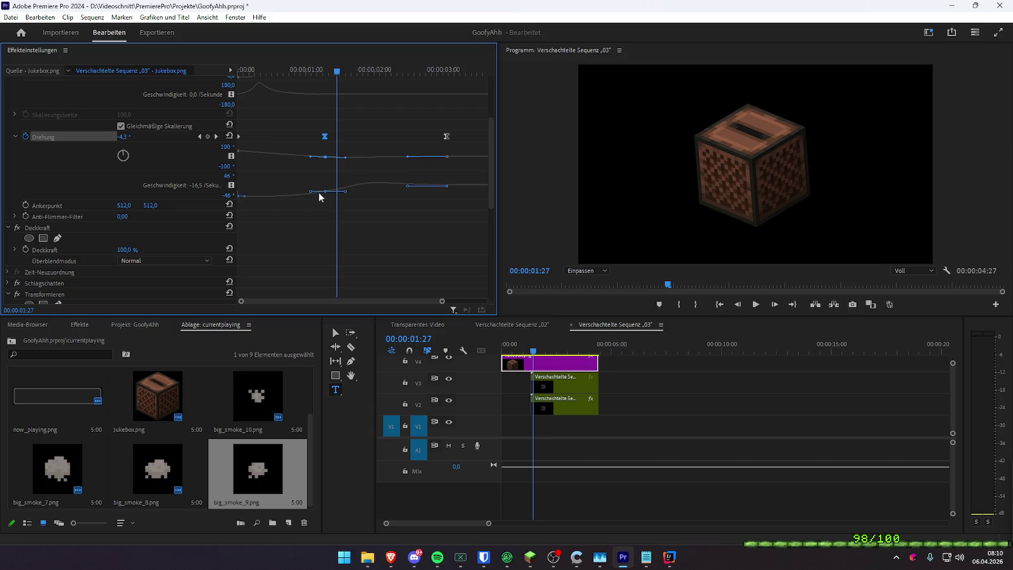
left_click_drag(292, 191, 292, 190)
key("Home")
key("space")
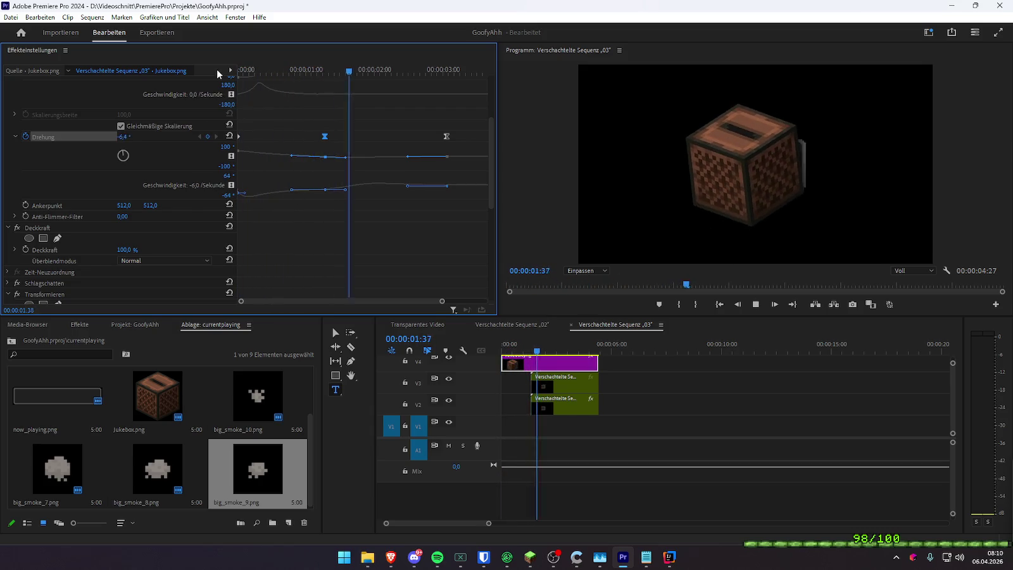
- Nudge the middle Drehung keyframe slightly earlier, then later, checking each with playback
left_click_drag(324, 136, 311, 136)
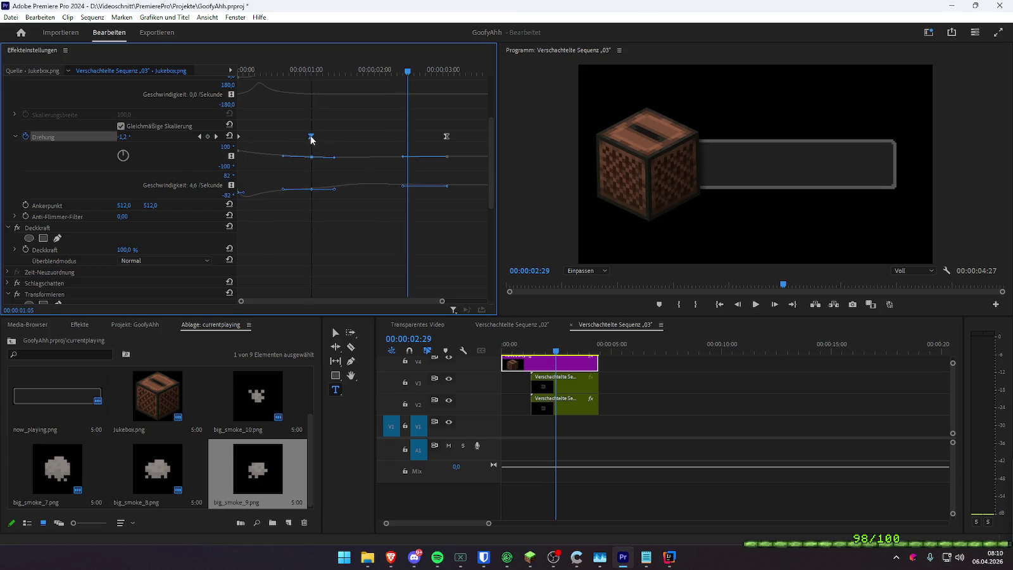
left_click(243, 68)
key("space")
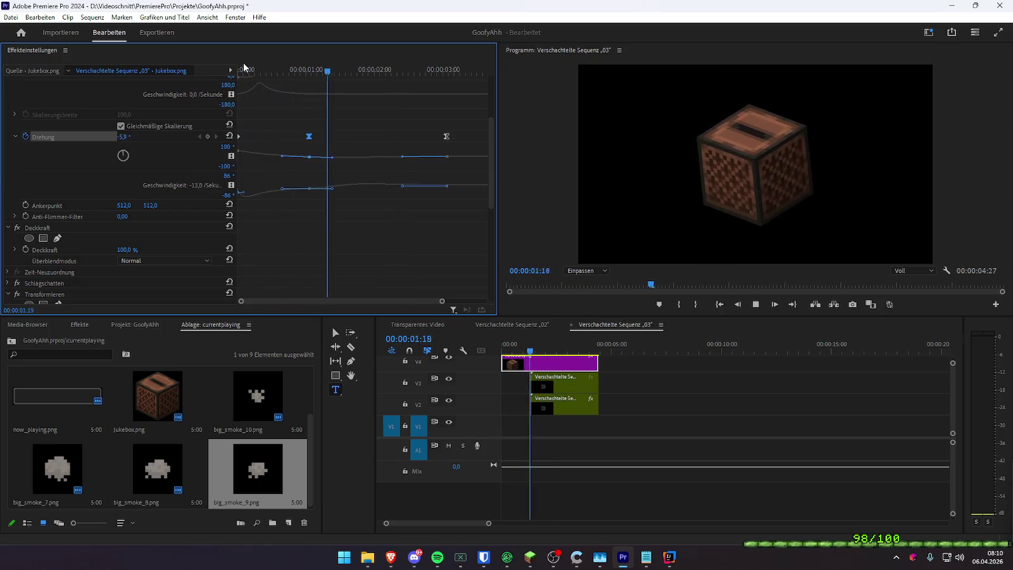
key("space")
left_click_drag(308, 136, 332, 136)
left_click(244, 69)
key("space")
key("space")
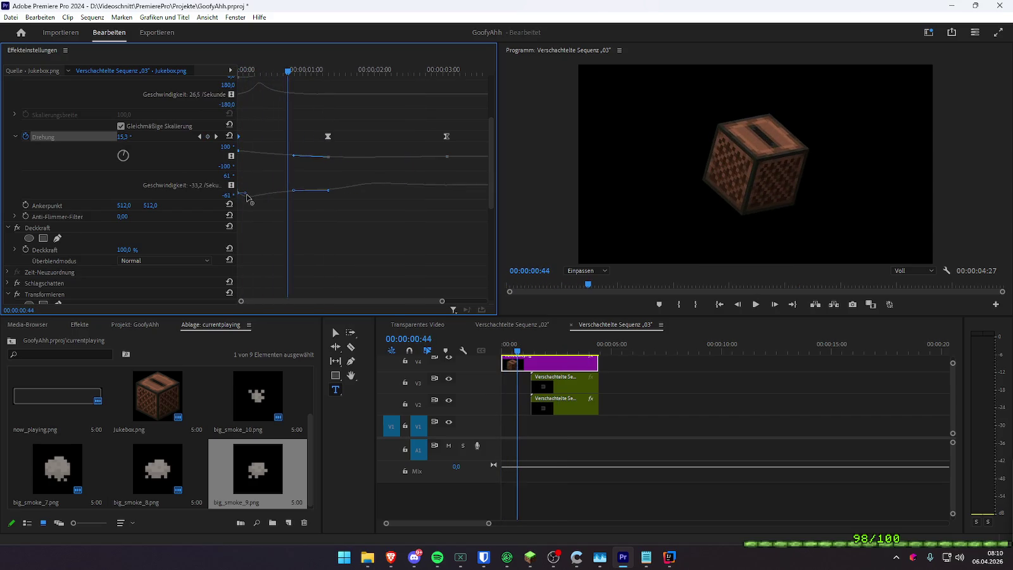
- Replay the jukebox rotation and jump back to the keyframe at 1:20
left_click(239, 68)
key("space")
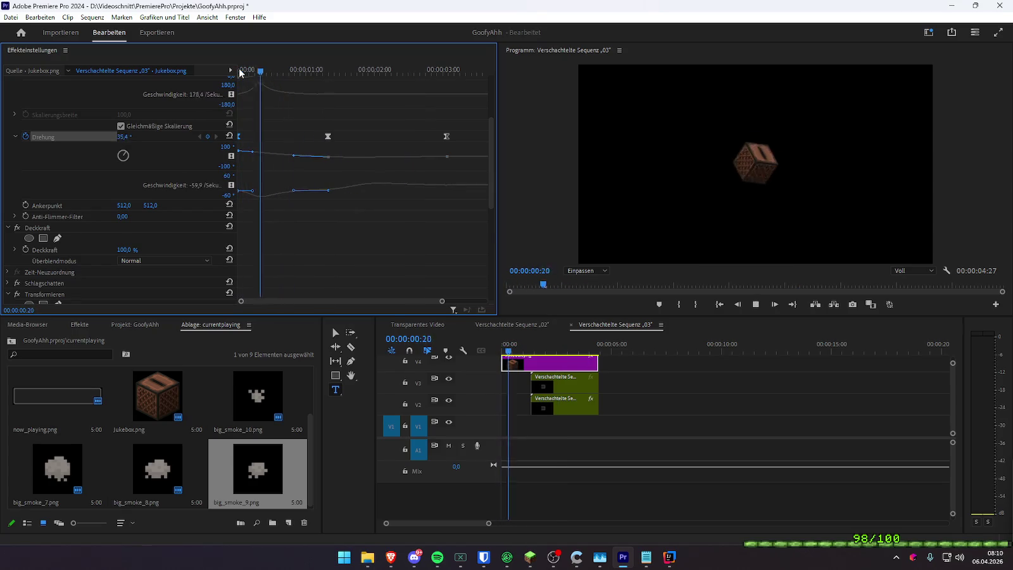
key("space")
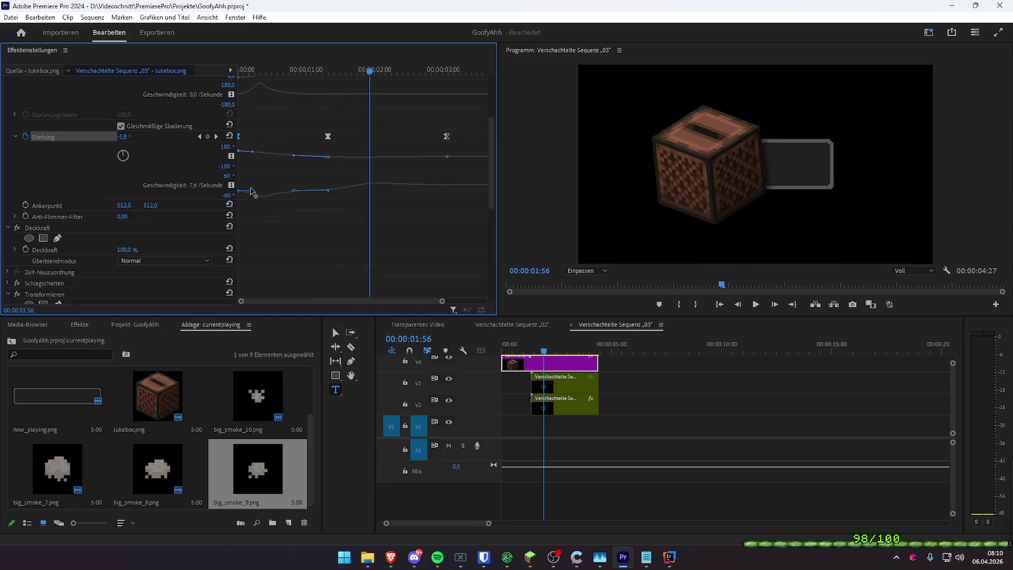
left_click(240, 68)
key("space")
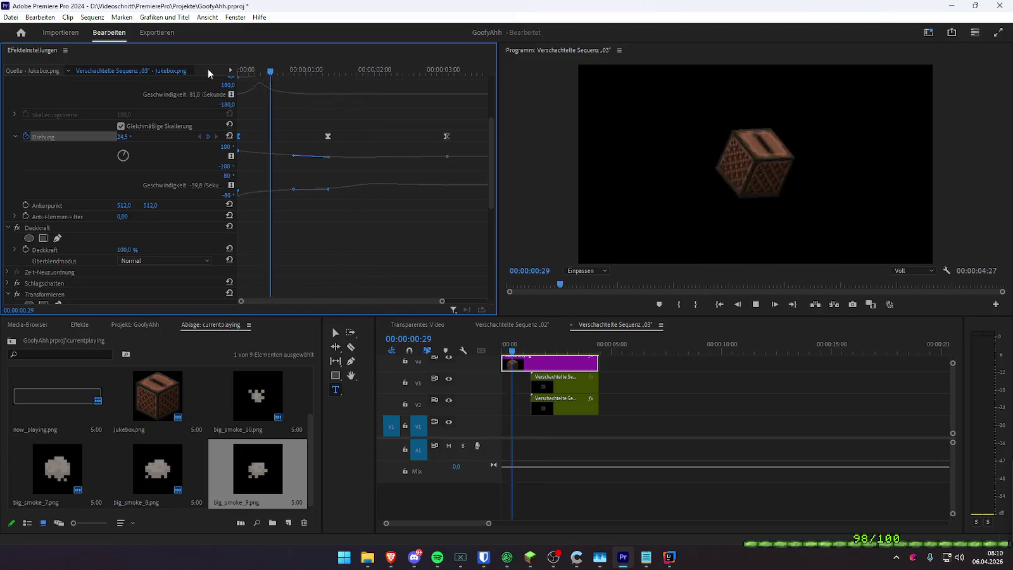
key("space")
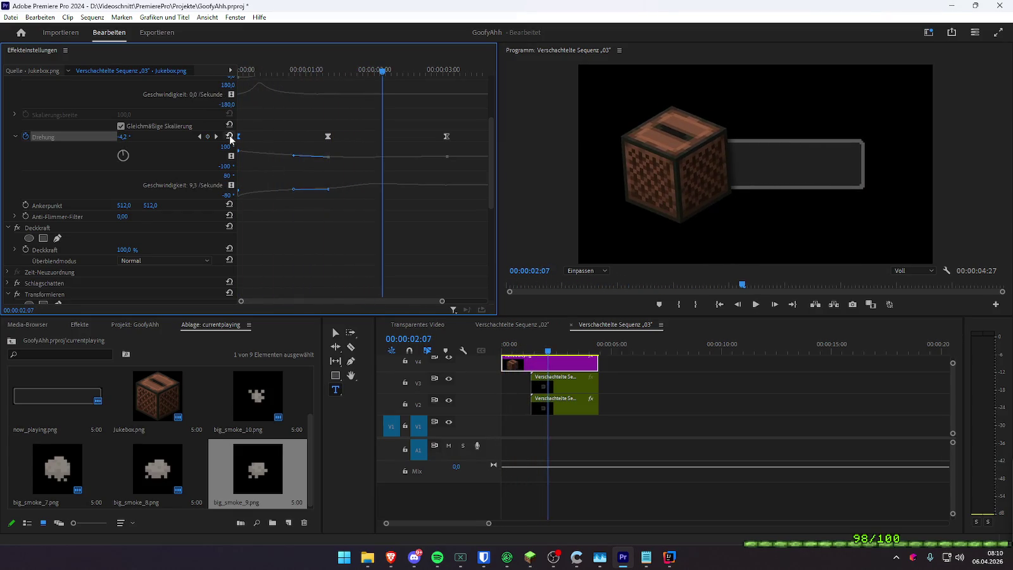
left_click(199, 136)
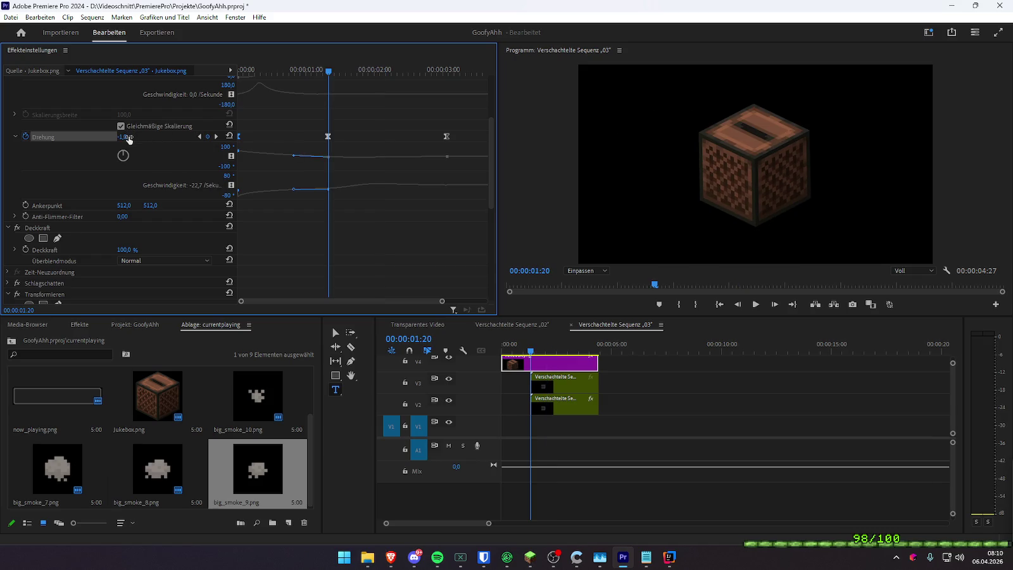
- Preview the jukebox spin from the start several times until the bar slides out
left_click(254, 69)
key("space")
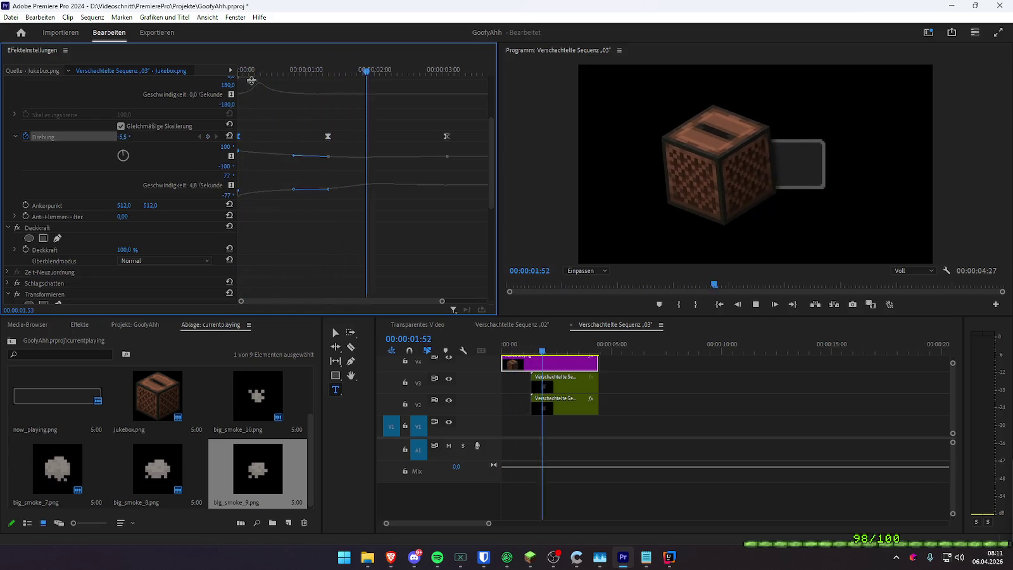
left_click(260, 71)
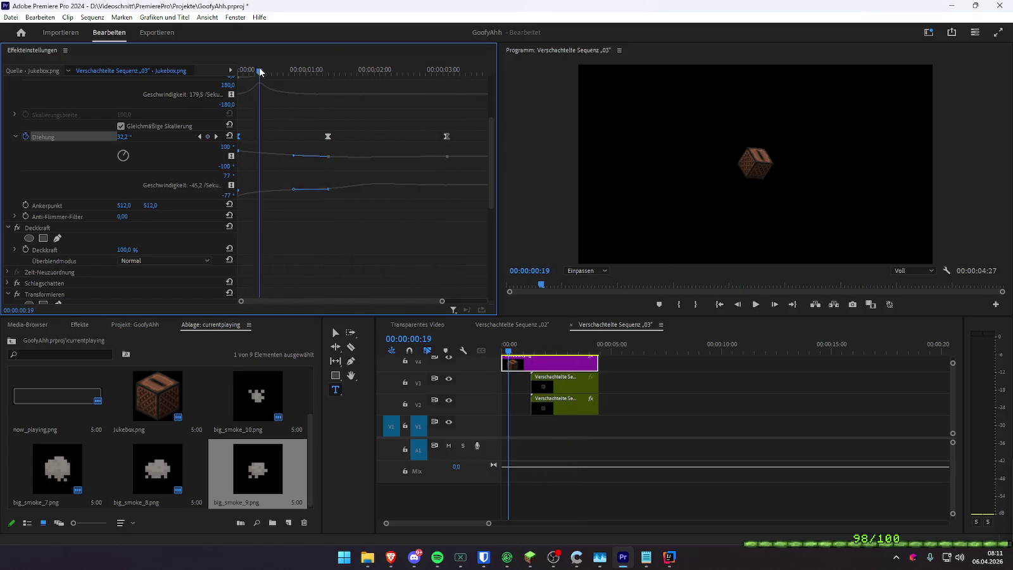
left_click(238, 69)
key("space")
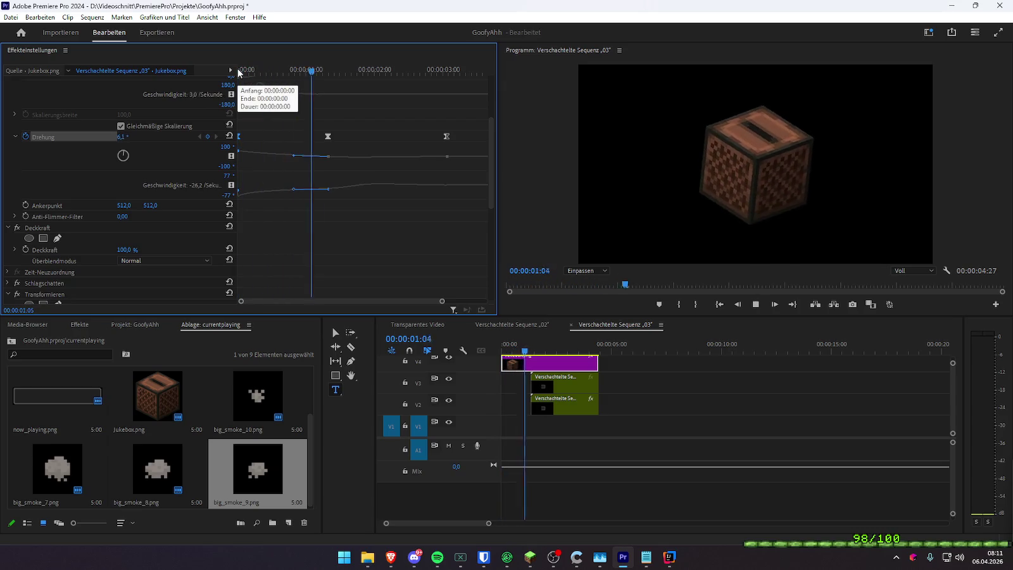
key("space")
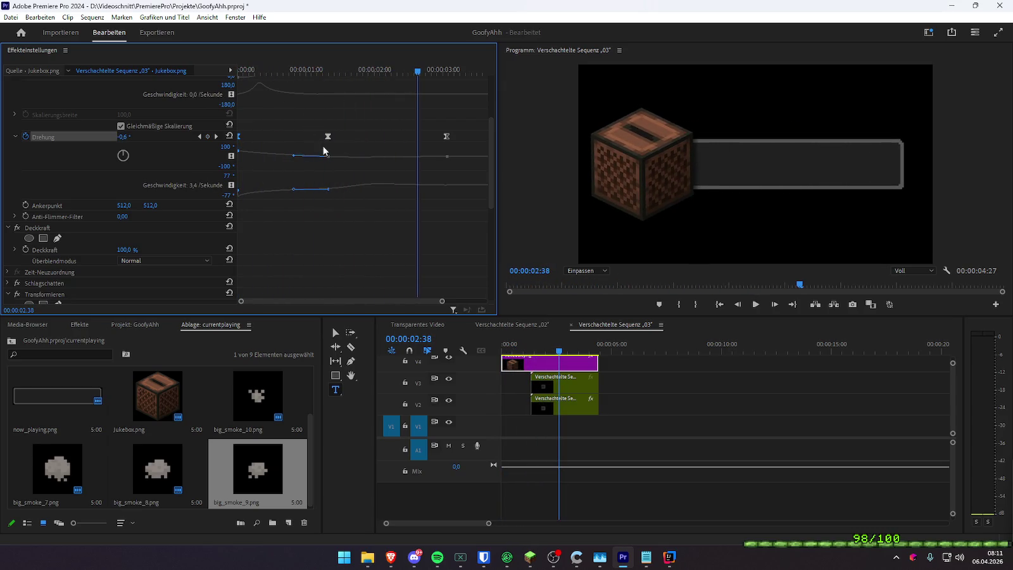
key("Home")
key("space")
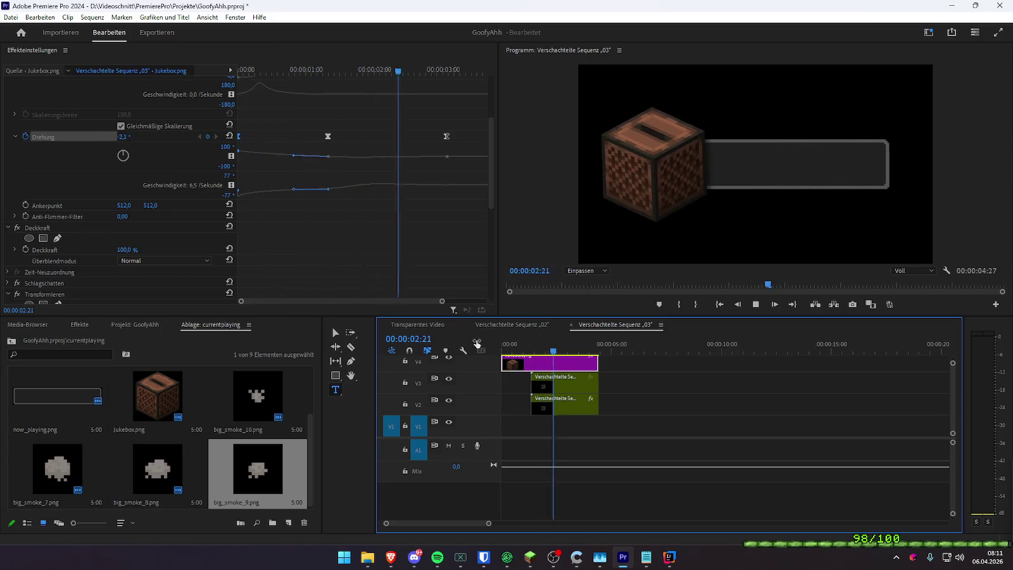
key("space")
- Soften the rotation curve's easing around 00:00:01:08 and preview the result
left_click_drag(305, 70, 315, 74)
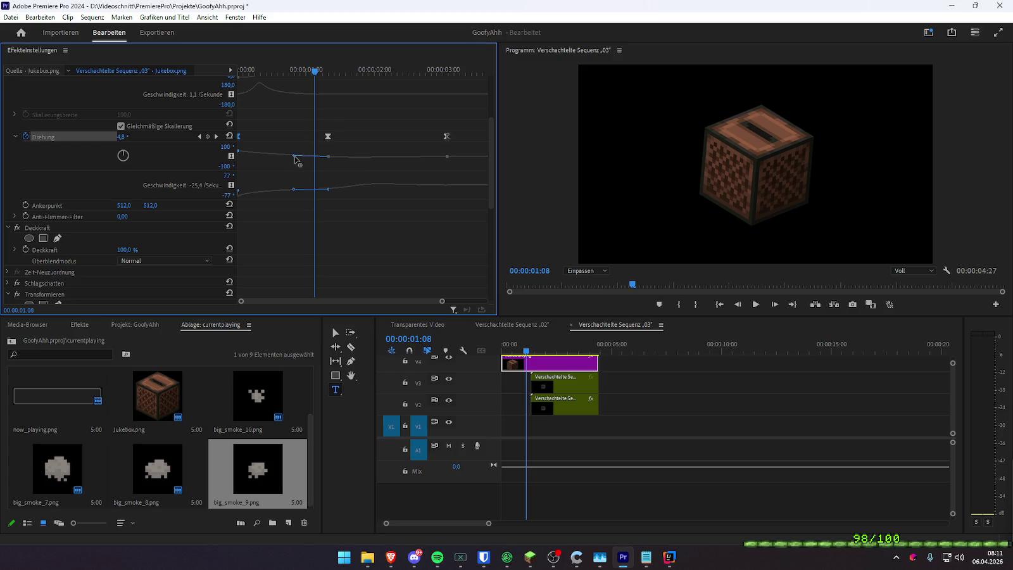
left_click_drag(296, 160, 298, 161)
left_click(258, 69)
key("space")
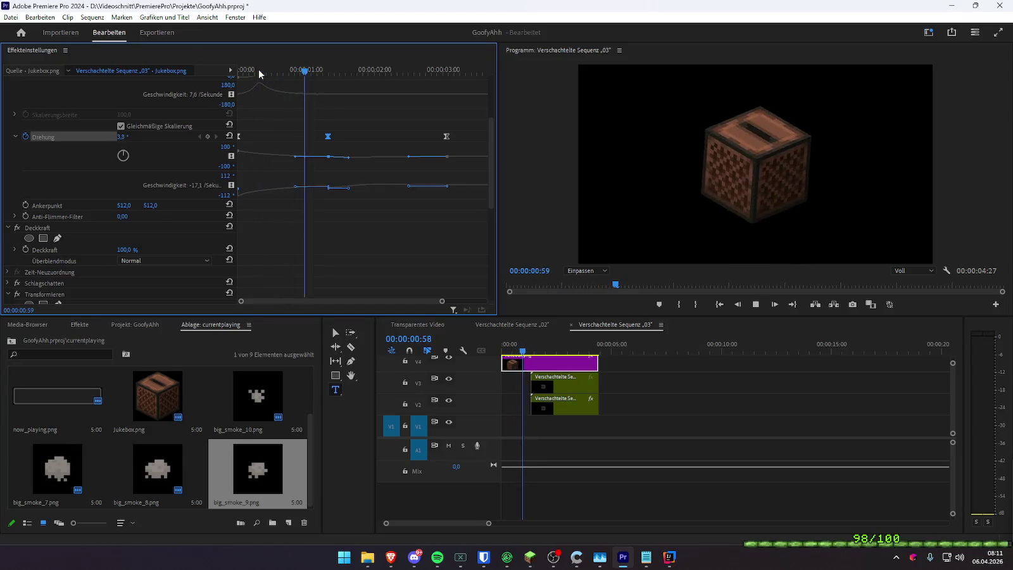
key("space")
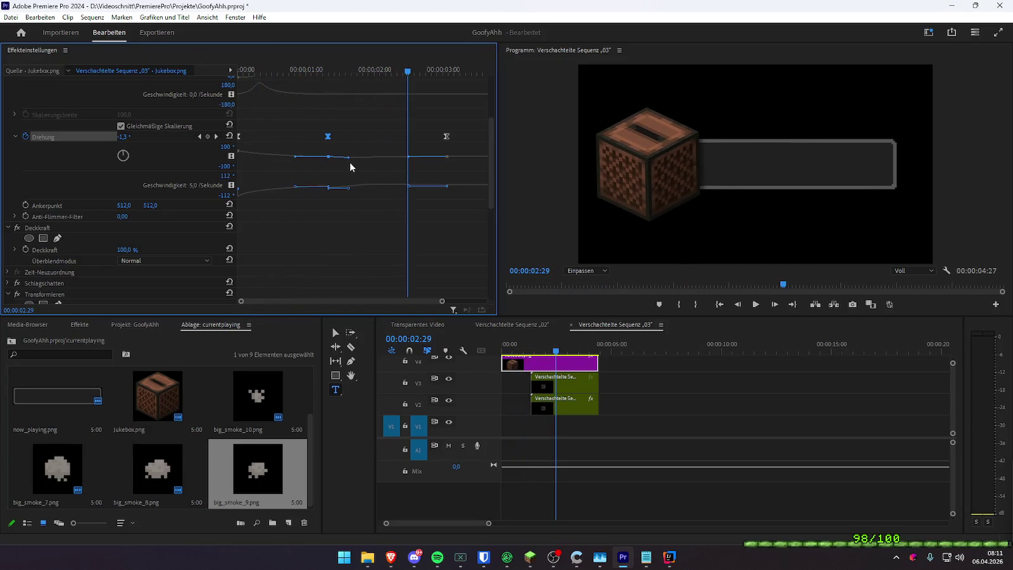
- Adjust the rotation easing further and nudge the keyframe slightly earlier, then later
left_click_drag(349, 157, 352, 159)
left_click_drag(328, 137, 318, 137)
left_click(267, 69)
key("space")
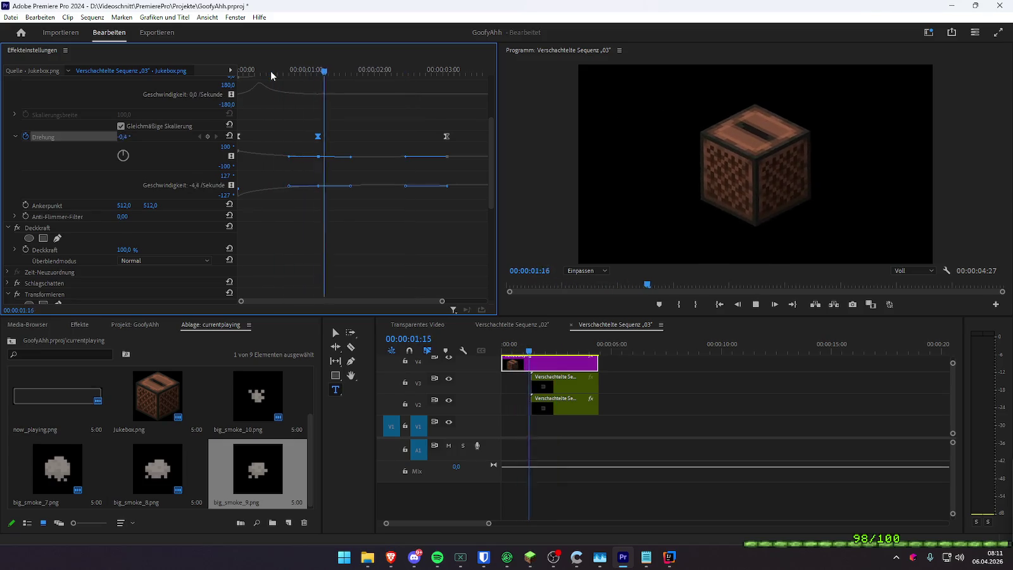
left_click_drag(318, 136, 324, 136)
left_click(286, 71)
key("space")
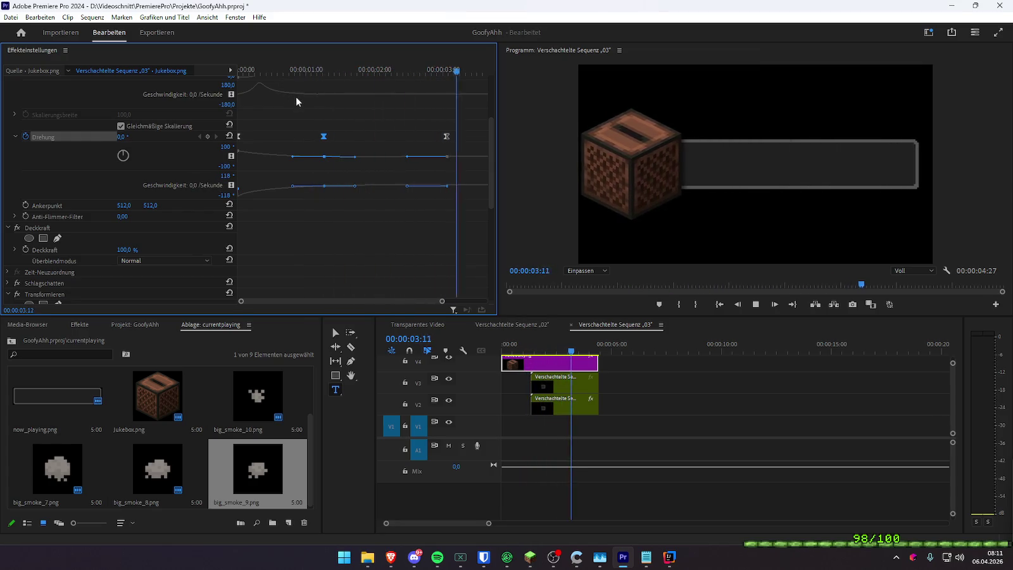
- Check the rotation around 00:00:01:20, then bring up the Transparentes Video sequence
left_click_drag(309, 69, 212, 90)
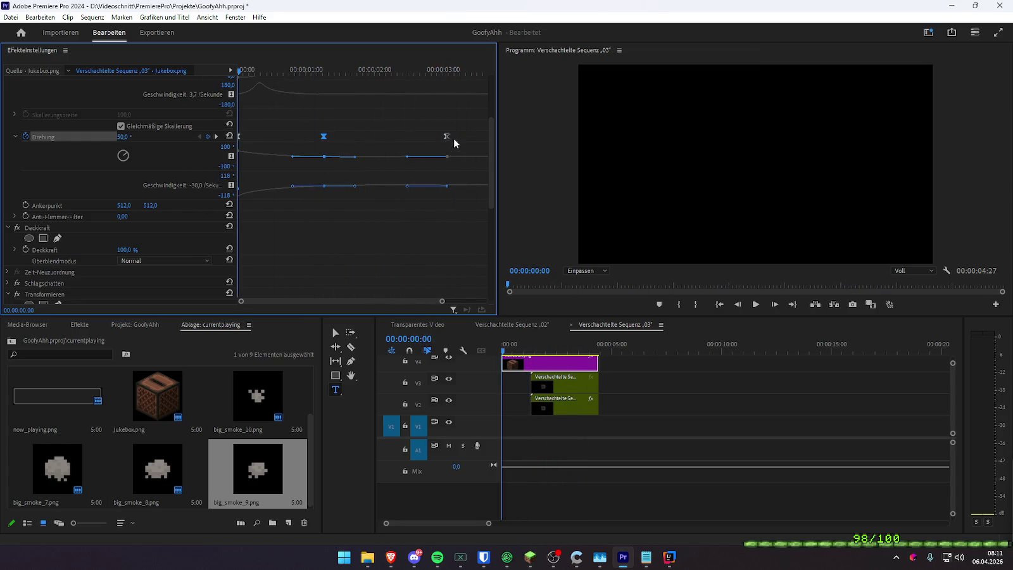
left_click(216, 136)
left_click(217, 136)
left_click_drag(447, 71, 328, 71)
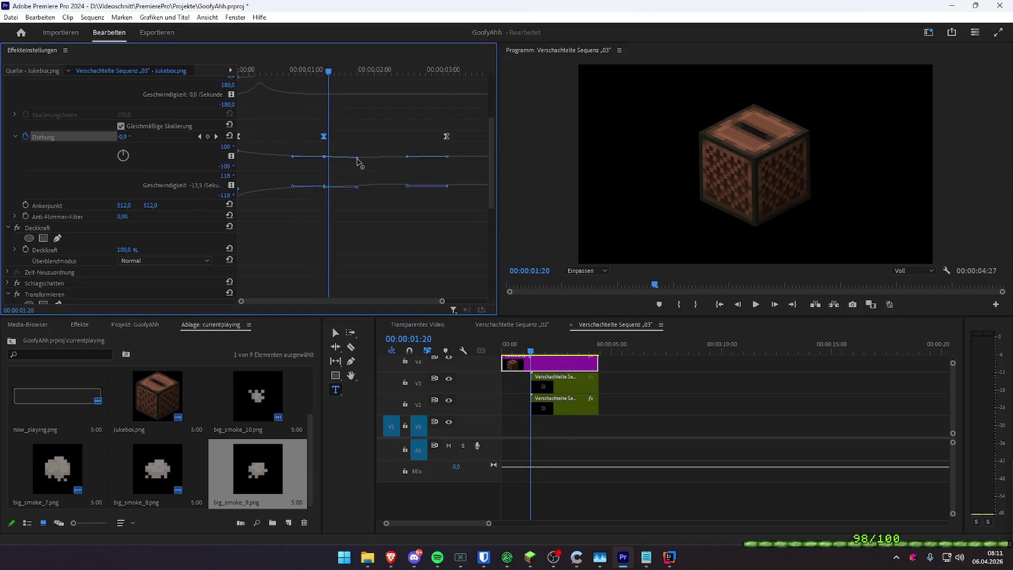
left_click(284, 65)
key("space")
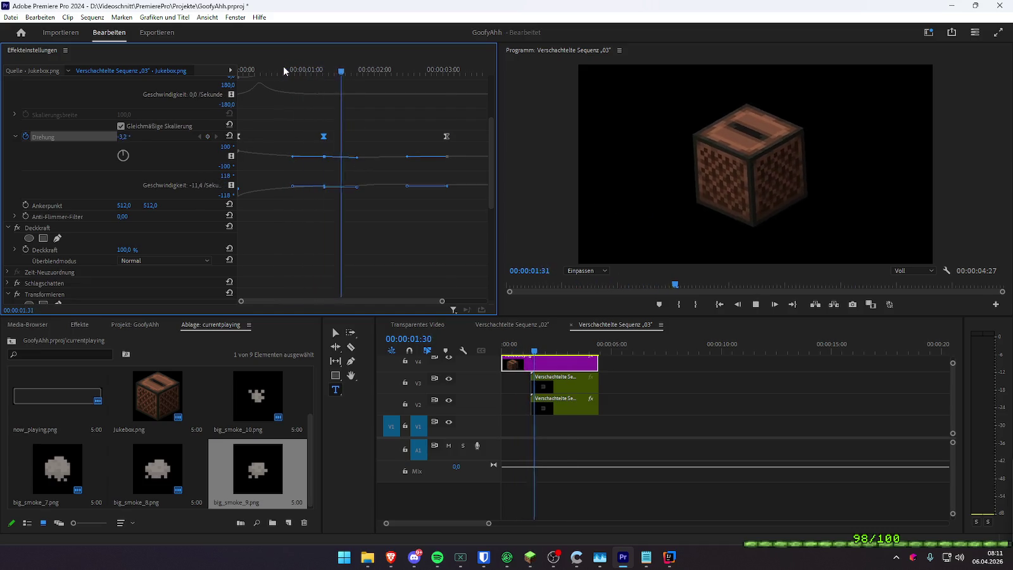
key("space")
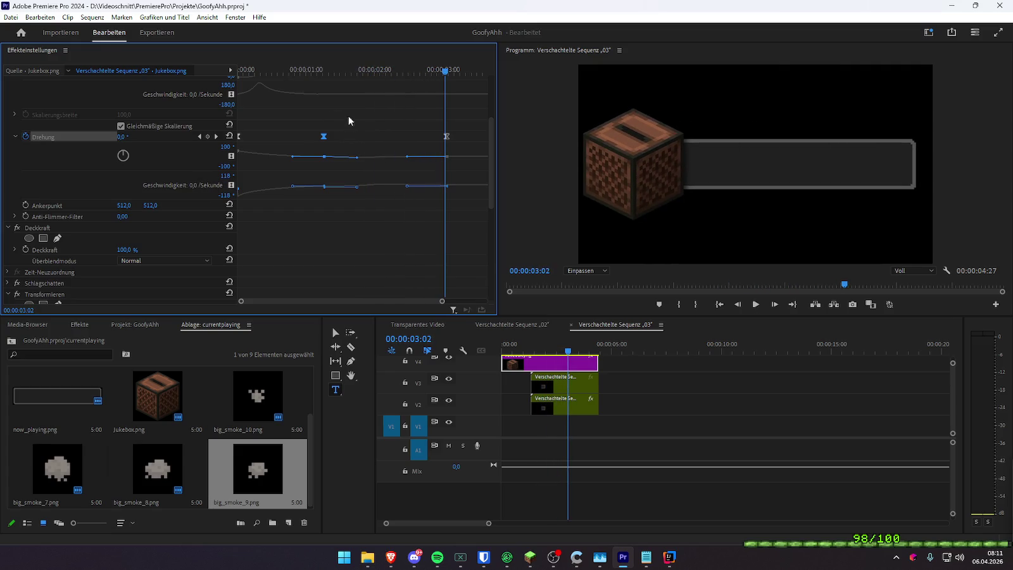
left_click(280, 68)
key("space")
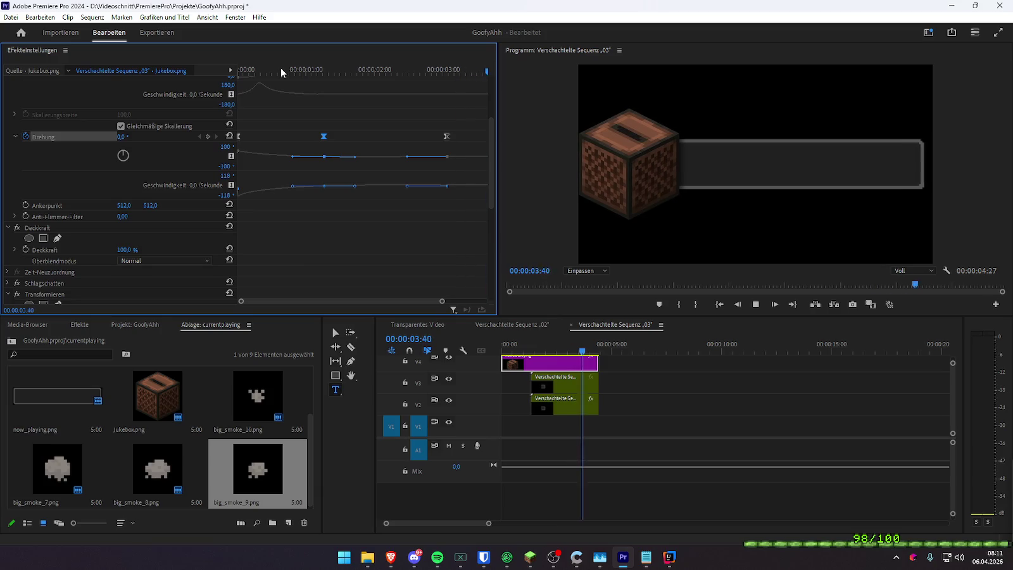
left_click(443, 324)
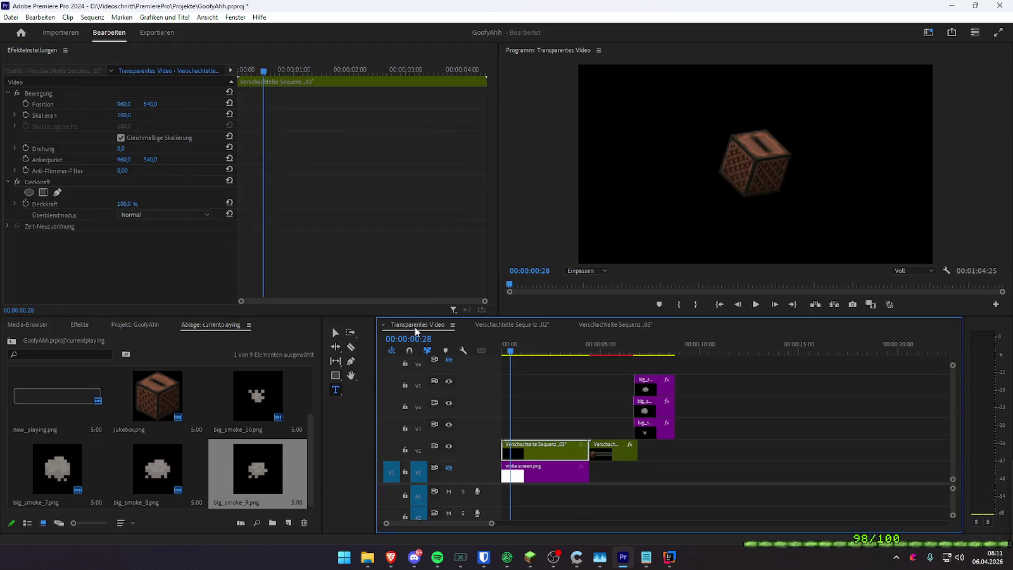
- Preview the smoke part around 6 seconds and save the project
left_click_drag(590, 350, 624, 358)
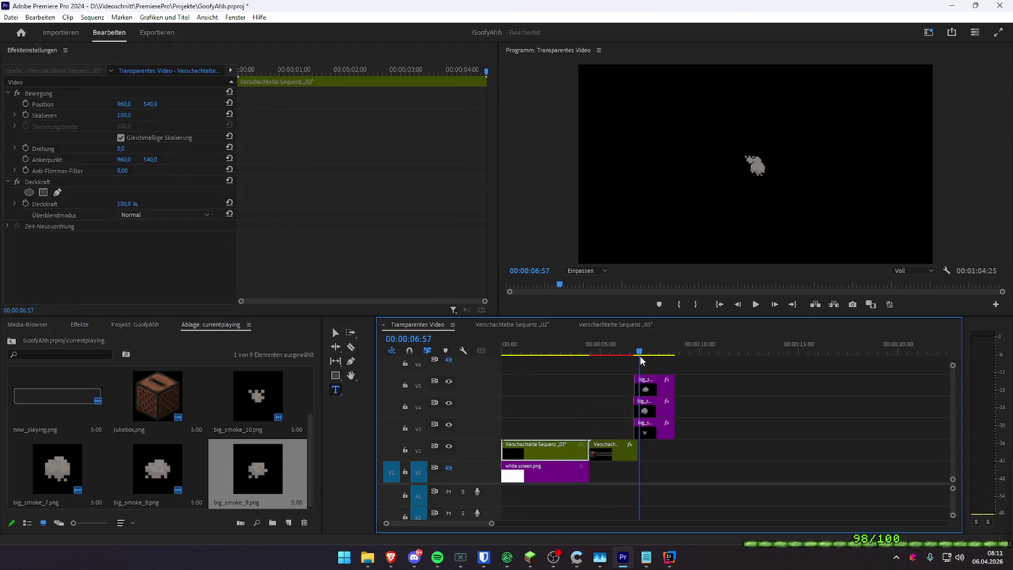
key("space")
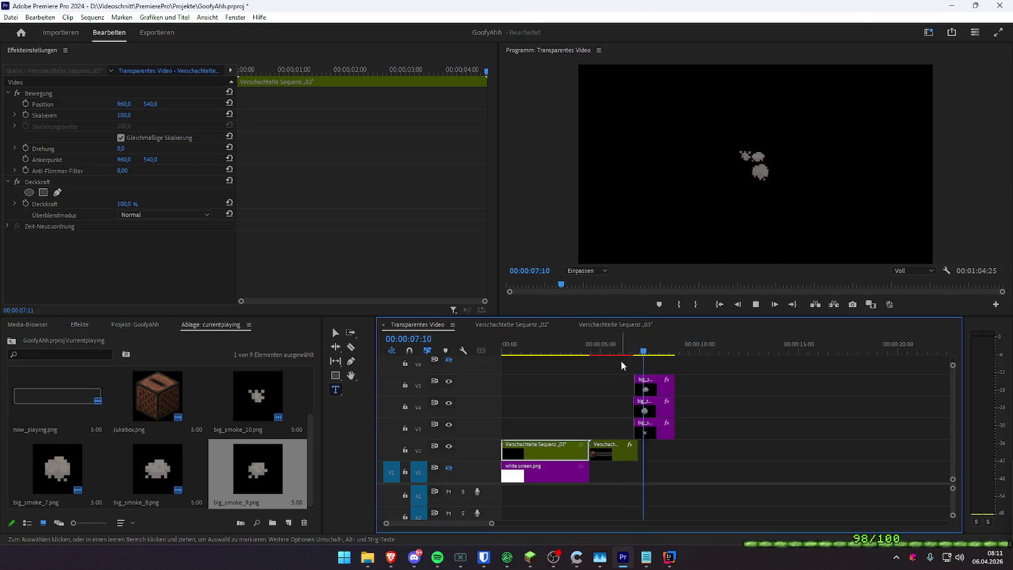
key("ctrl+s")
- Replay the Transparentes Video sequence from the start and play it back full screen
key("Home")
key("space")
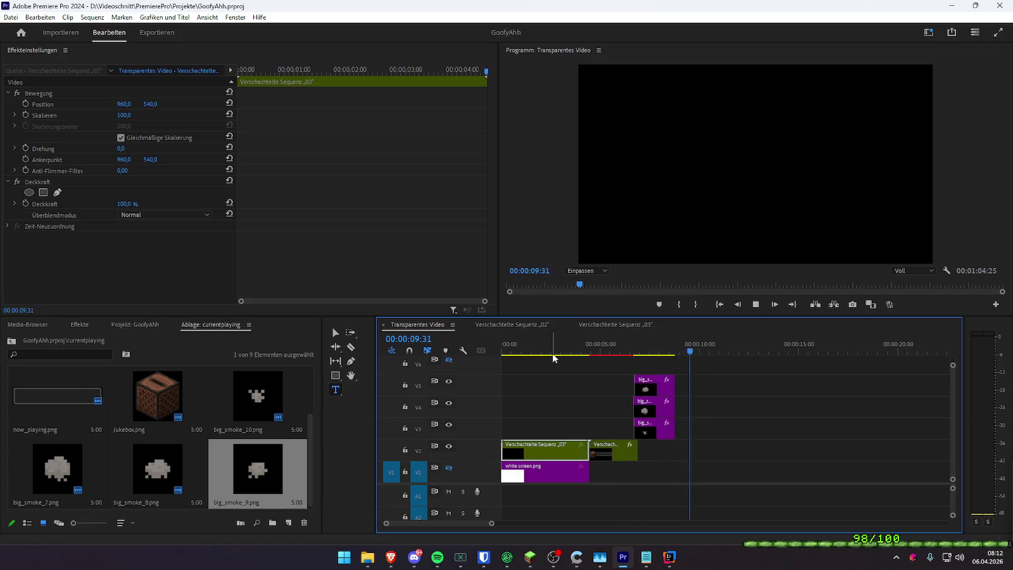
left_click_drag(552, 357, 544, 350)
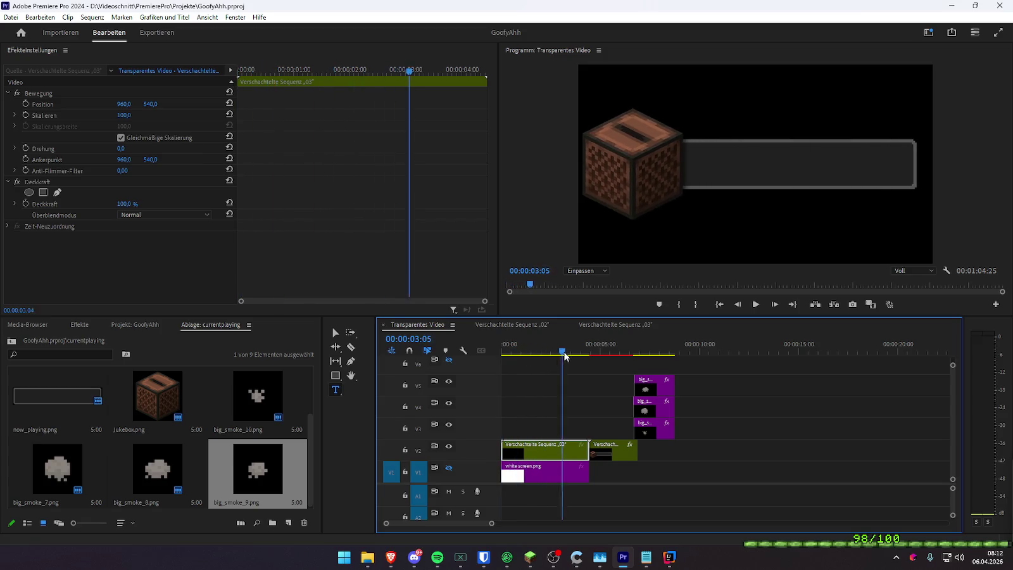
left_click_drag(544, 351, 476, 367)
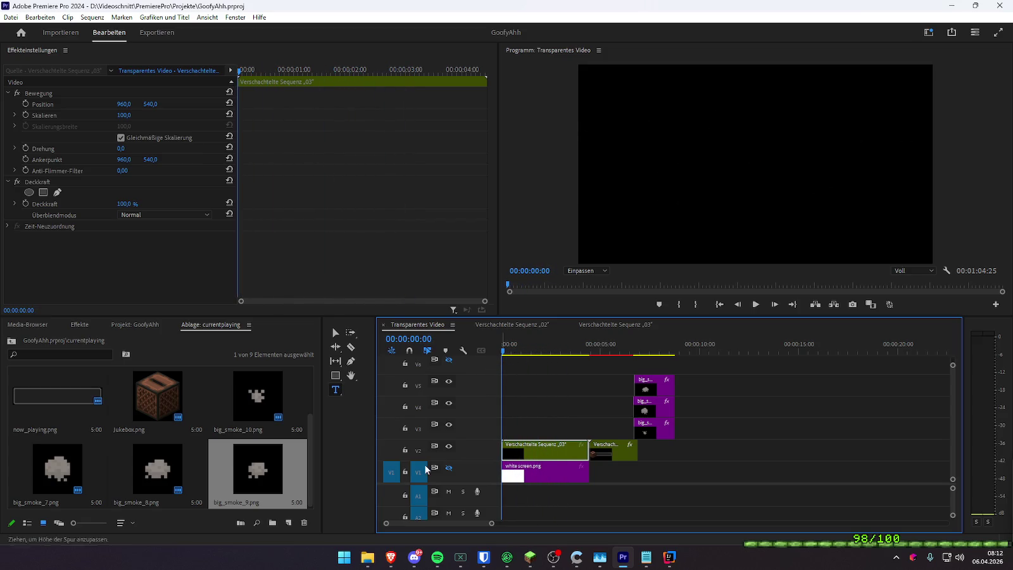
left_click(561, 348)
left_click(998, 32)
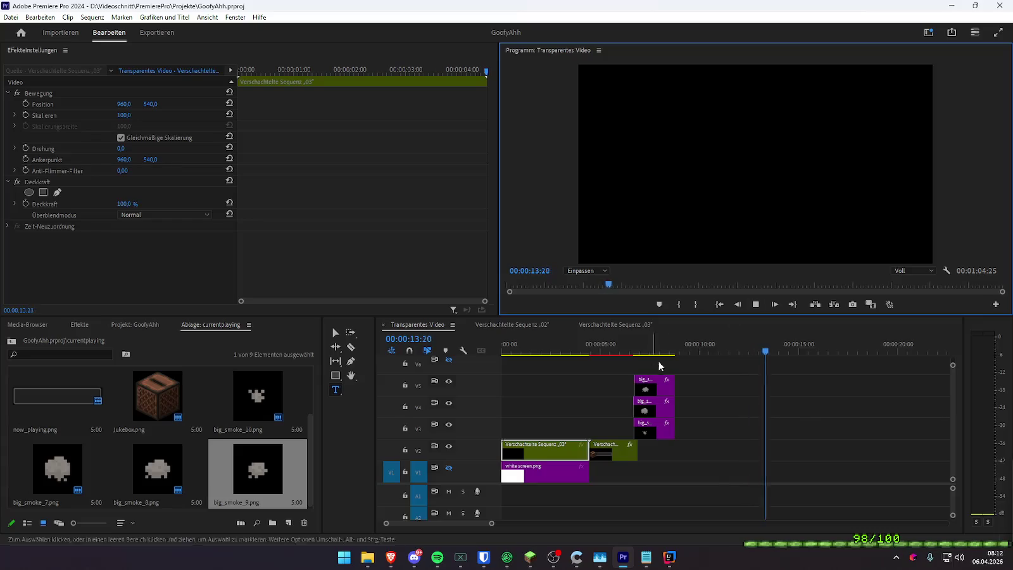
- Leave full screen, replay the smoke section and whole overlay, then save the project
left_click(637, 351)
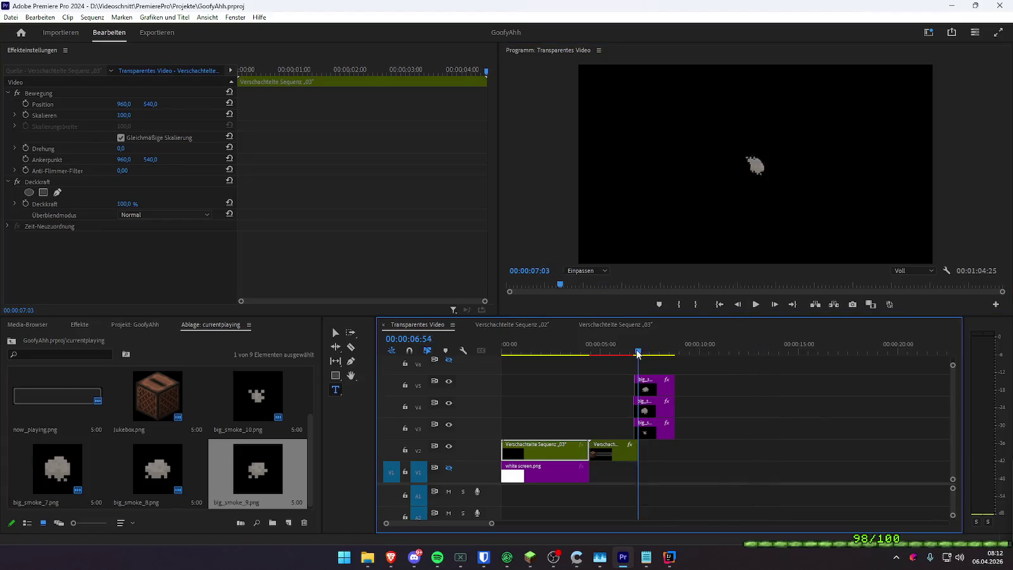
left_click(623, 352)
key("space")
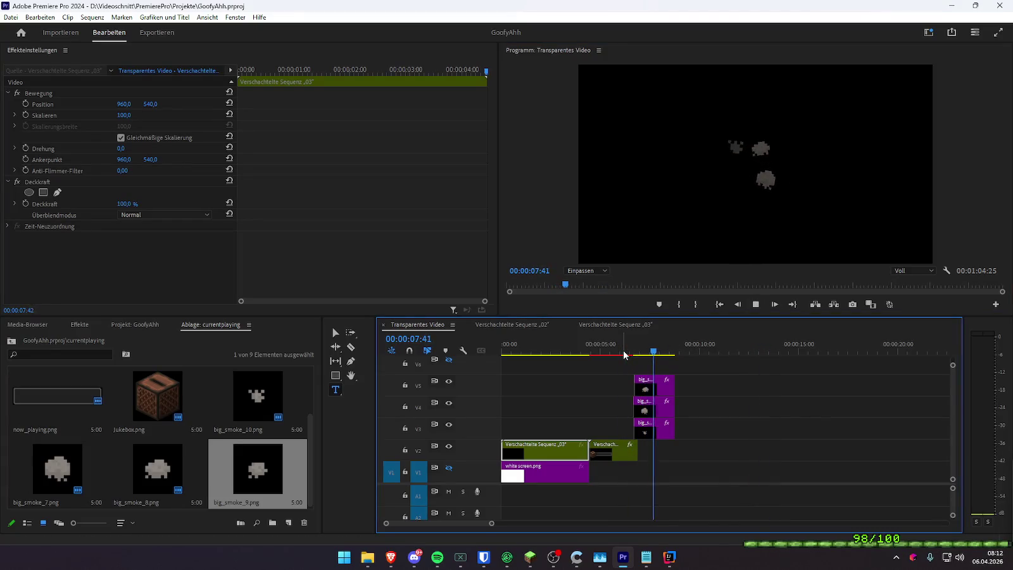
left_click_drag(591, 352, 494, 352)
key("space")
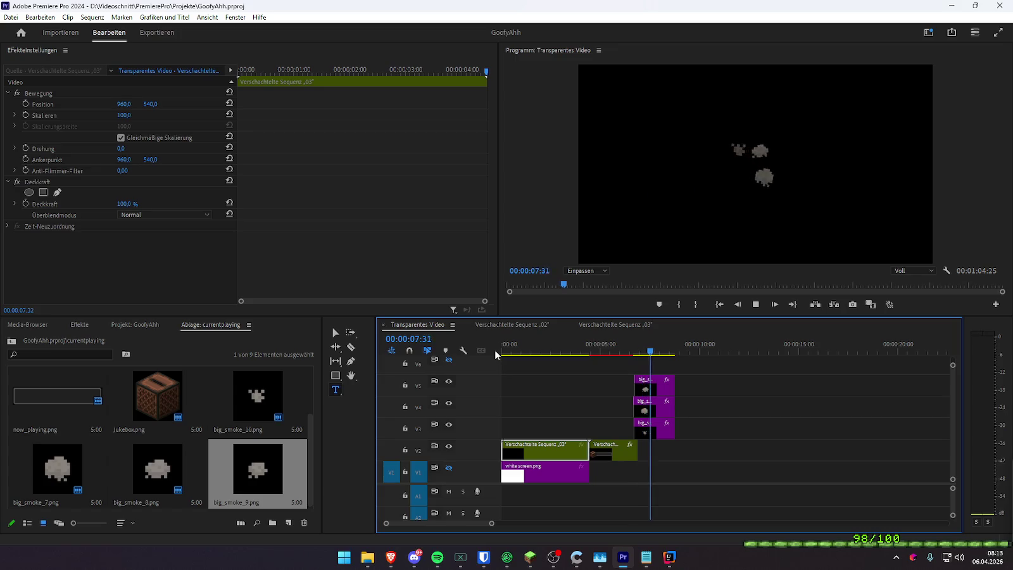
left_click_drag(570, 346, 476, 357)
key("space")
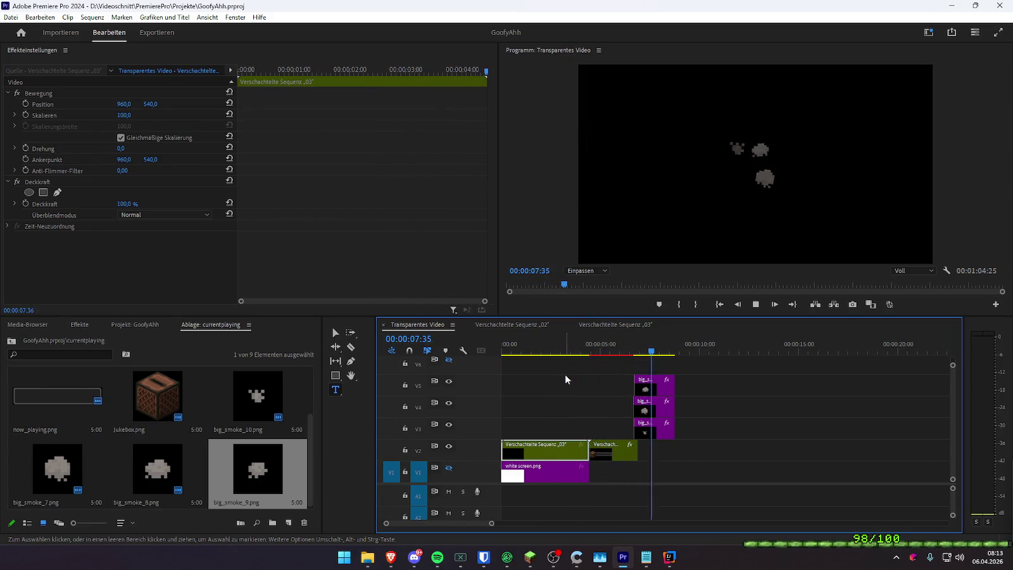
key("ctrl+s")
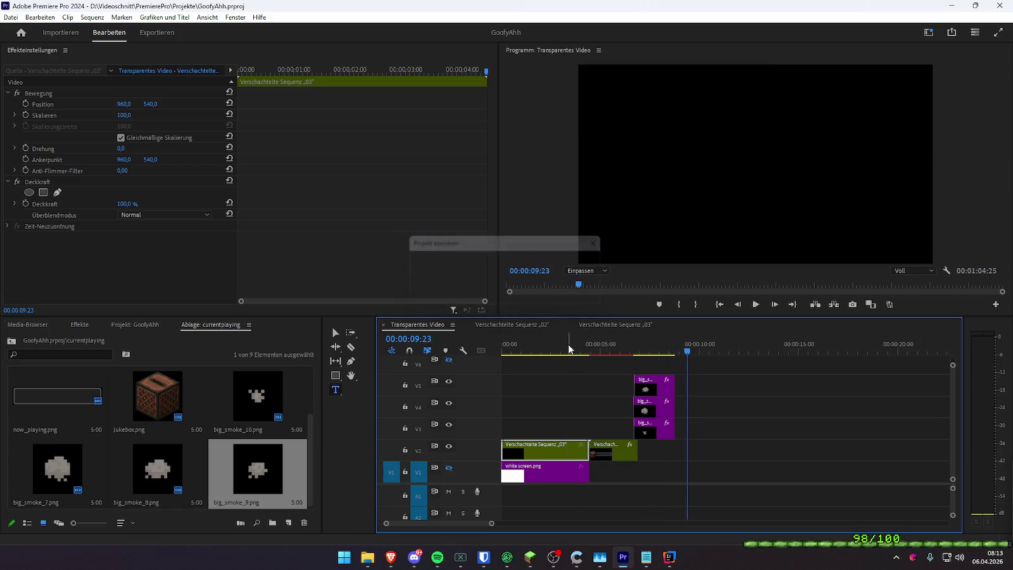
- Replay the Transparentes Video sequence briefly, then switch over to the Minecraft game
left_click(516, 351)
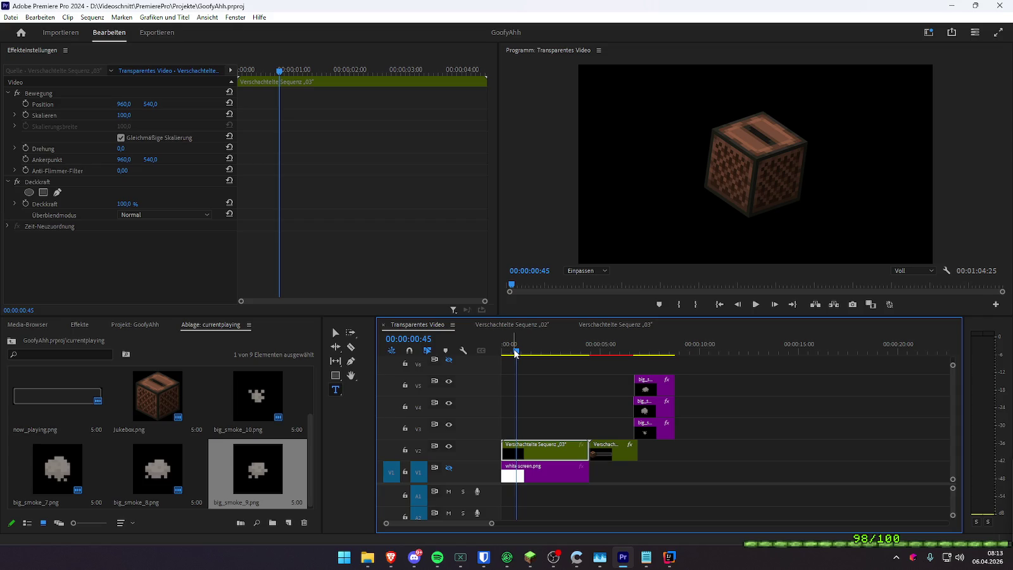
key("j")
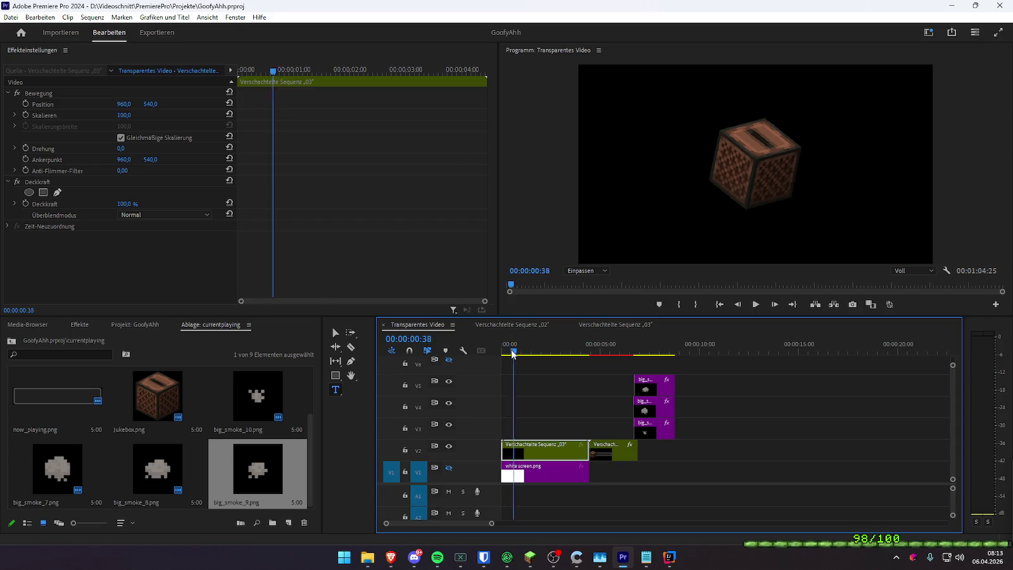
key("space")
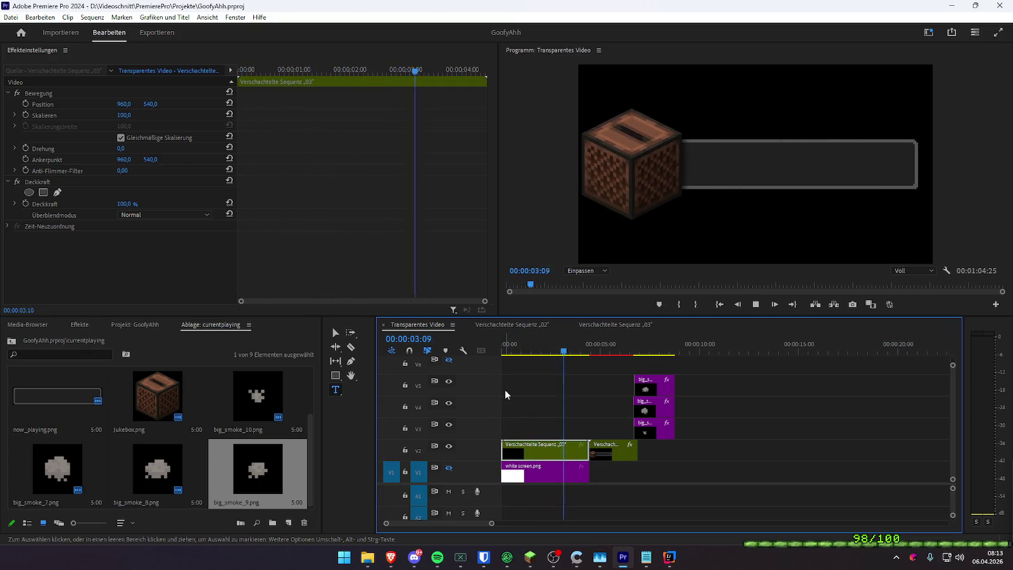
key("space")
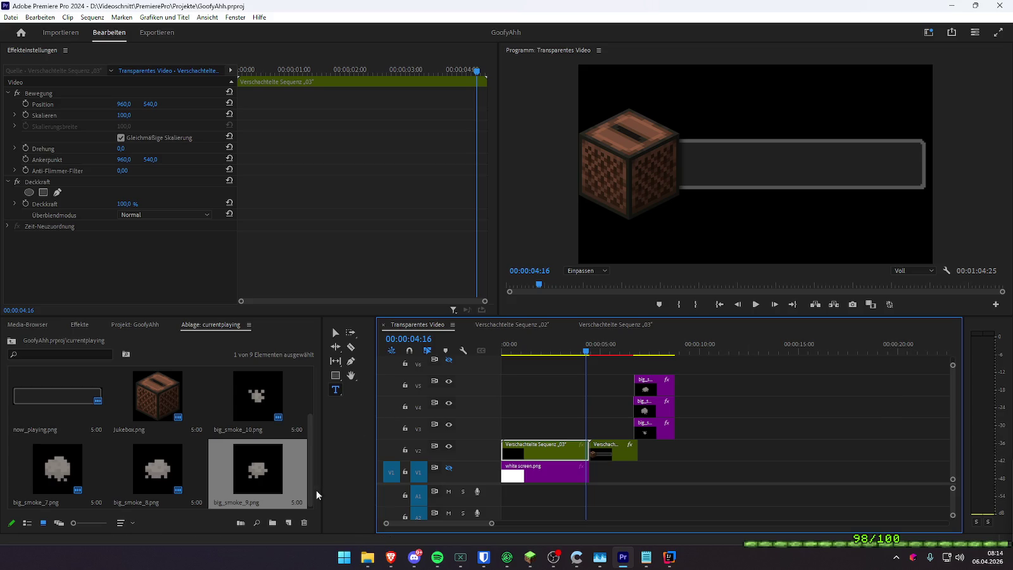
left_click(529, 557)
key("Escape")
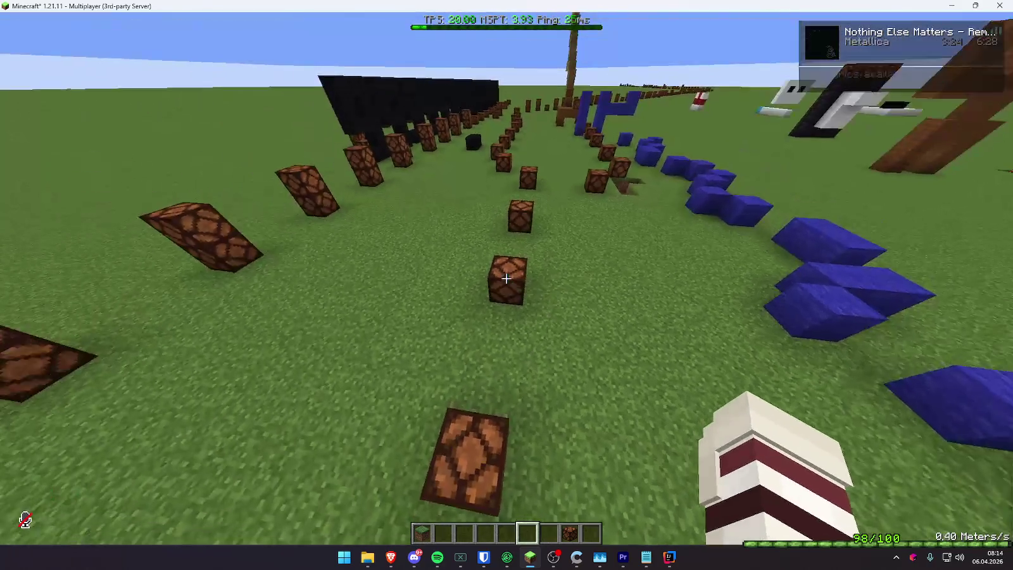
key("w")
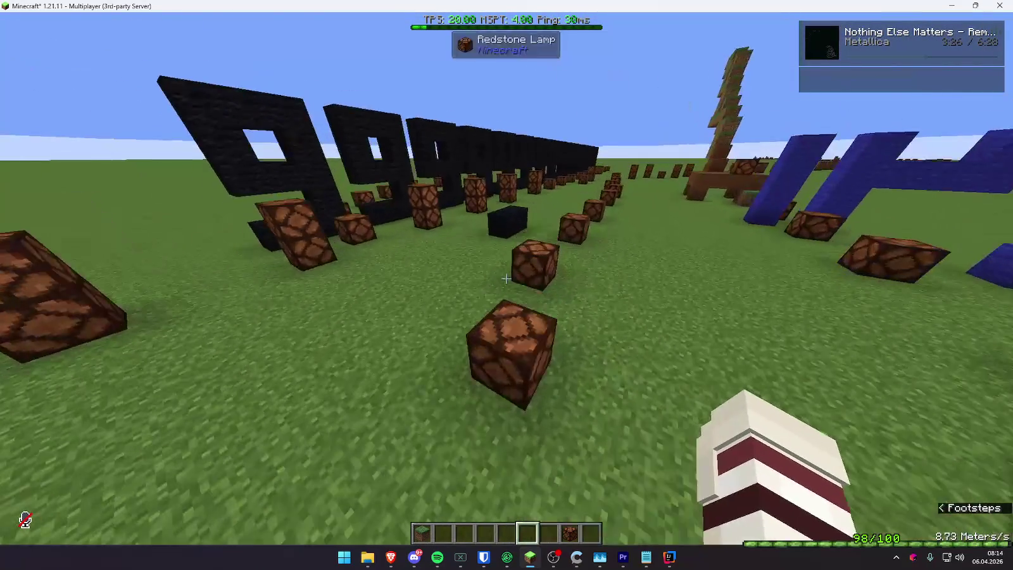
key("Tab")
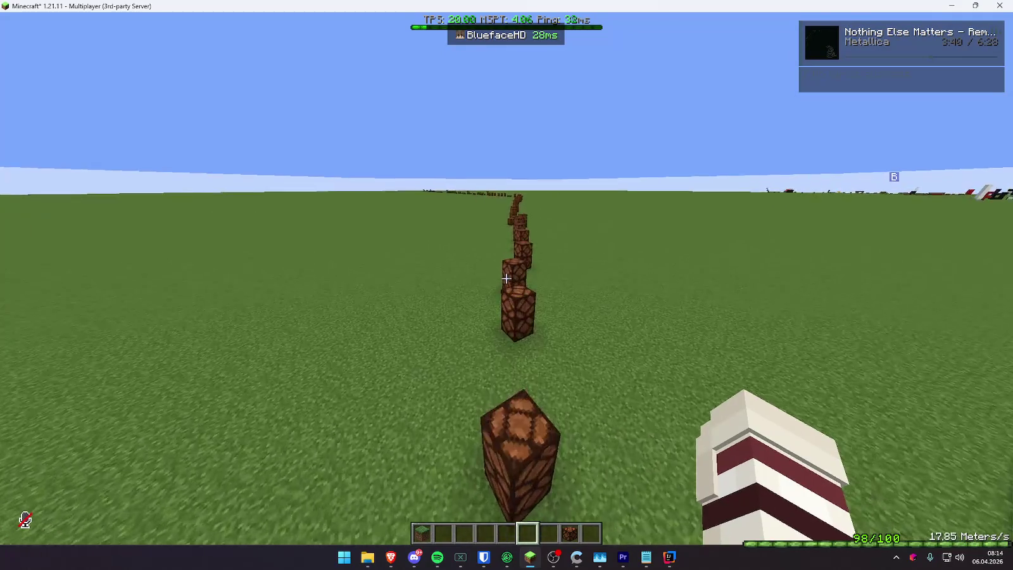
scroll(507, 278, "down", 1)
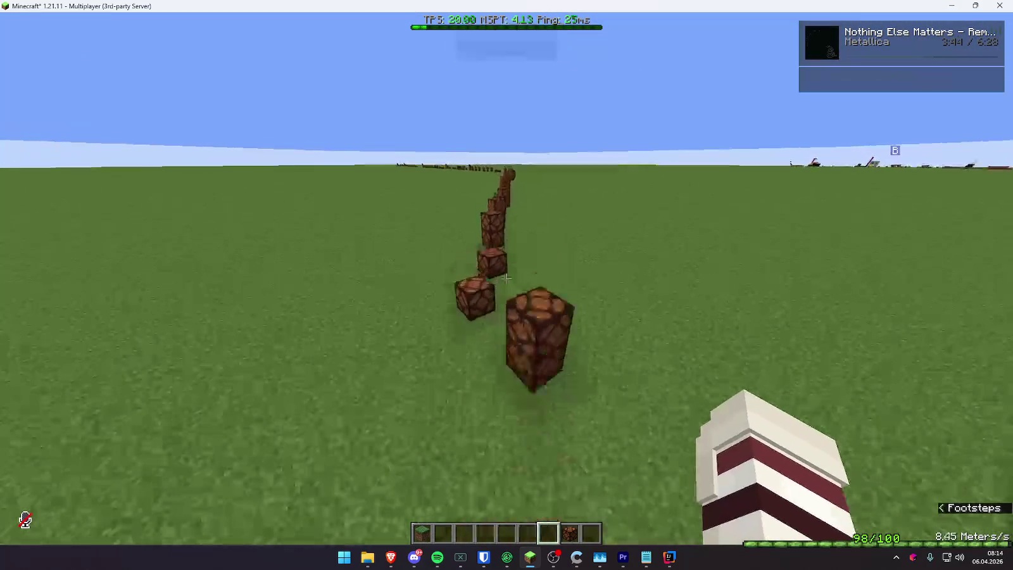
key("t")
key("alt+Tab")
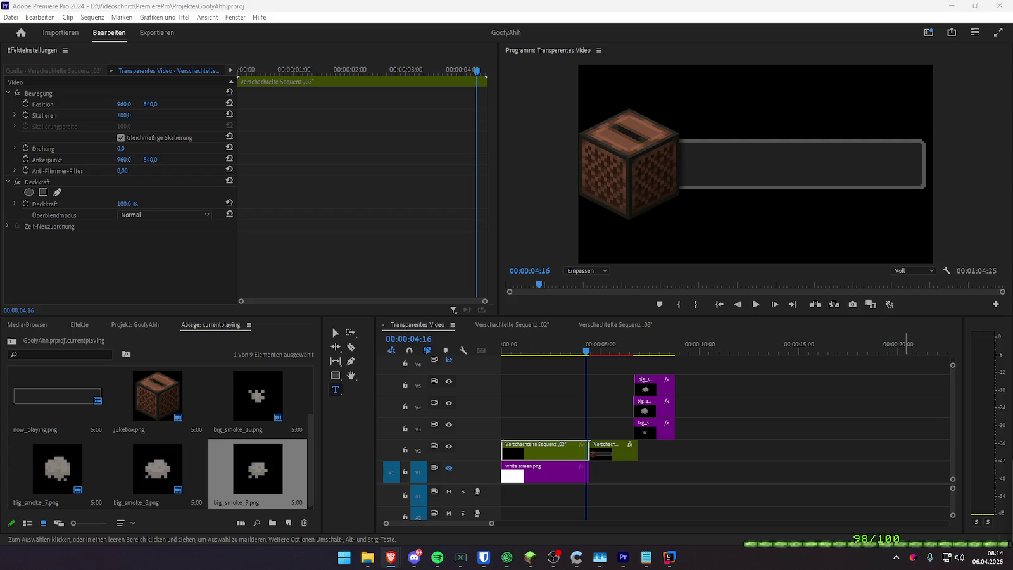
- Place Music_Disc_Mellohi.png on track V4 and apply the 3D-Effekte effect to it
mouse_move(662, 405)
left_mouse_down()
mouse_move(528, 380)
mouse_move(523, 405)
left_mouse_up()
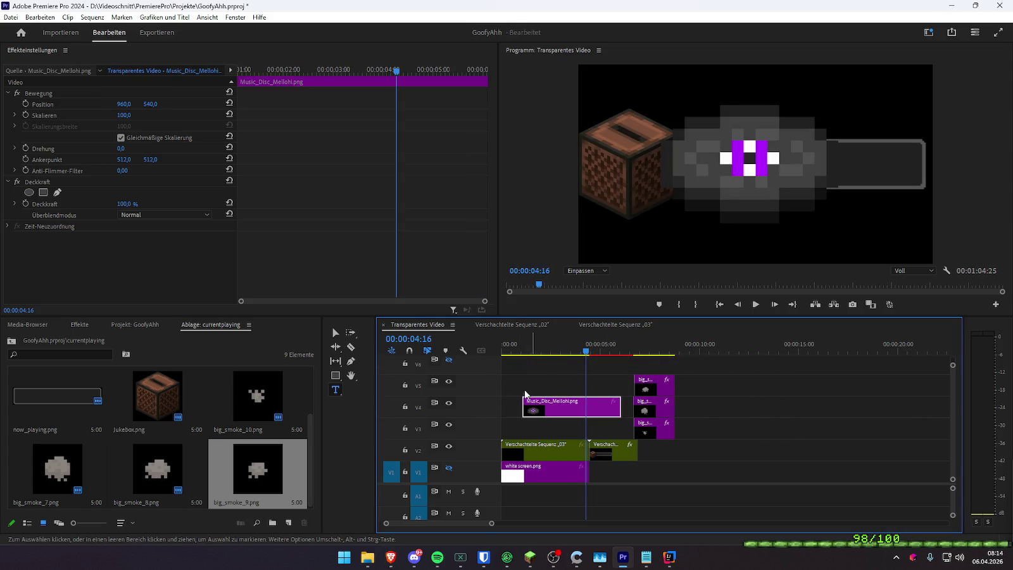
left_click(80, 324)
left_click(62, 339)
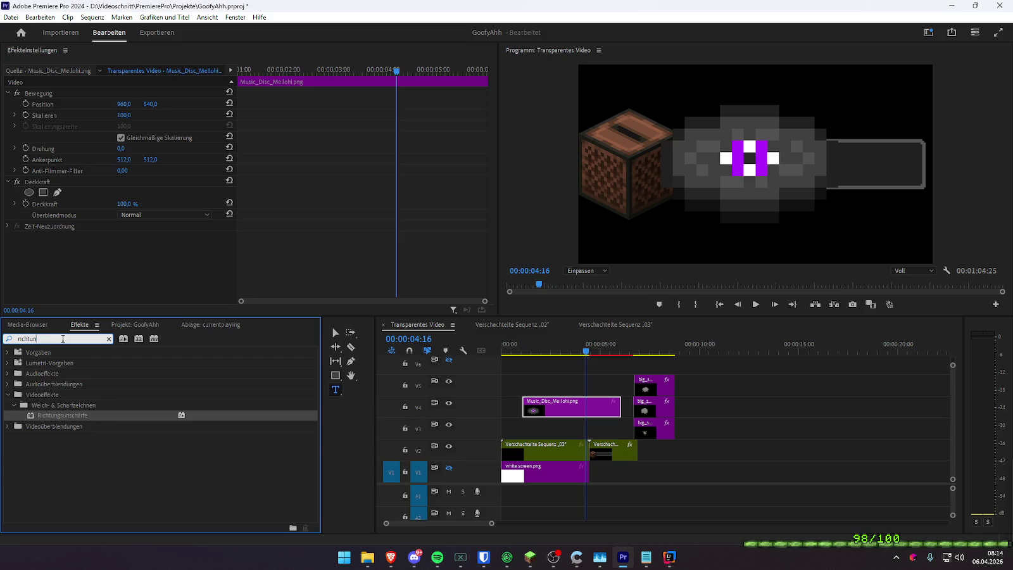
key("ctrl+a")
key("BackSpace")
type("3d")
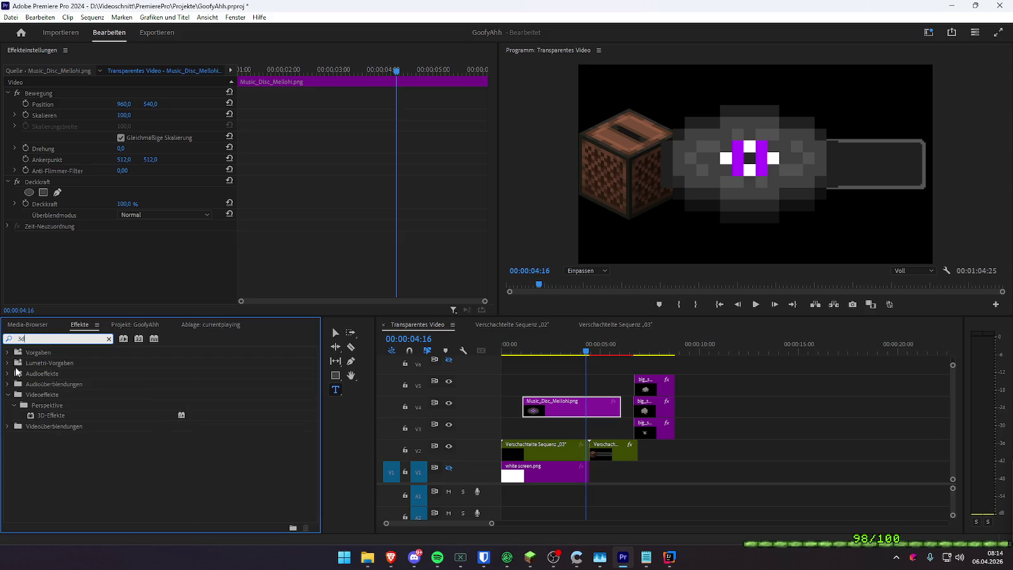
mouse_move(51, 415)
left_mouse_down()
mouse_move(518, 420)
mouse_move(532, 408)
left_mouse_up()
- Set the disc's 3D Drehen to 29° and its Motion Drehung to 18°
left_click(551, 346)
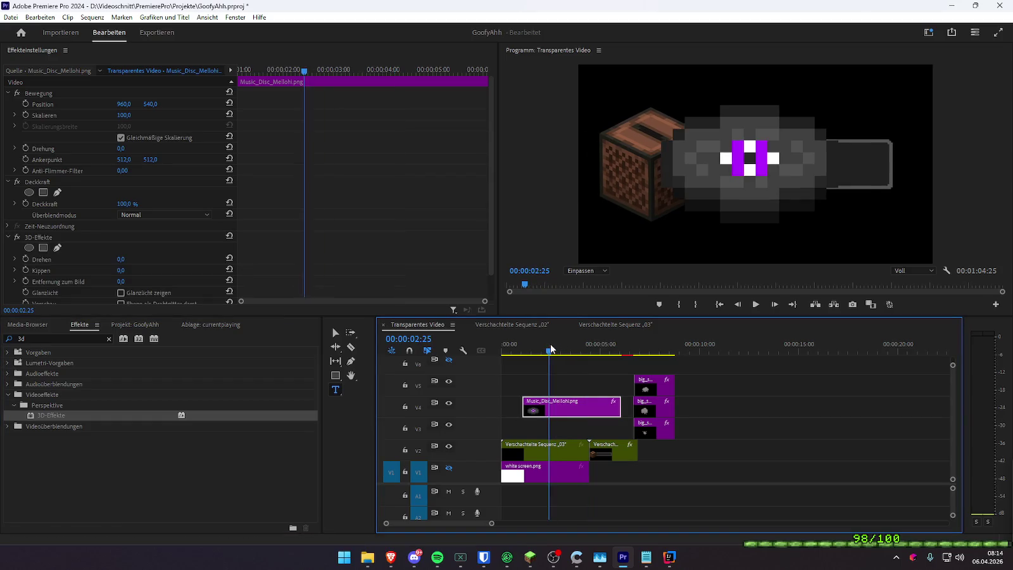
scroll(184, 237, "down", 1)
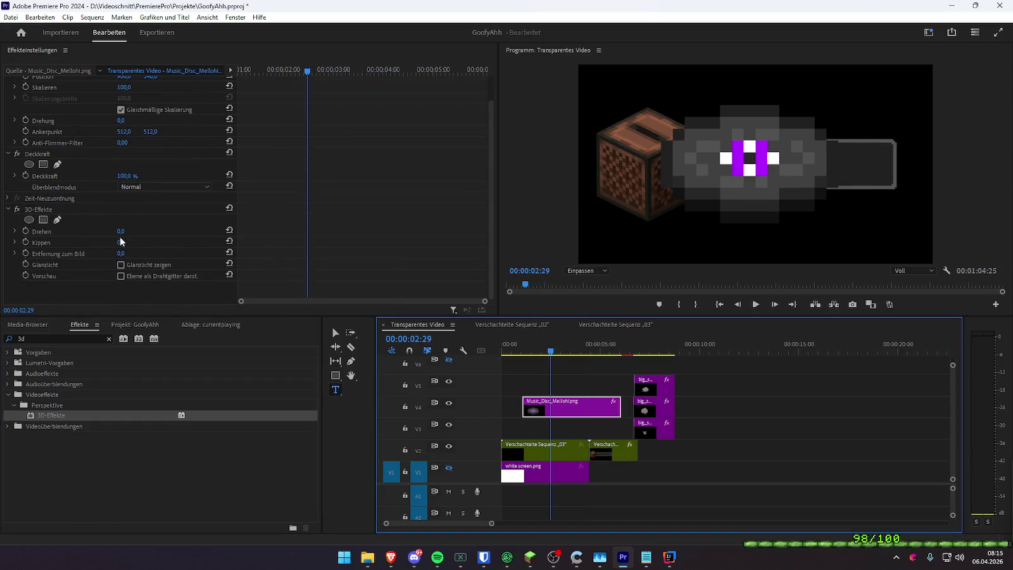
left_click_drag(120, 231, 139, 231)
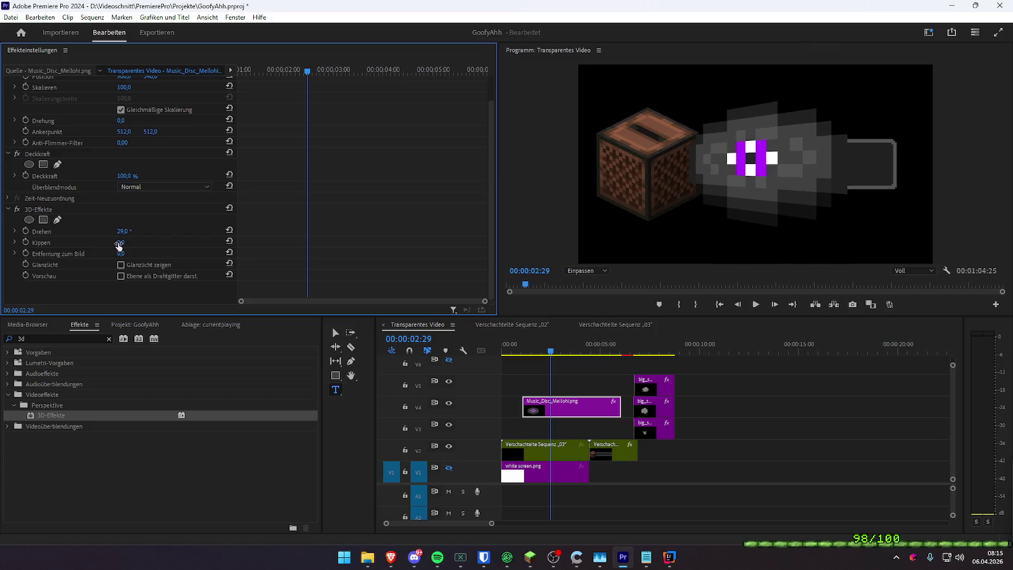
left_click_drag(121, 242, 158, 250)
scroll(180, 245, "up", 2)
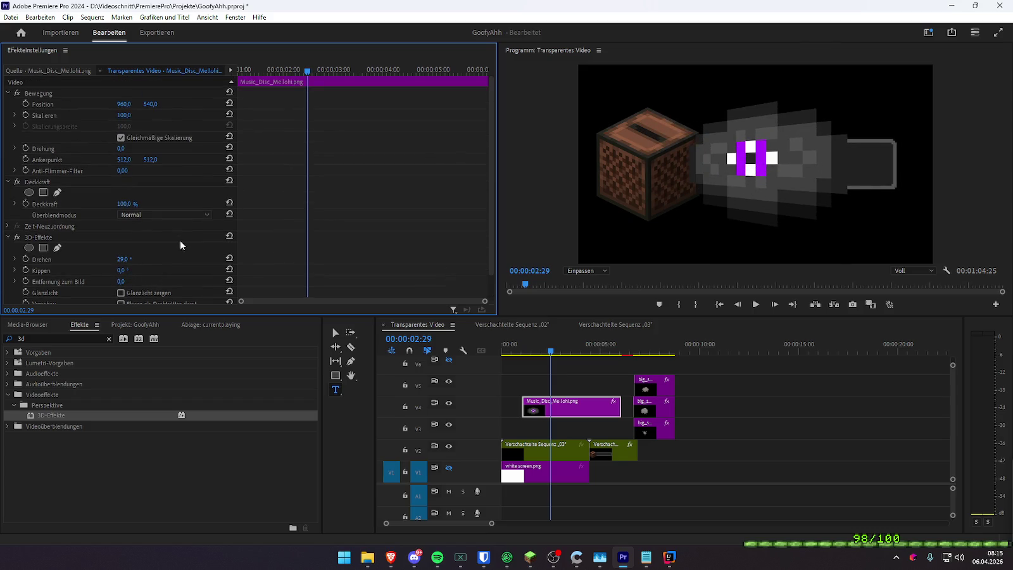
scroll(131, 145, "down", 1)
left_click_drag(121, 128, 131, 128)
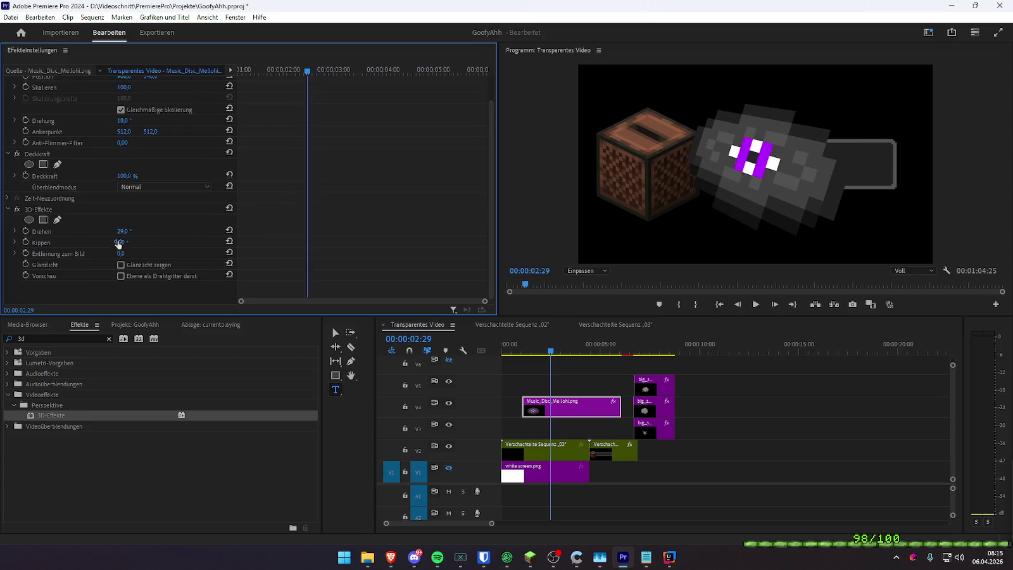
scroll(157, 268, "up", 2)
- Move the disc onto the top of the jukebox and shrink it to 25%
left_click_drag(124, 104, 76, 103)
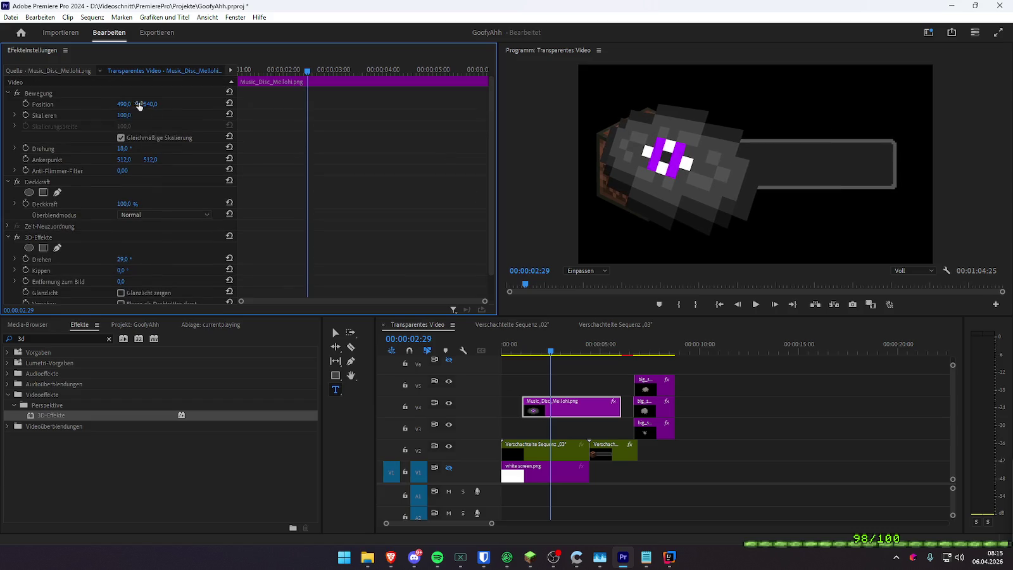
left_click_drag(150, 104, 152, 106)
mouse_move(123, 115)
left_mouse_down()
mouse_move(76, 115)
mouse_move(137, 104)
left_mouse_up()
mouse_move(669, 164)
left_mouse_down()
mouse_move(638, 131)
mouse_move(650, 118)
left_mouse_up()
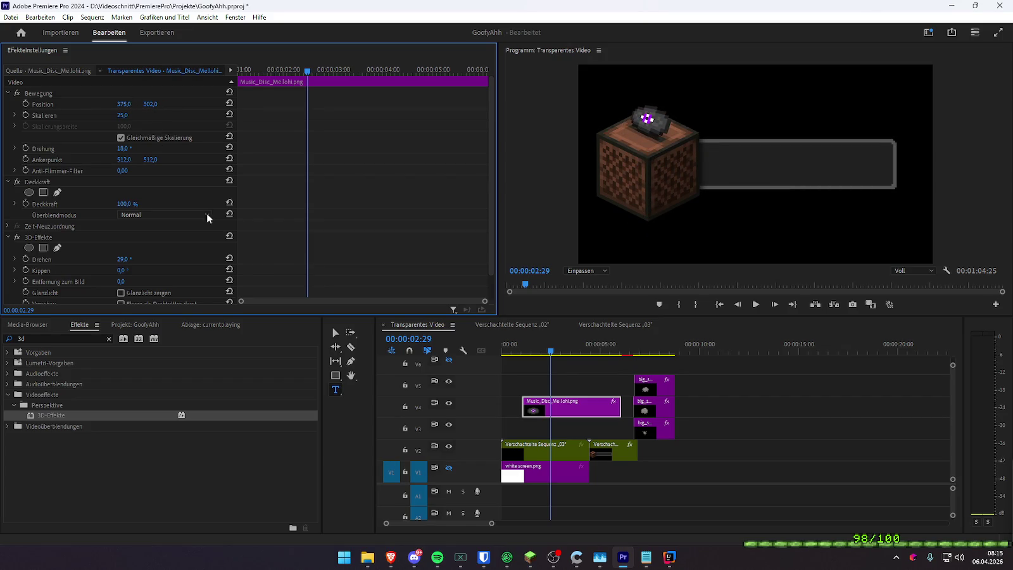
scroll(190, 222, "down", 2)
mouse_move(134, 234)
left_mouse_down()
mouse_move(120, 243)
mouse_move(131, 231)
left_mouse_up()
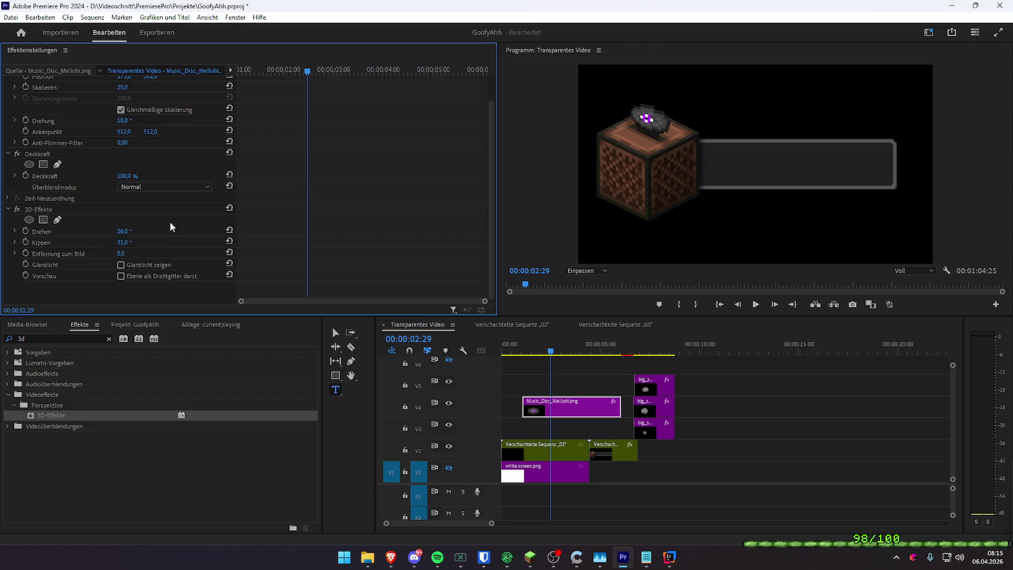
scroll(170, 227, "up", 2)
- Shrink the disc to 15% uniform scale after trying separate width and height values
mouse_move(122, 115)
left_mouse_down()
mouse_move(118, 148)
mouse_move(130, 148)
mouse_move(121, 149)
left_mouse_up()
scroll(169, 186, "down", 1)
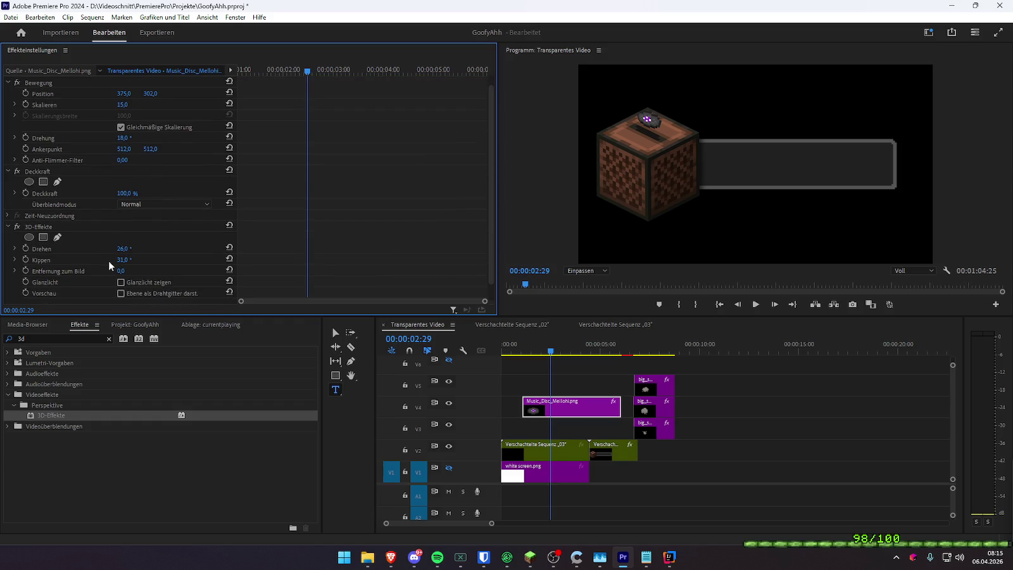
left_click(121, 127)
left_click_drag(124, 116, 158, 116)
left_click(124, 116)
type("100")
key("Return")
type("75")
key("Return")
key("ctrl+z")
mouse_move(123, 116)
left_mouse_down()
mouse_move(69, 116)
mouse_move(124, 116)
left_mouse_up()
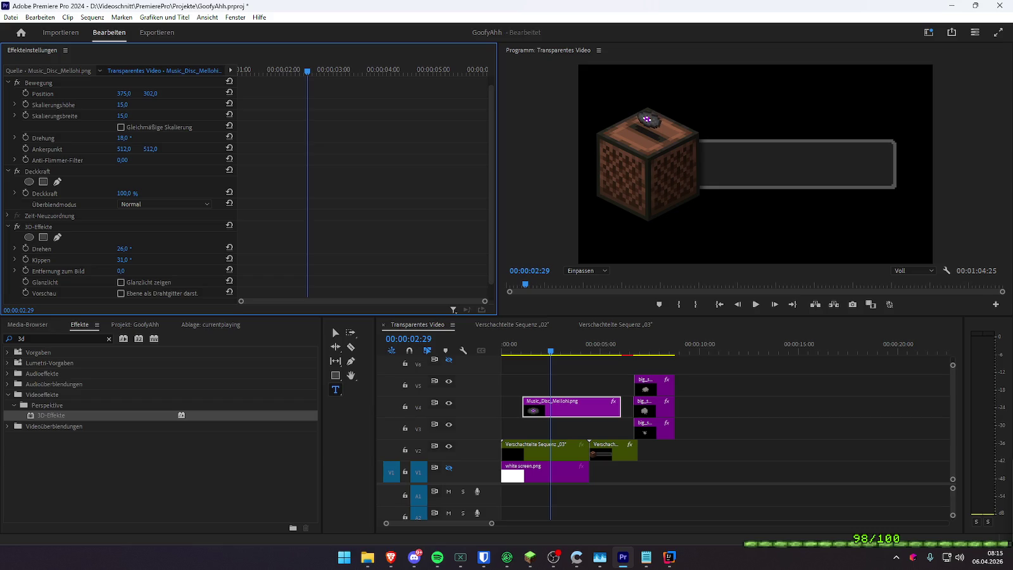
left_click(121, 127)
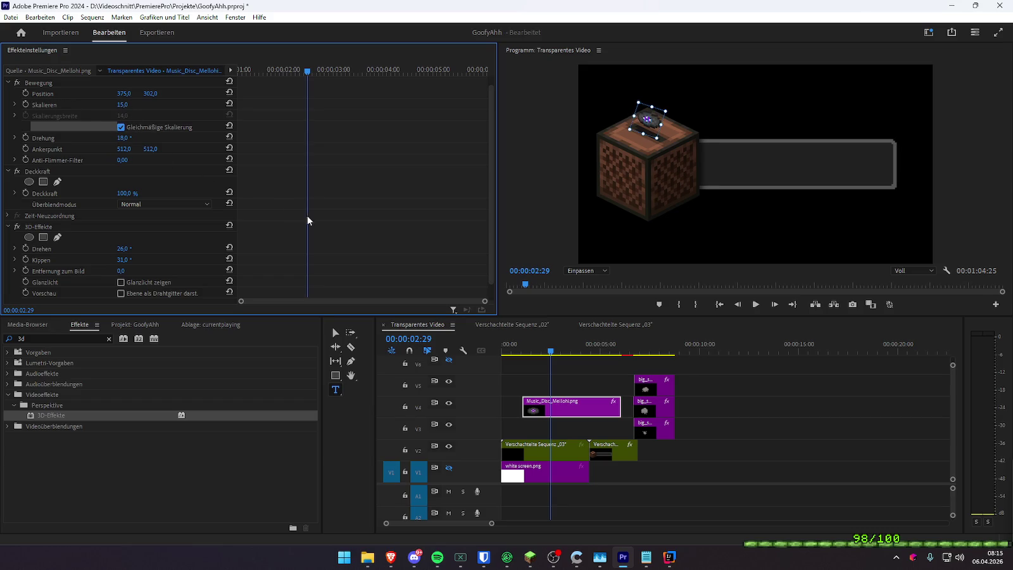
- Fine-tune the disc's 3D turn and position, then delete the disc clip from V4
left_click(263, 463)
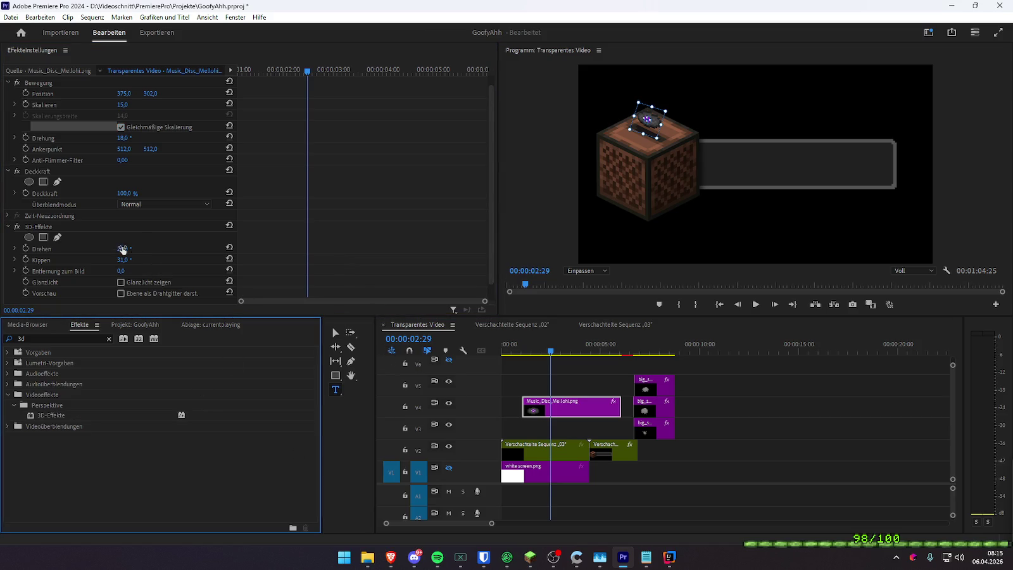
left_click(548, 381)
left_click(545, 408)
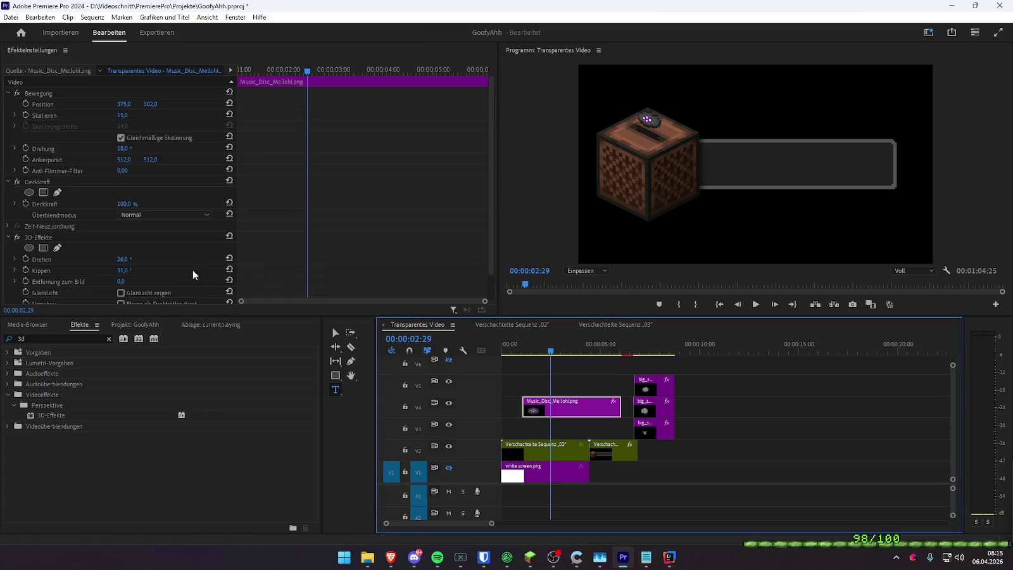
mouse_move(130, 260)
left_mouse_down()
mouse_move(164, 260)
mouse_move(125, 271)
left_mouse_up()
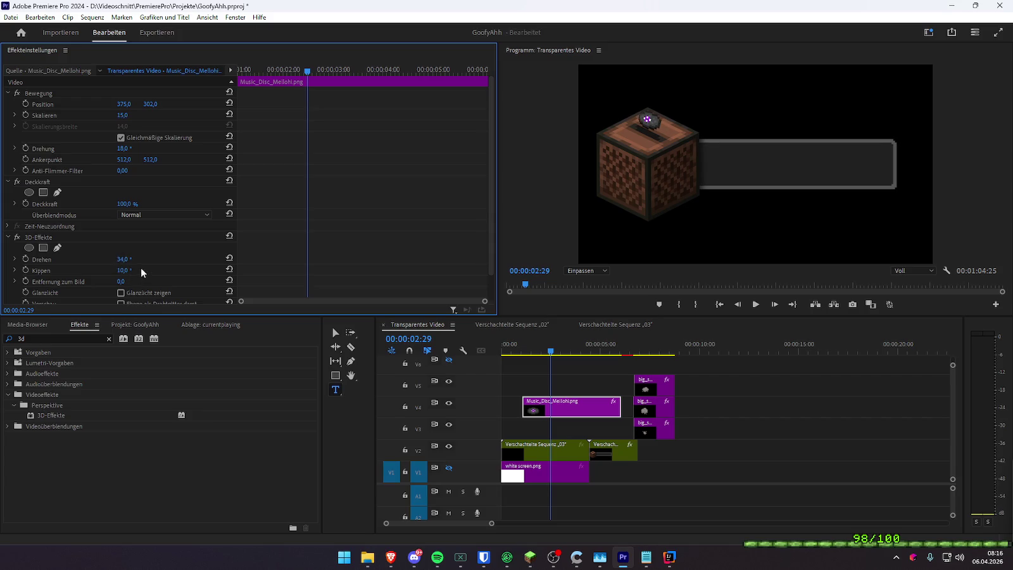
left_click_drag(150, 104, 186, 104)
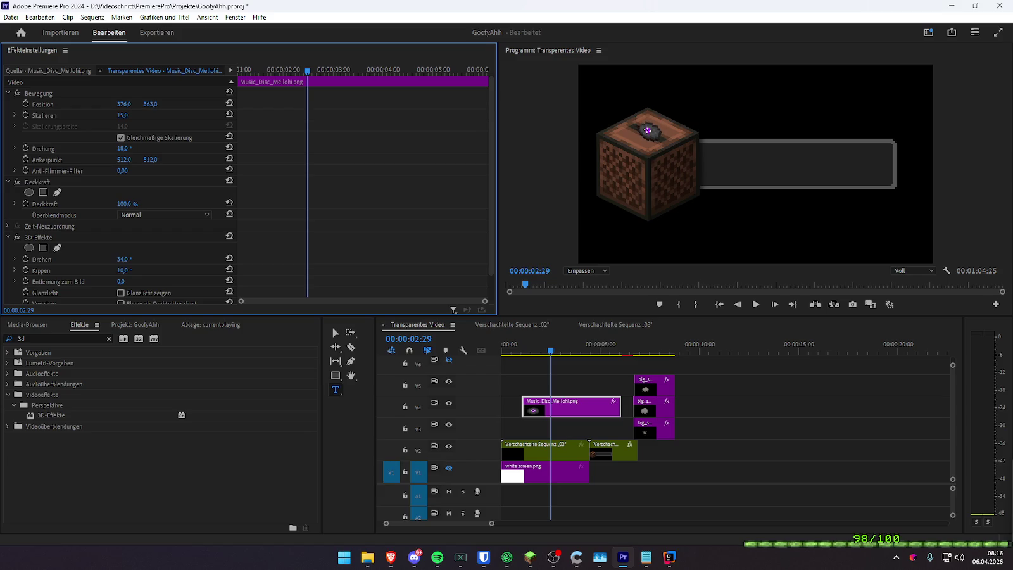
left_click_drag(150, 104, 148, 104)
left_click(569, 409)
key("Delete")
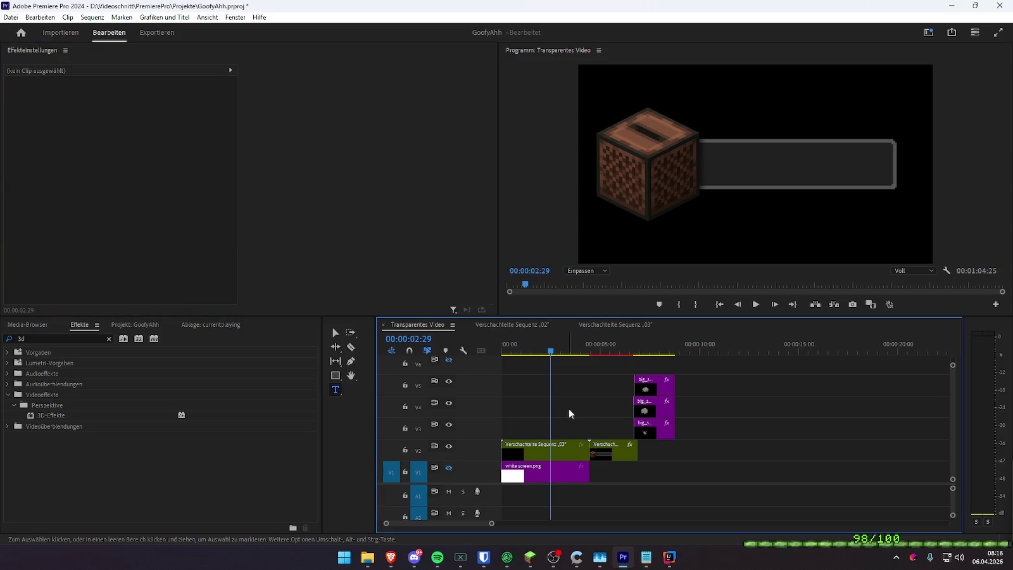